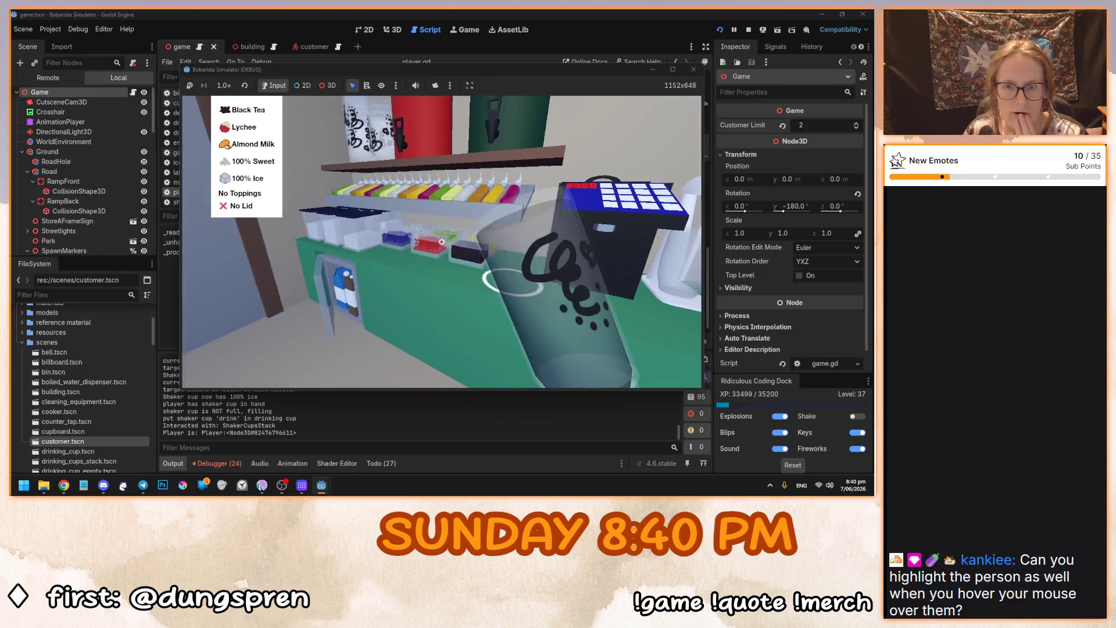
# Add Blueberry and Strawberry Popping Boba plus Green Apple Jelly to the cup.
pyautogui.click(426, 220)
pyautogui.click(393, 251)
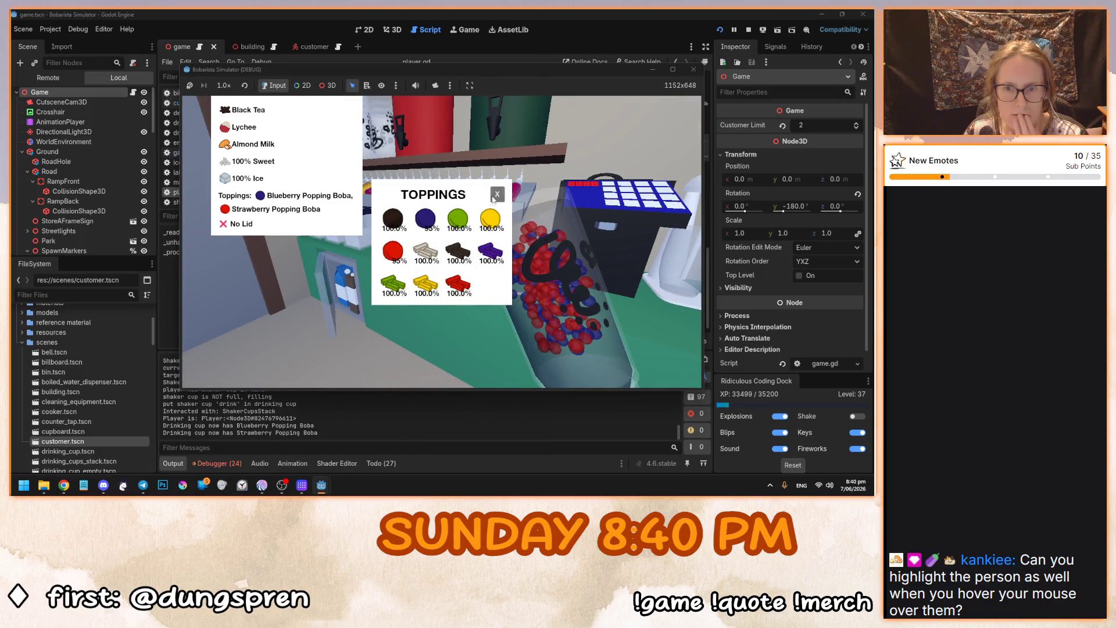
pyautogui.click(497, 194)
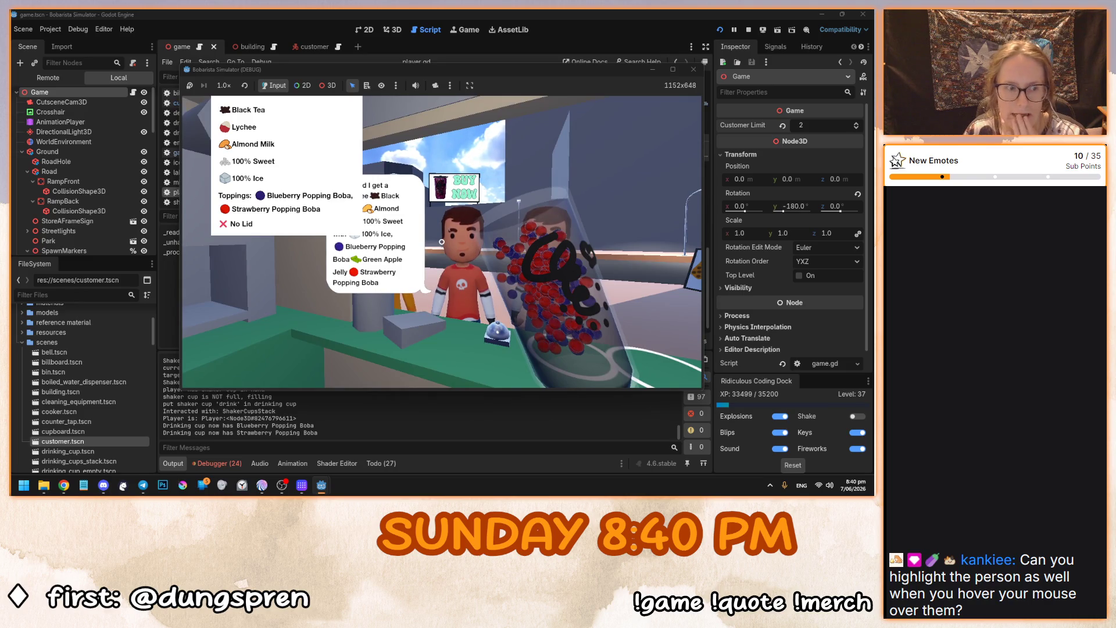
pyautogui.click(442, 241)
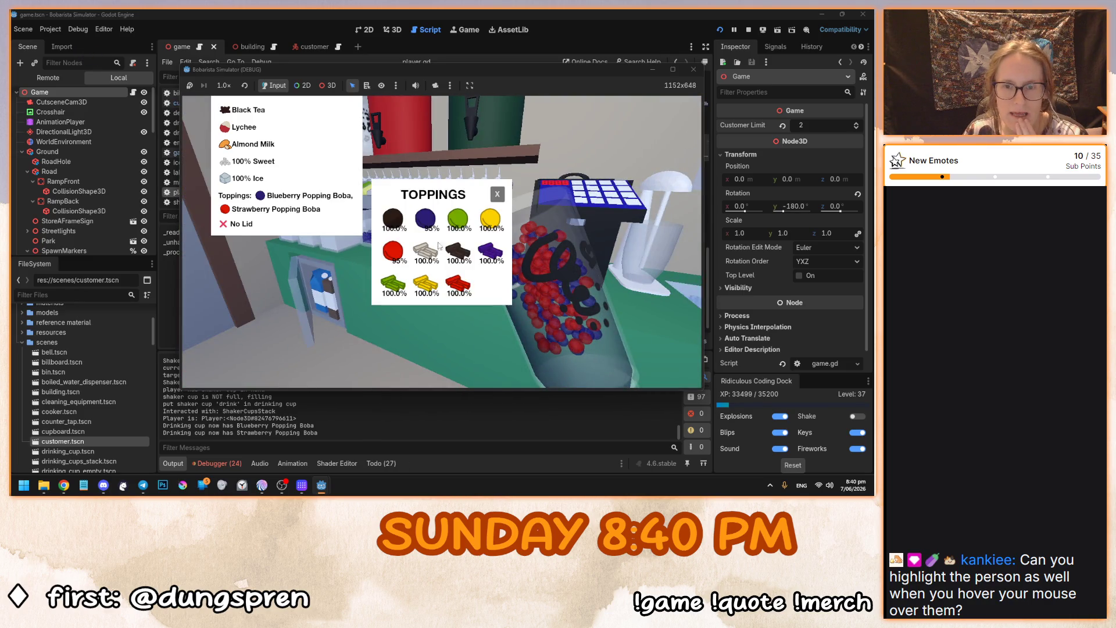
pyautogui.click(393, 284)
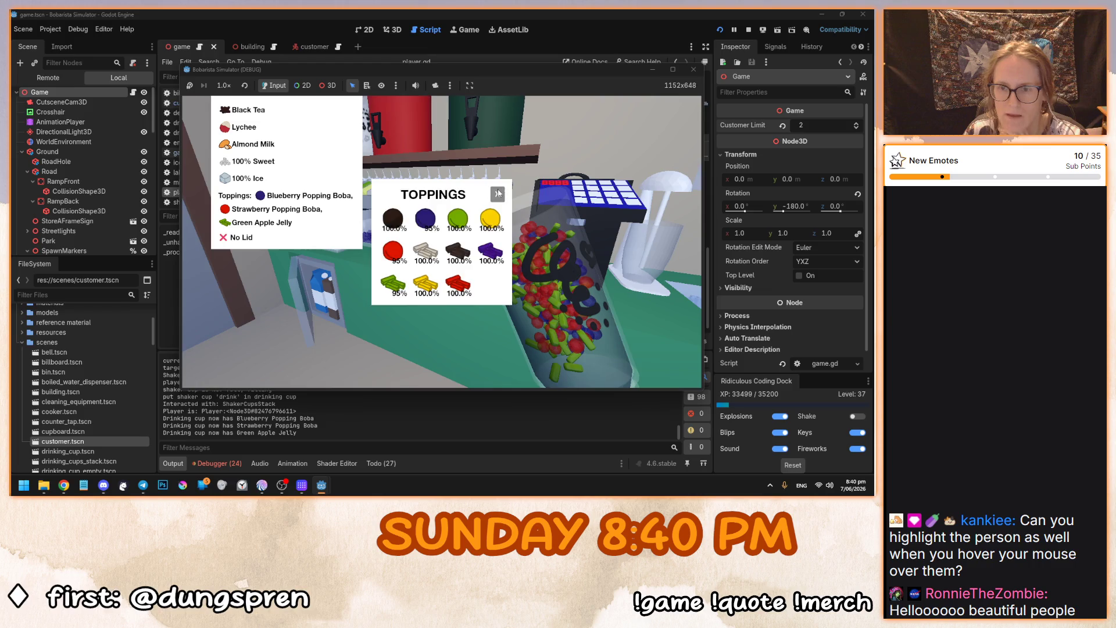
pyautogui.click(498, 194)
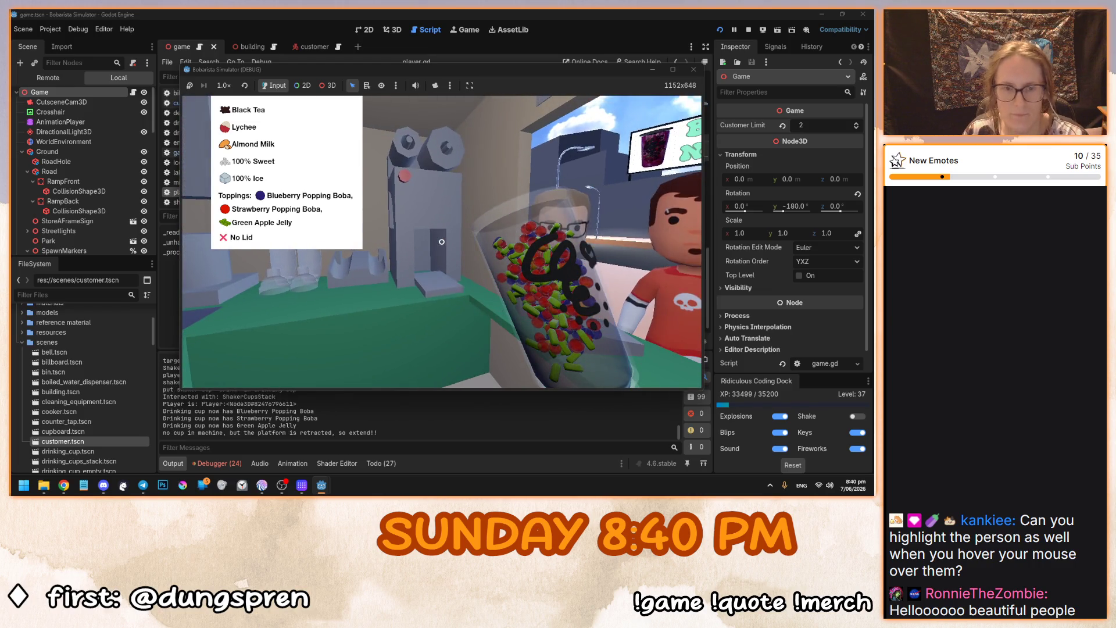
# Seal the cup in the sealing machine and serve it to the customer with a straw.
pyautogui.click(442, 242)
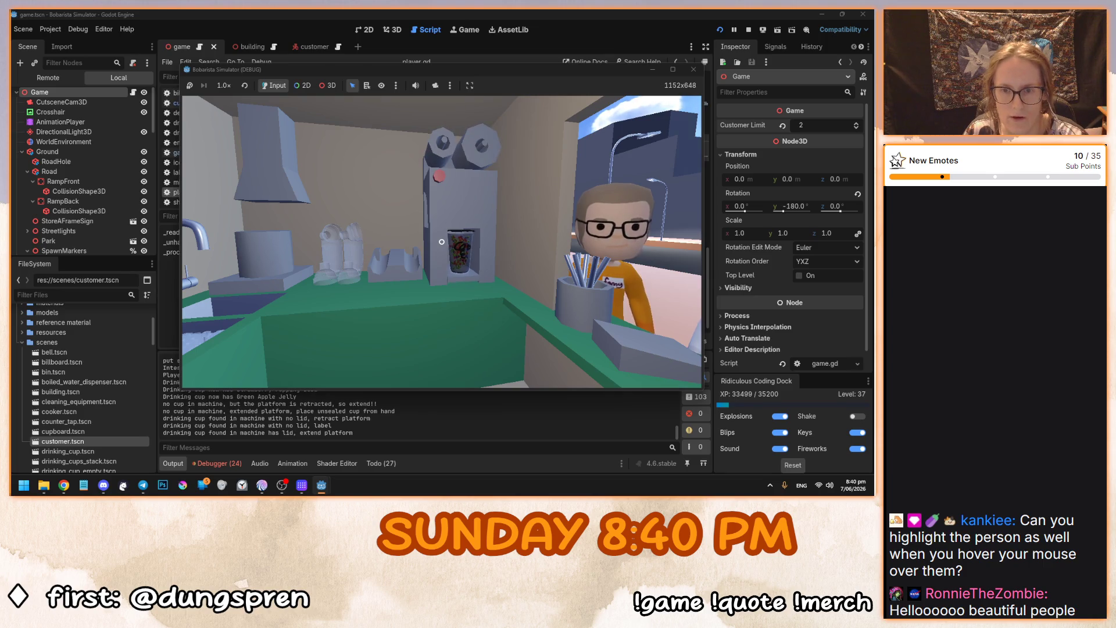
pyautogui.click(442, 241)
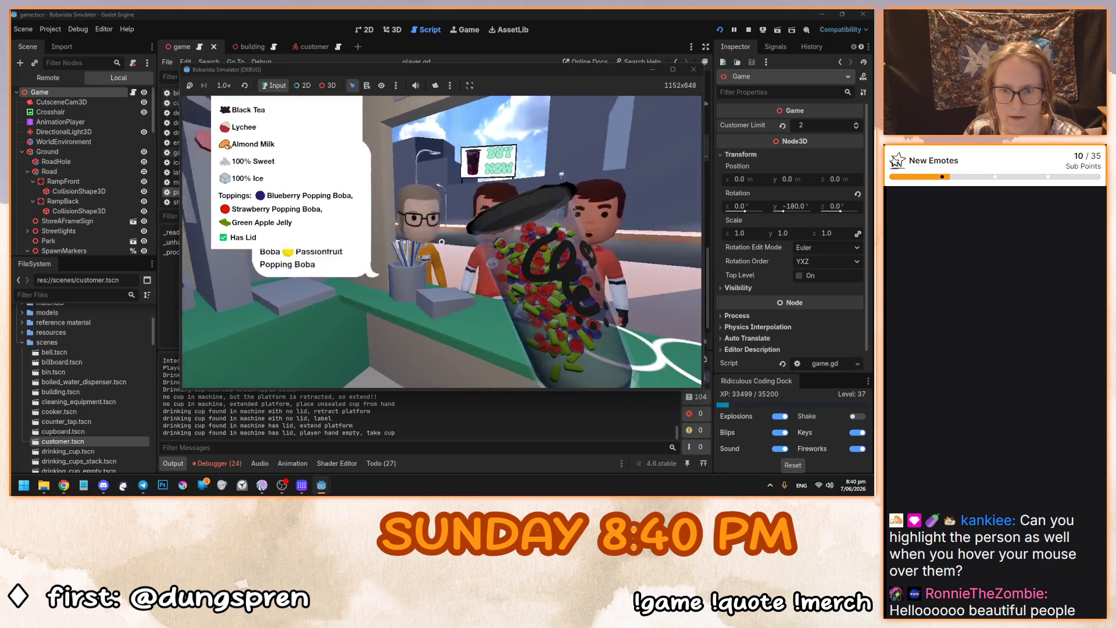
pyautogui.click(442, 241)
pyautogui.click(442, 242)
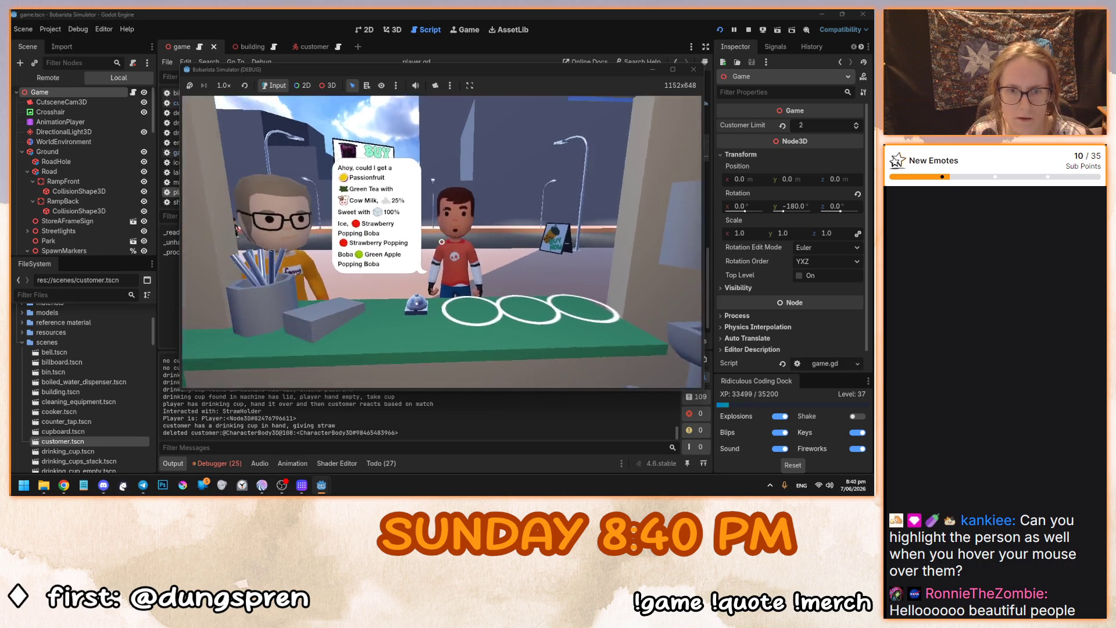
# Fill a shaker with Green Tea, Passionfruit syrup, Cow Milk, 25% sweetener and 100% ice.
pyautogui.click(442, 242)
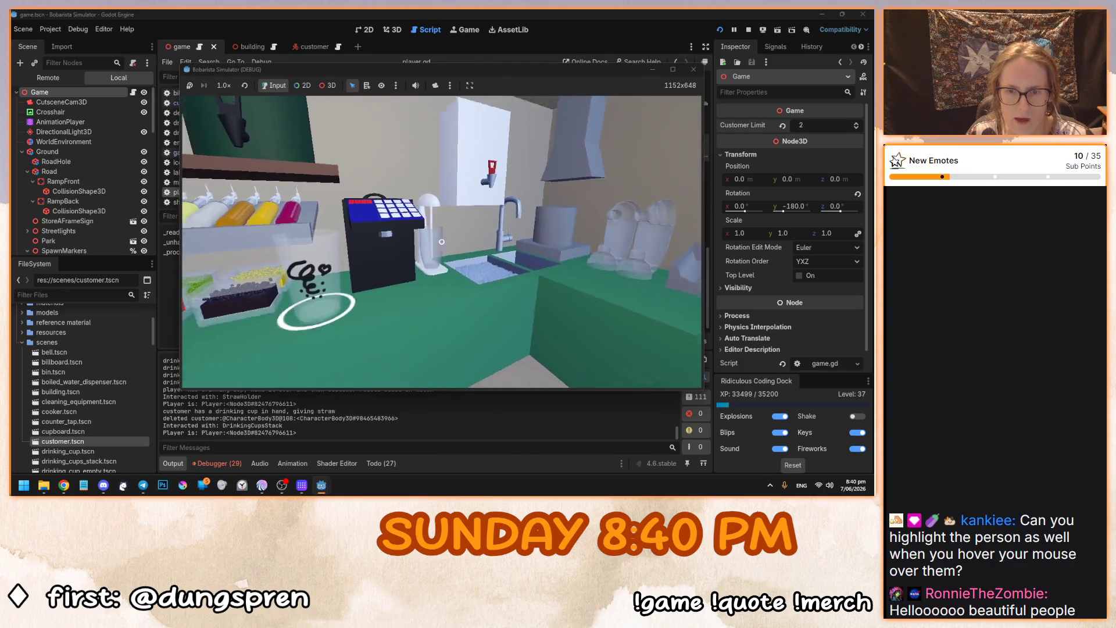
pyautogui.click(442, 241)
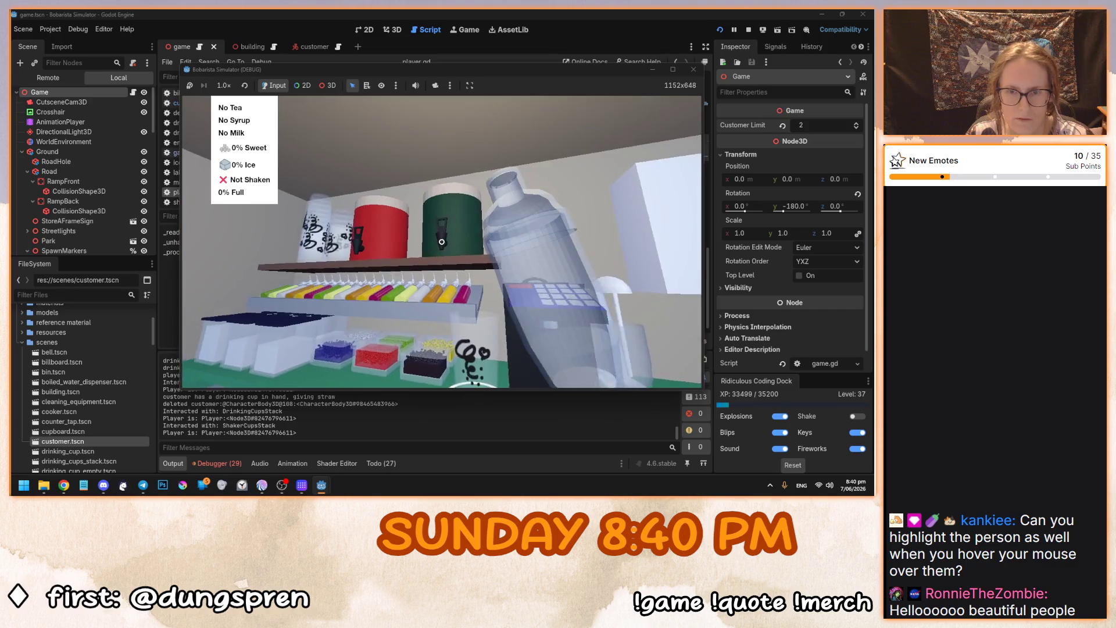
pyautogui.click(442, 241)
pyautogui.click(393, 268)
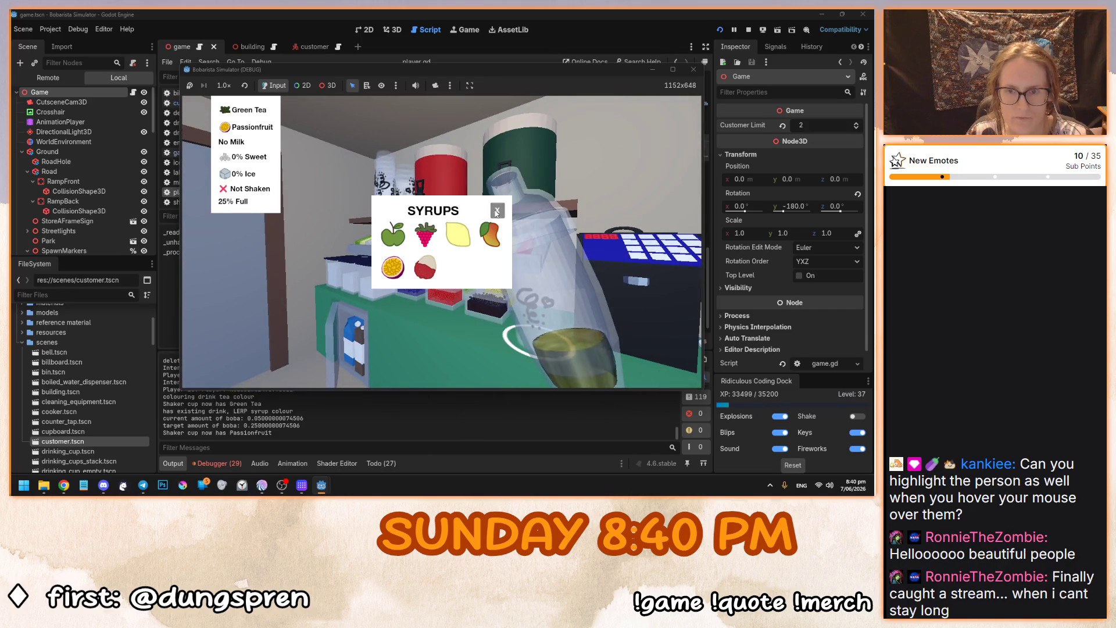
pyautogui.click(496, 211)
pyautogui.click(441, 241)
pyautogui.click(425, 251)
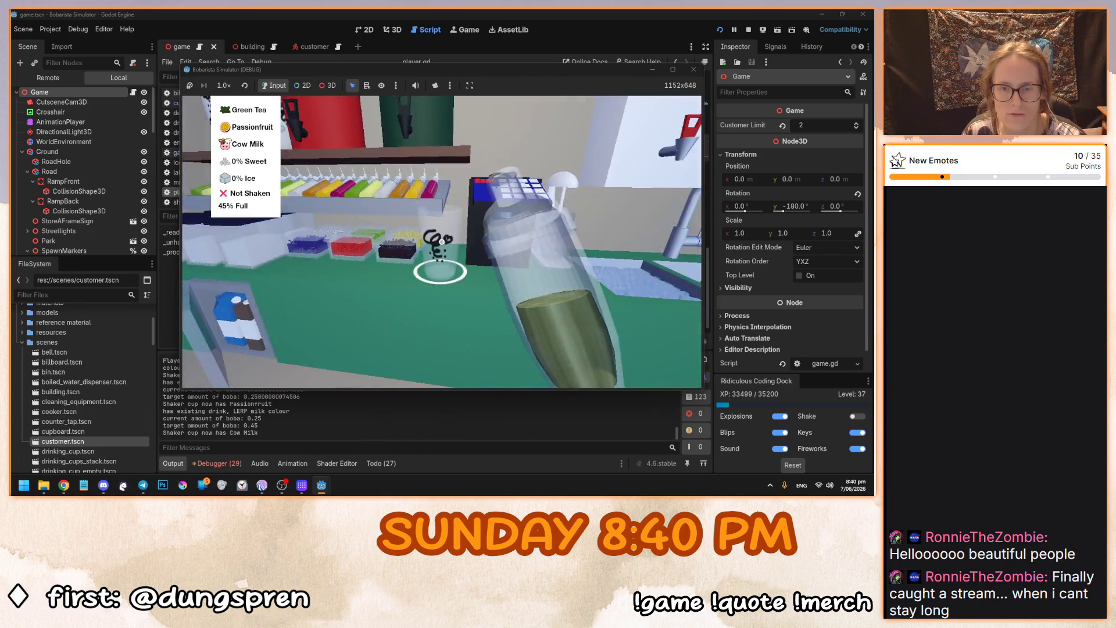
pyautogui.click(441, 241)
pyautogui.click(442, 241)
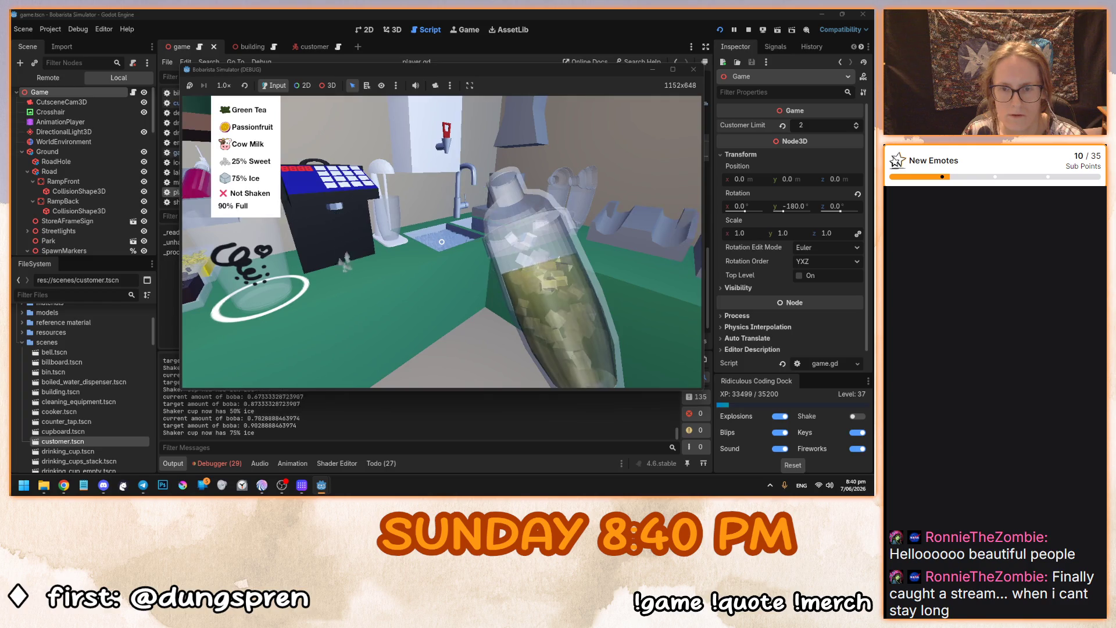
# Shake the drink, top it up and reshake, pour it into the cup, and return the shaker.
pyautogui.click(441, 241)
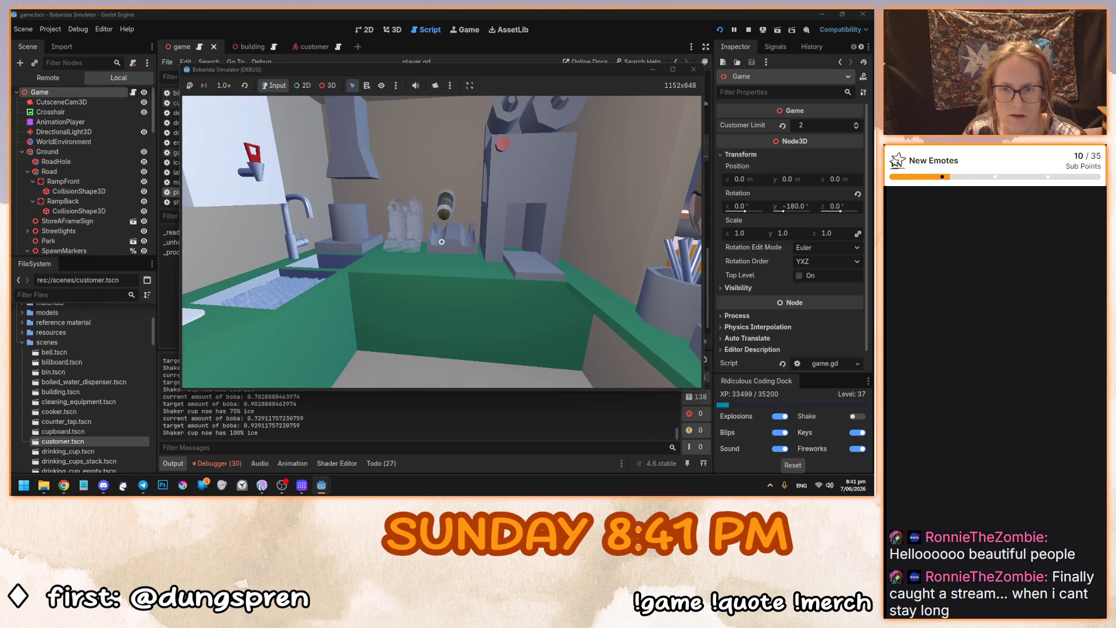
pyautogui.click(442, 241)
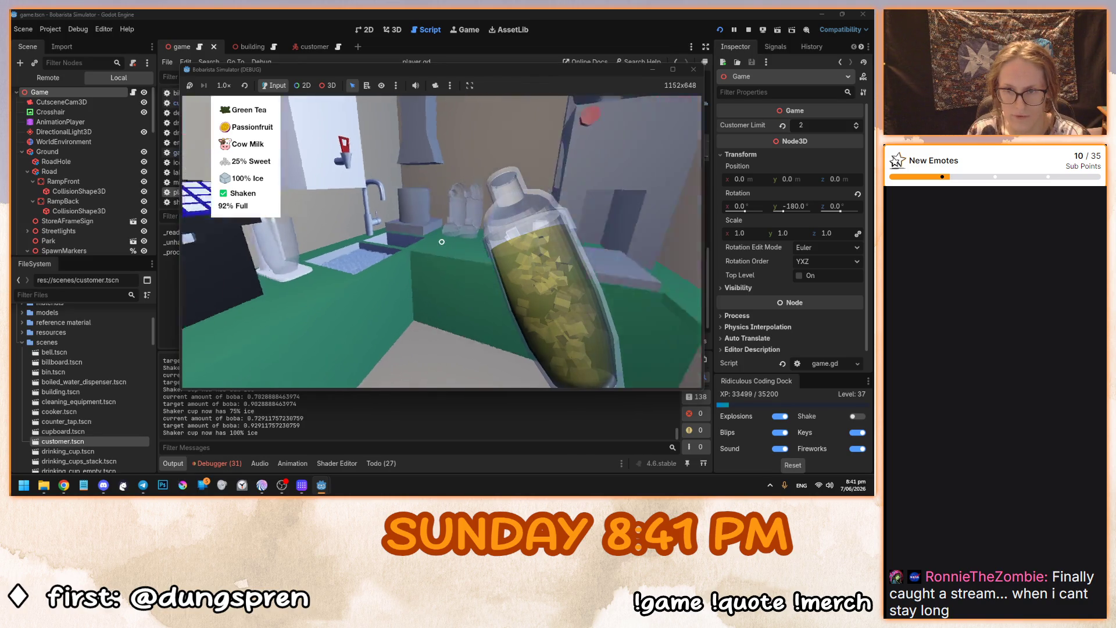
pyautogui.click(441, 242)
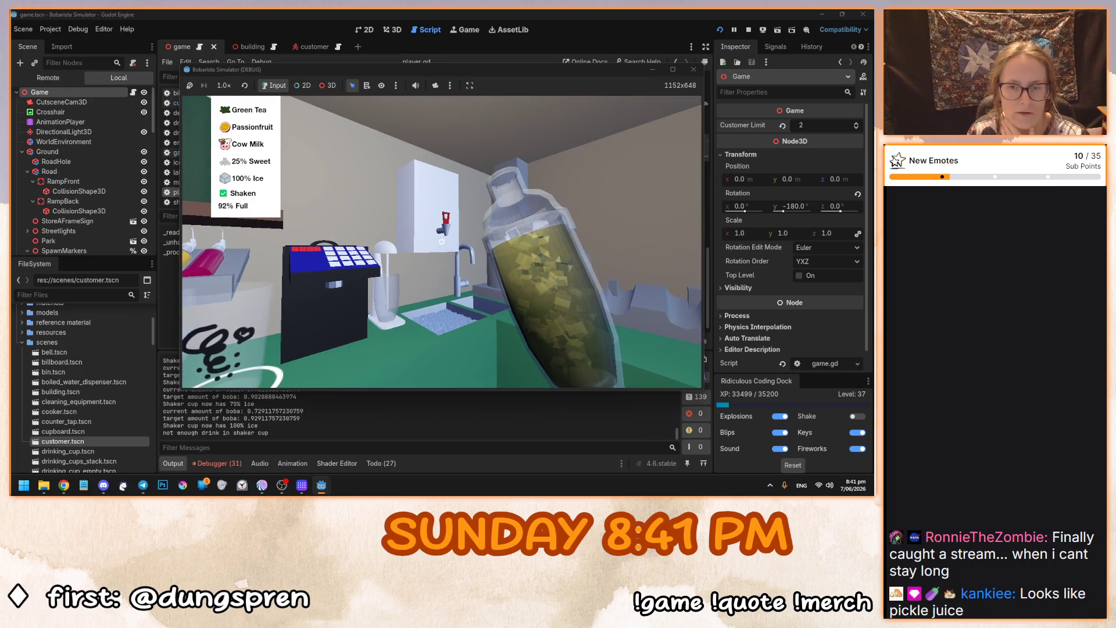
pyautogui.click(442, 241)
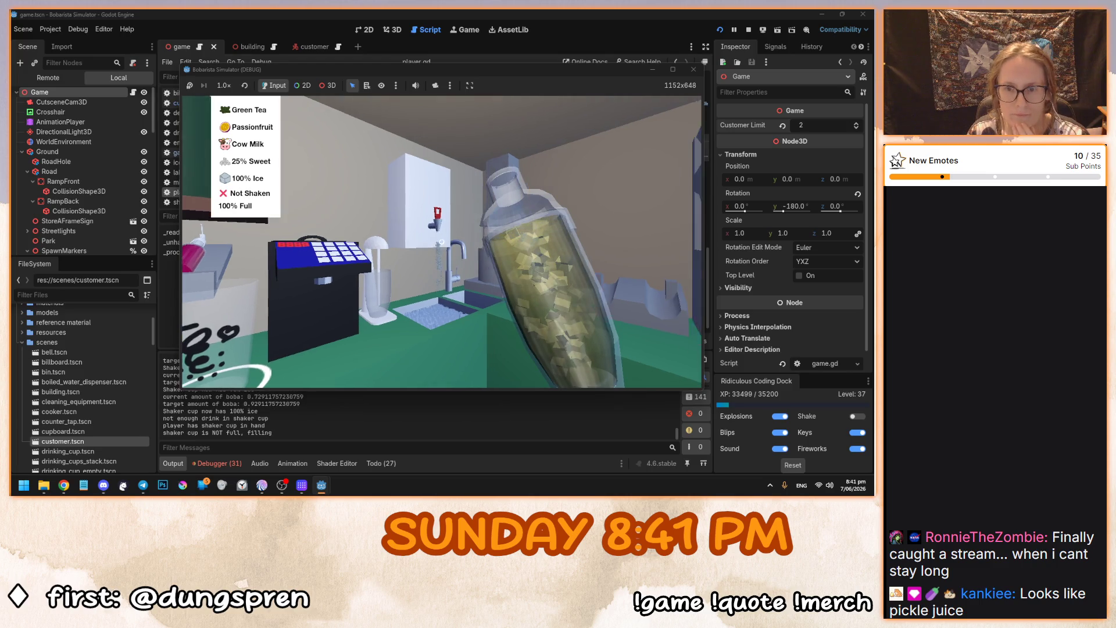
pyautogui.click(442, 241)
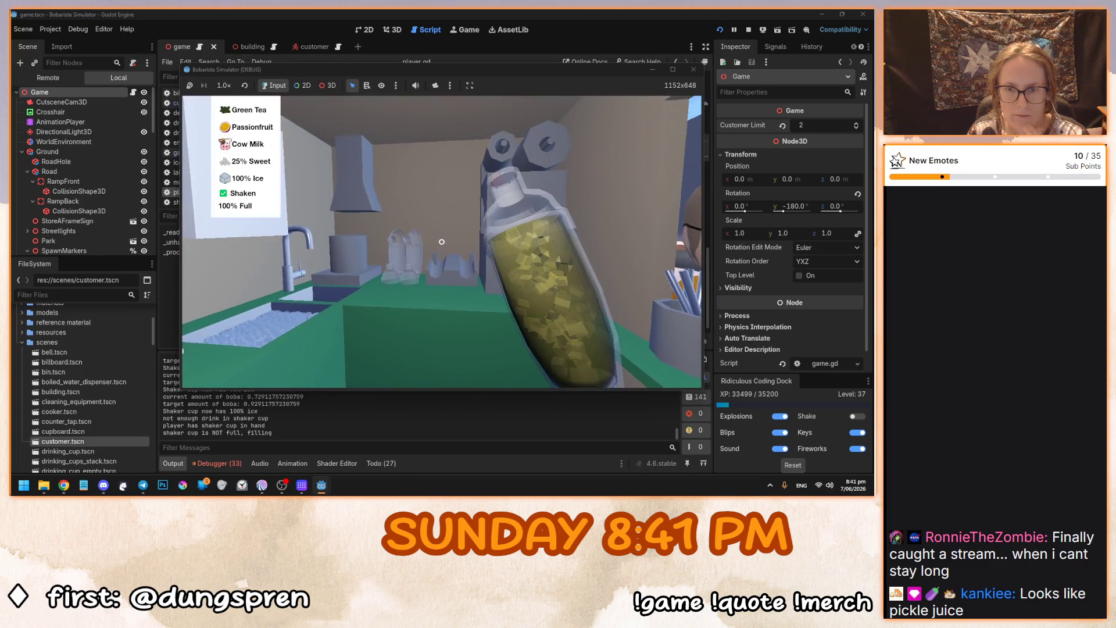
pyautogui.click(442, 242)
pyautogui.click(442, 241)
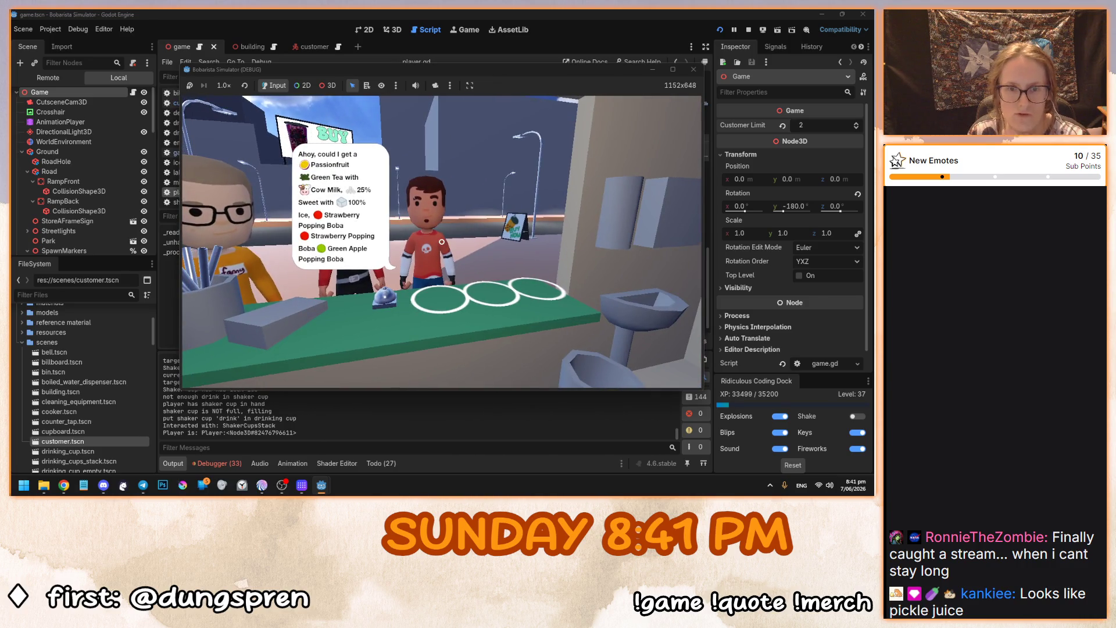
# Add two Strawberry Popping Boba and one Green Apple Popping Boba to the cup.
pyautogui.click(441, 241)
pyautogui.click(393, 251)
pyautogui.click(392, 252)
pyautogui.click(393, 283)
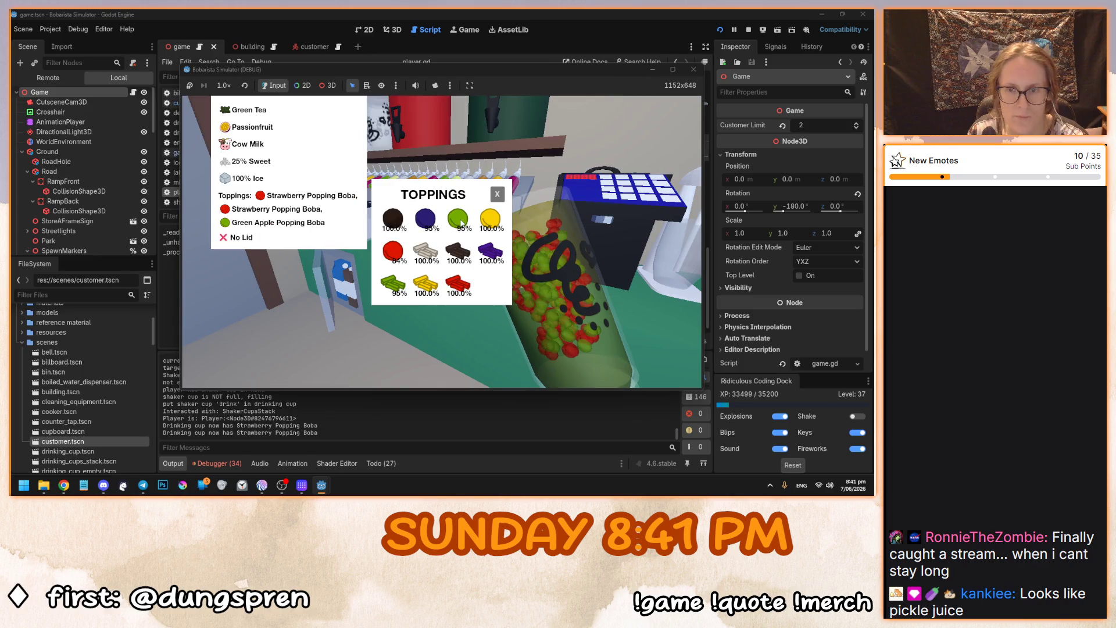
pyautogui.click(497, 194)
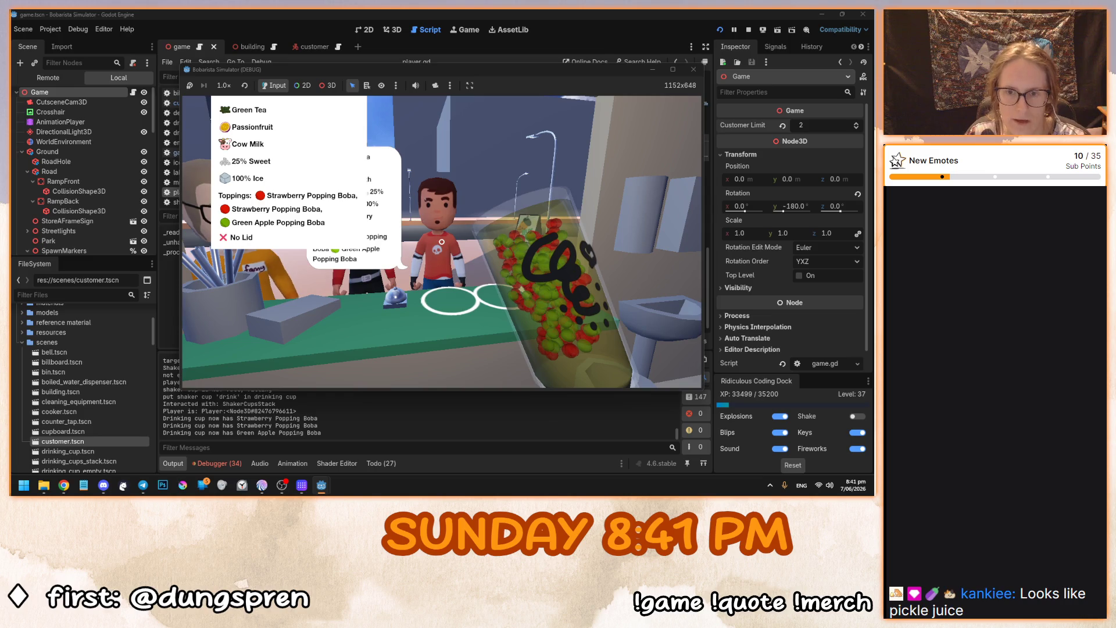
# Seal the cup with a lid and hand it to the customer with a straw.
pyautogui.click(442, 241)
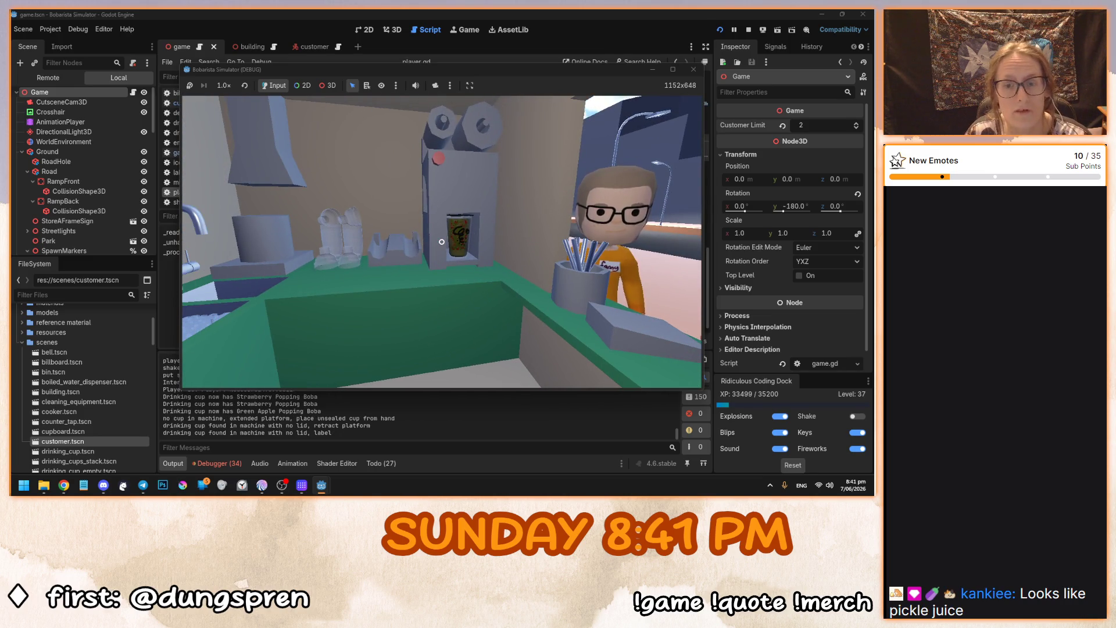
pyautogui.click(442, 242)
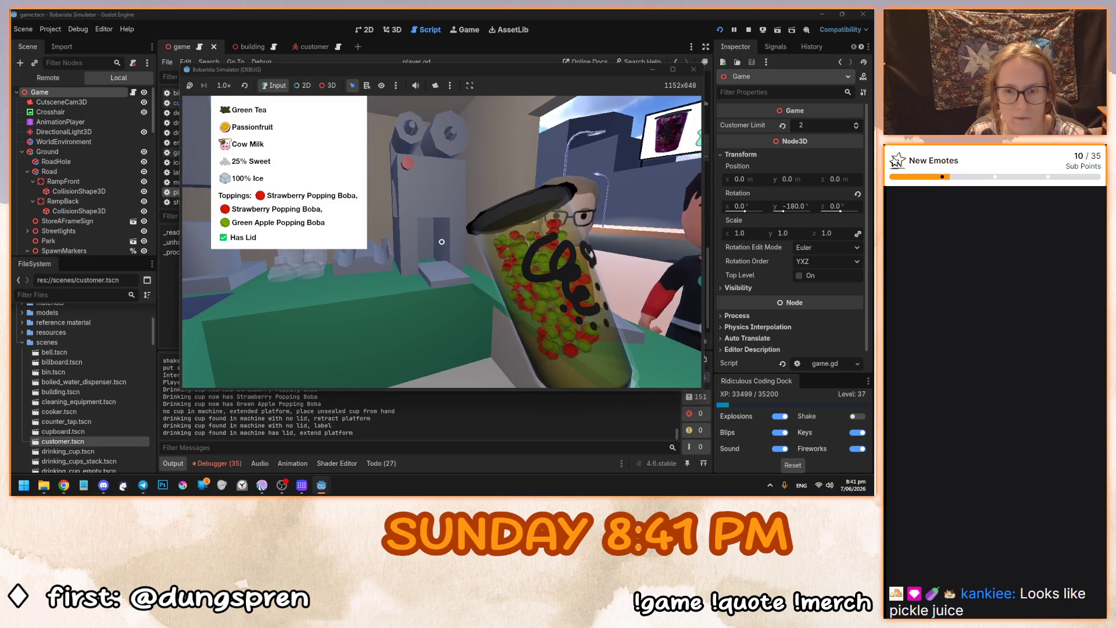
pyautogui.click(441, 241)
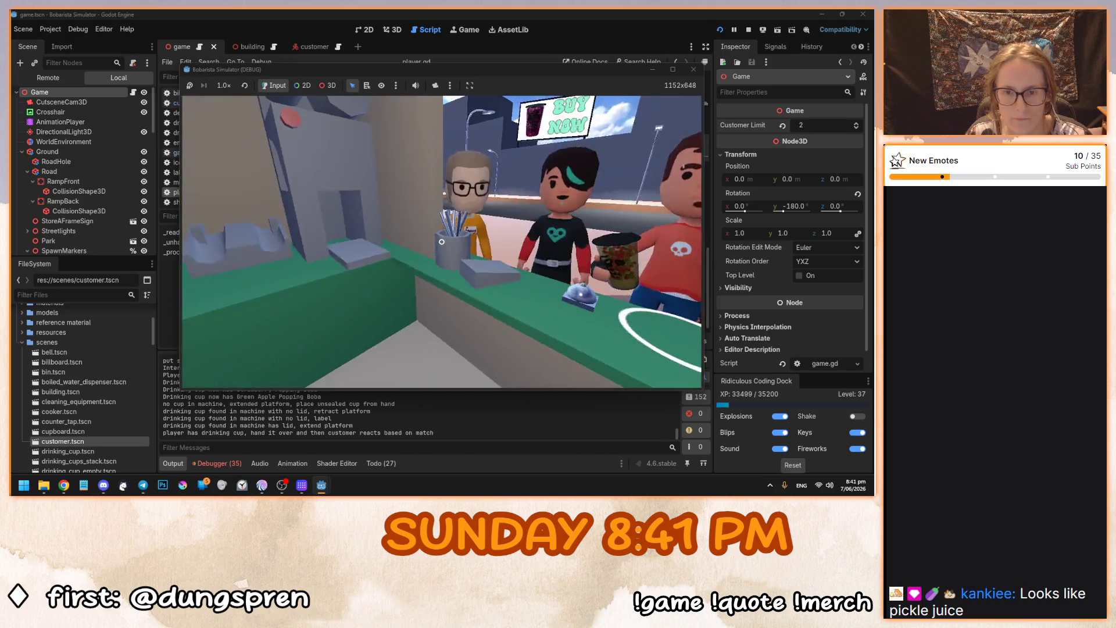
pyautogui.click(442, 241)
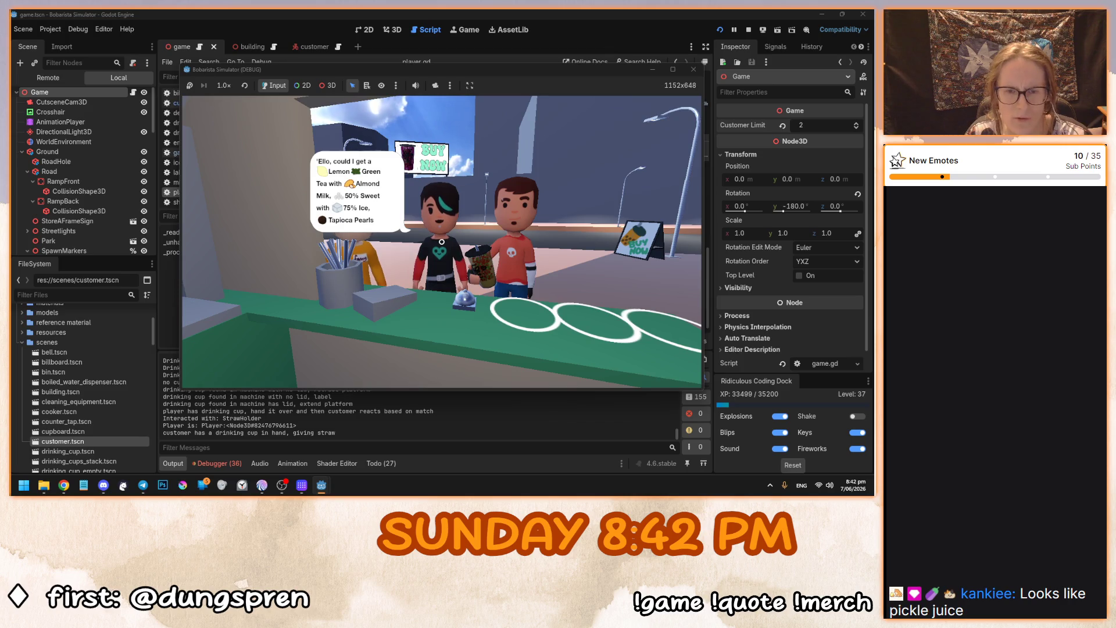
# Fill a shaker with Green Tea, Lemon syrup, Almond Milk, 50% sweetener and ice, topped to full.
pyautogui.click(442, 241)
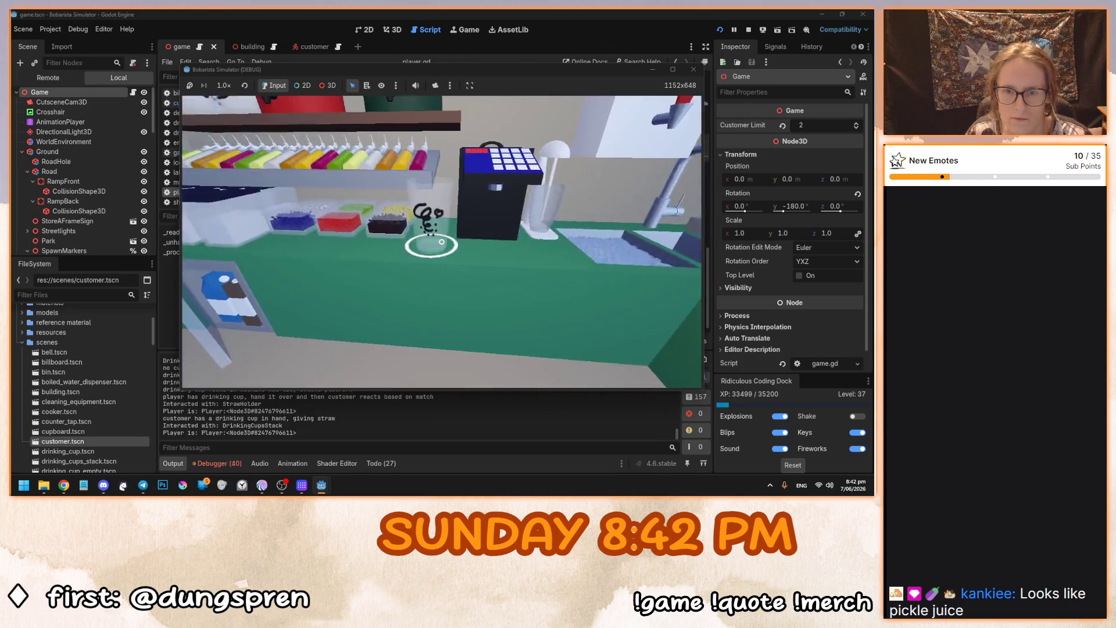
pyautogui.click(442, 241)
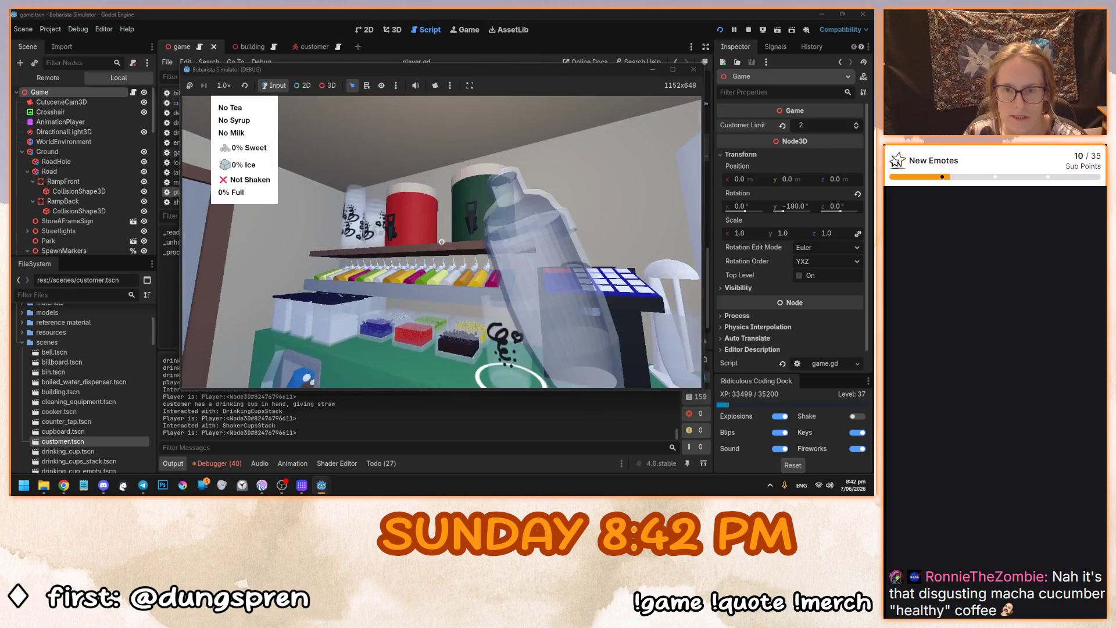
pyautogui.click(442, 241)
pyautogui.click(449, 235)
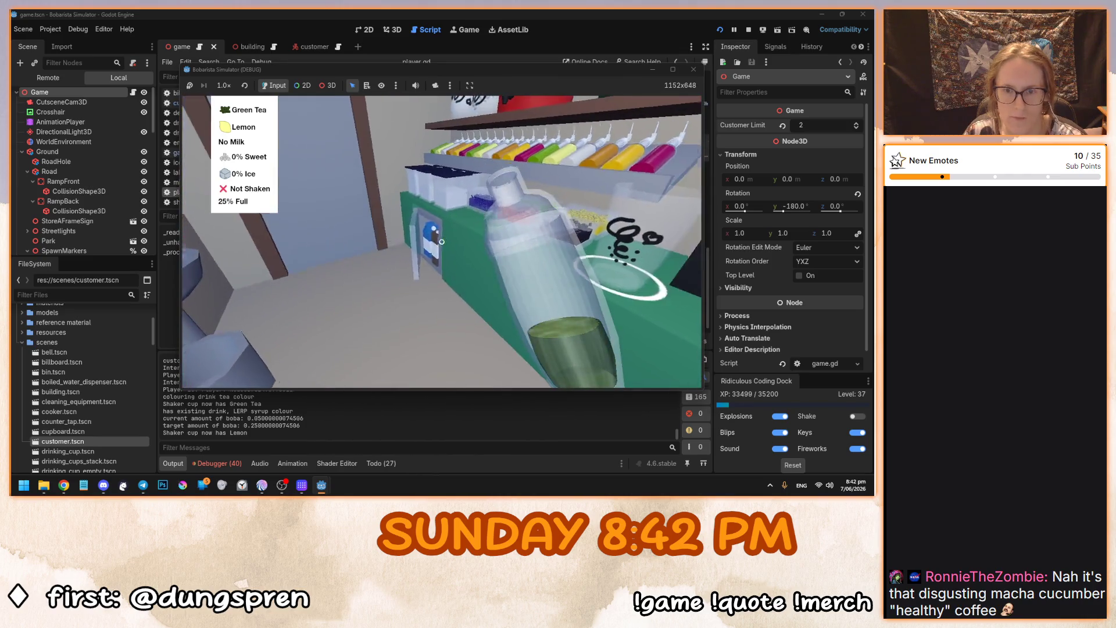
pyautogui.click(442, 242)
pyautogui.click(441, 242)
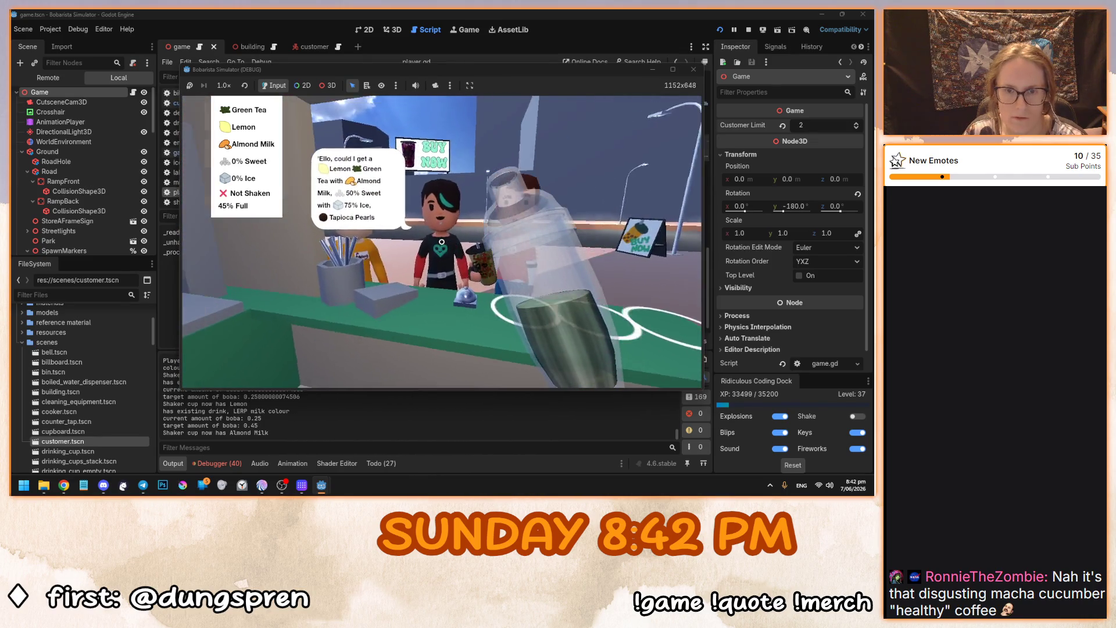
pyautogui.click(441, 242)
pyautogui.click(442, 241)
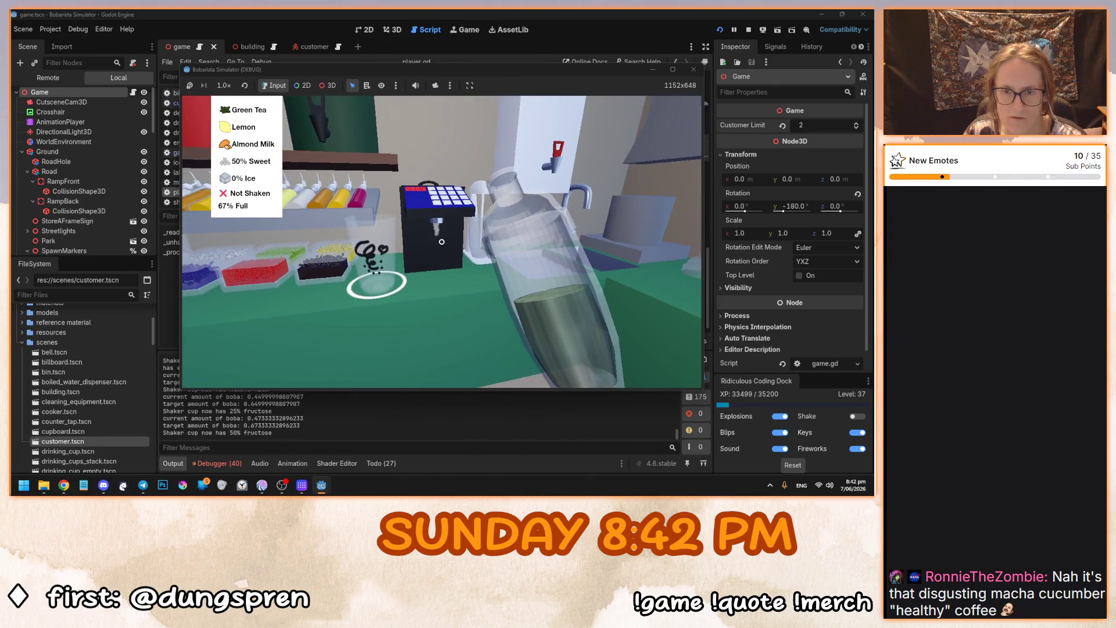
pyautogui.click(441, 242)
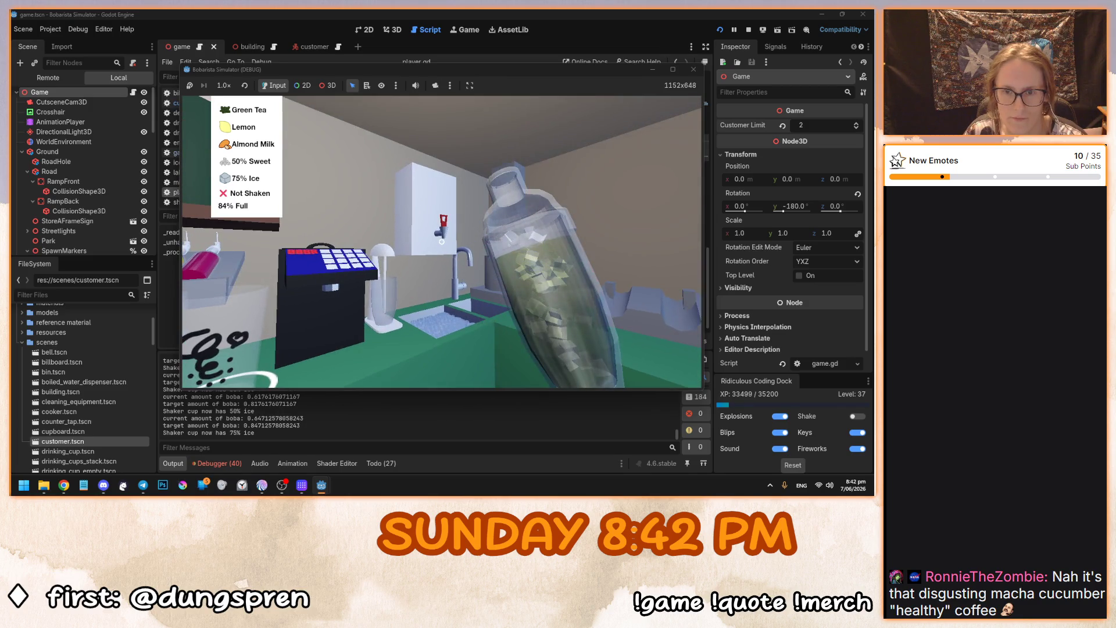
pyautogui.click(441, 241)
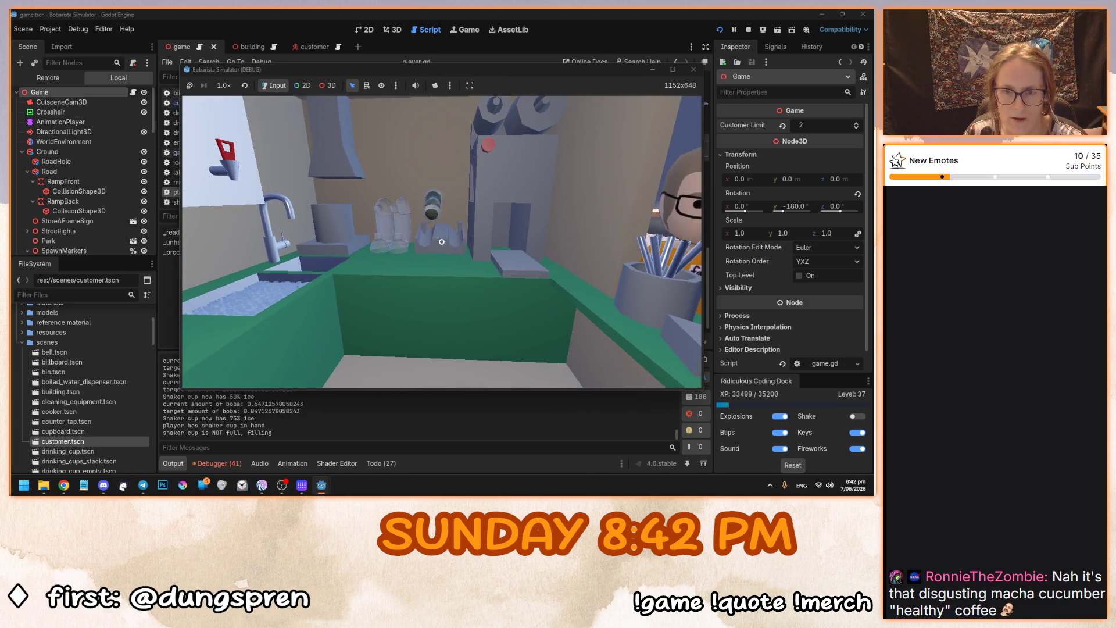
pyautogui.click(442, 242)
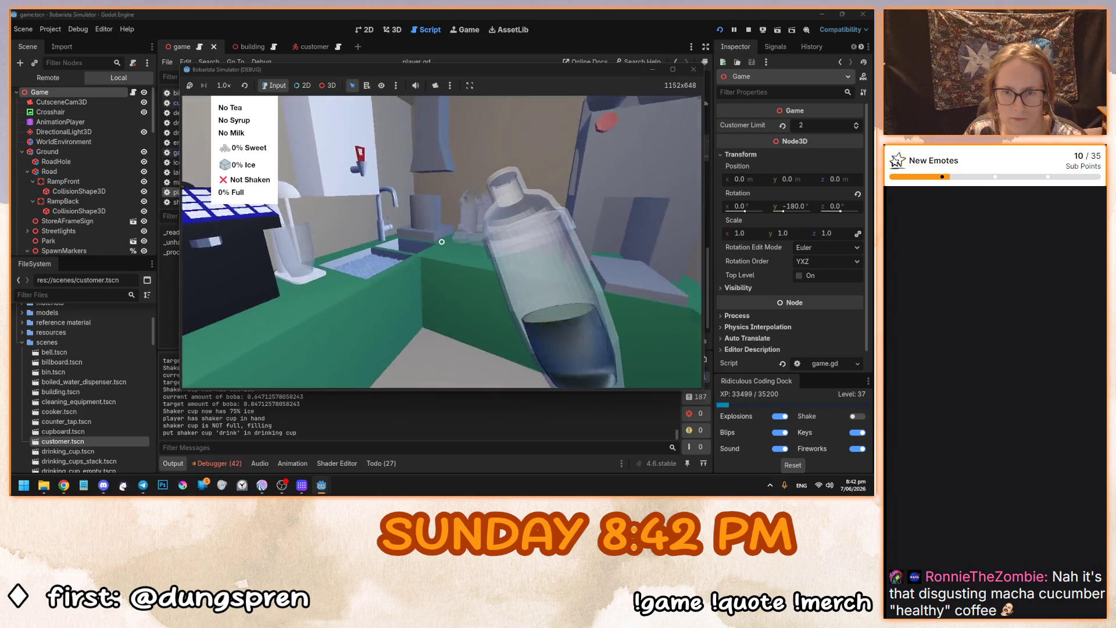
# Pour the lemon green tea into the cup and add Tapioca Pearls.
pyautogui.click(442, 242)
pyautogui.click(441, 241)
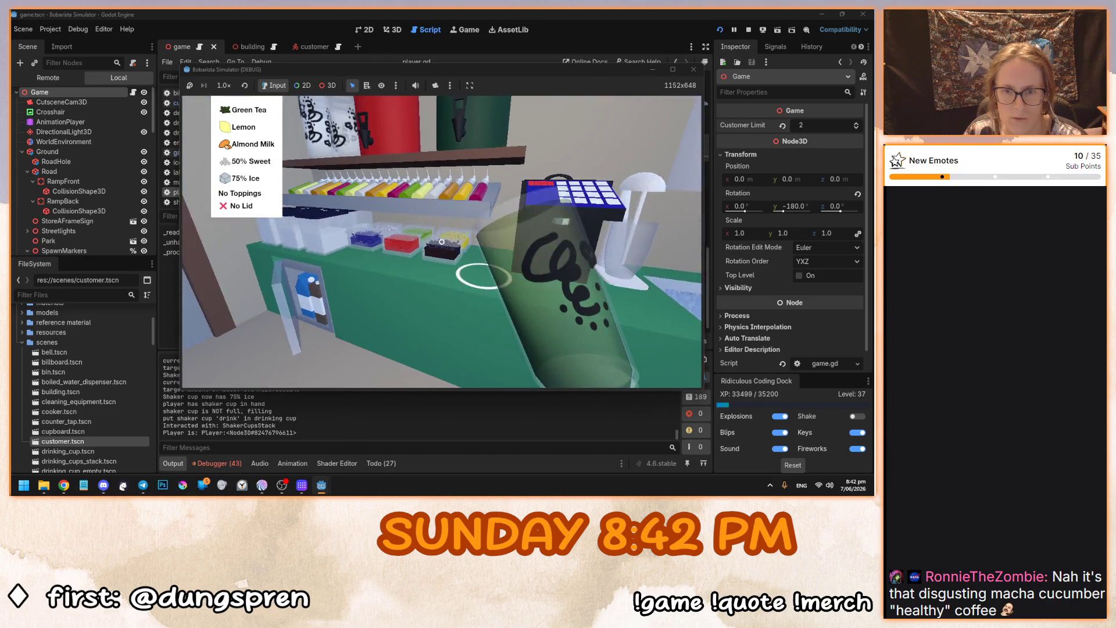
pyautogui.click(442, 242)
pyautogui.click(393, 218)
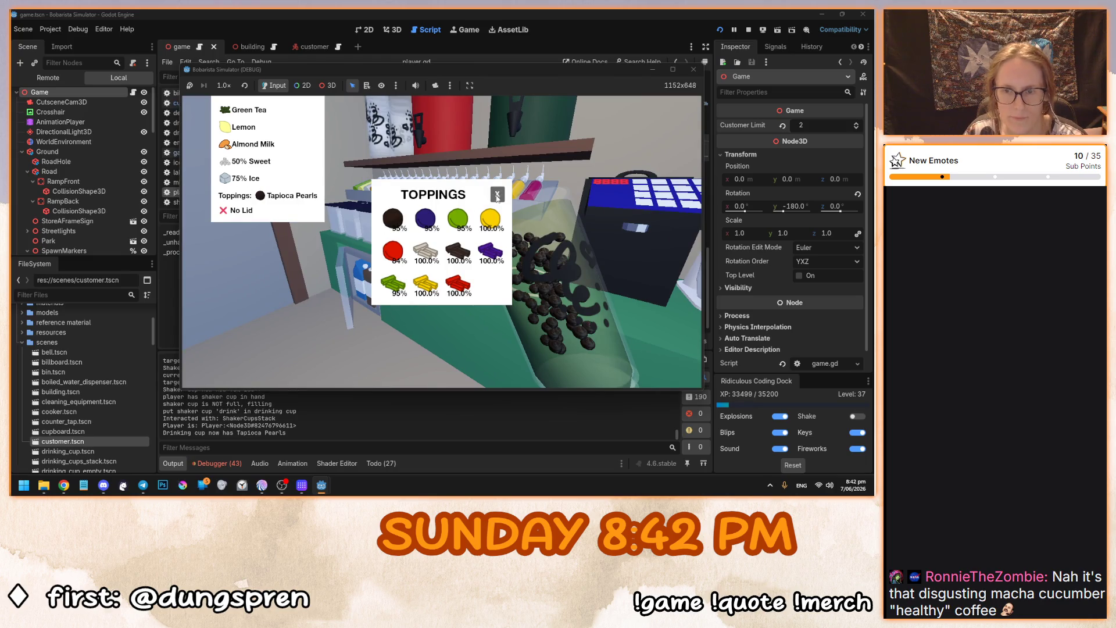
pyautogui.click(497, 195)
pyautogui.click(442, 242)
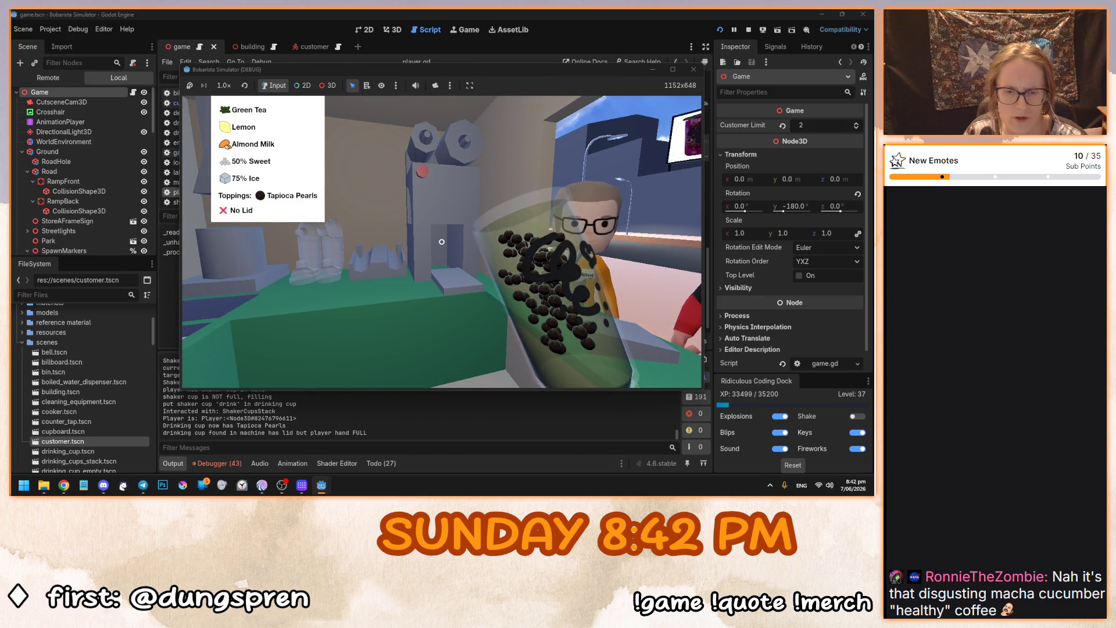
# Take the previously sealed cup from the machine and hand it to the customer.
pyautogui.click(442, 242)
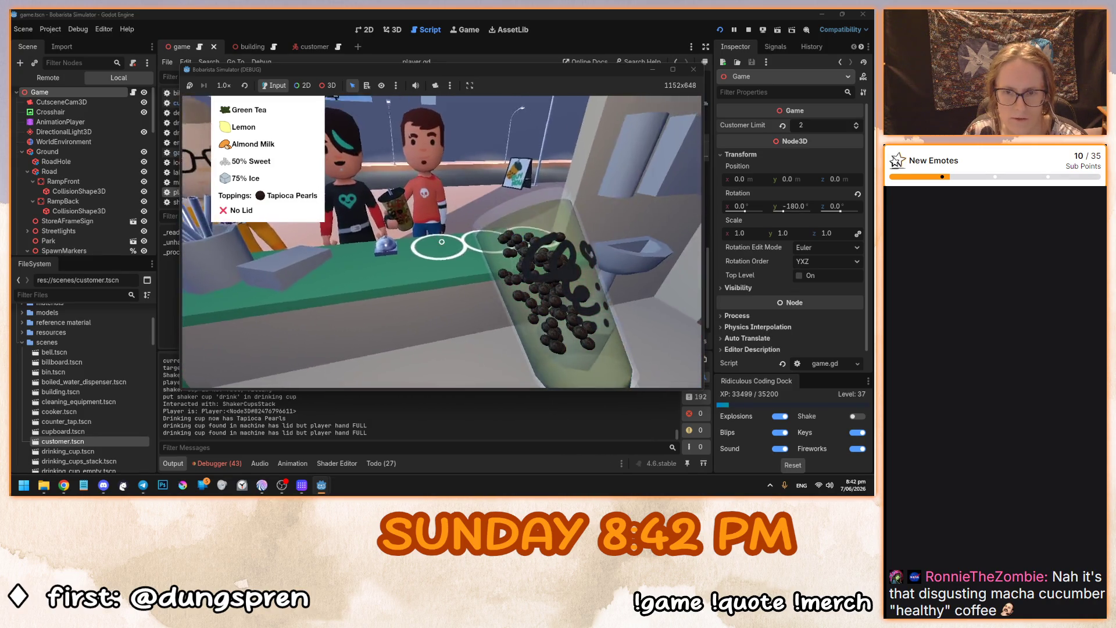
pyautogui.click(442, 241)
pyautogui.click(442, 242)
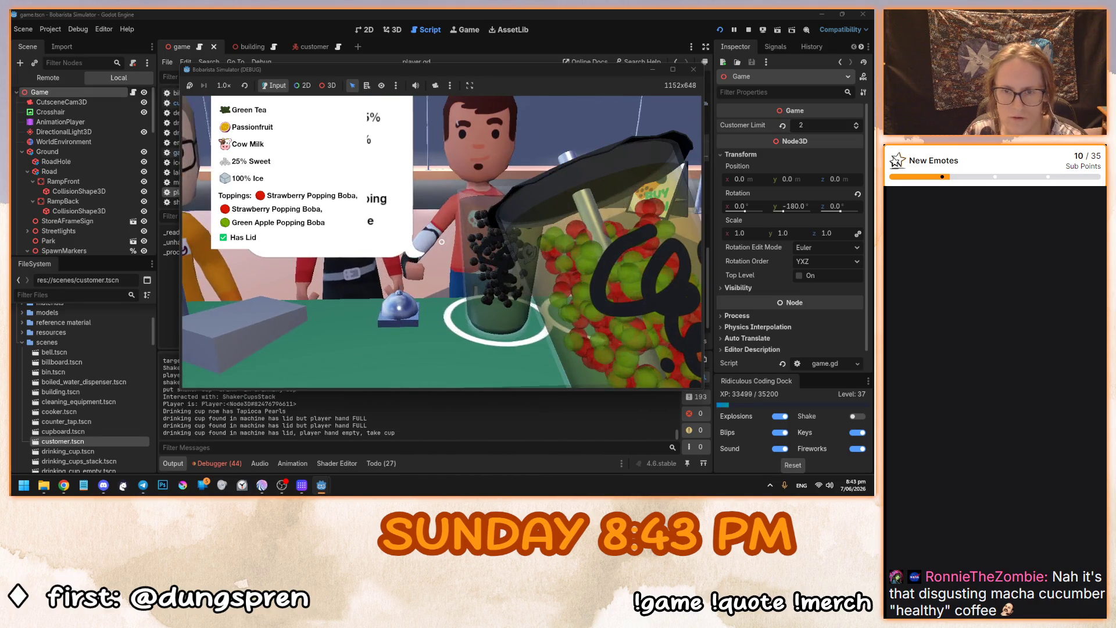
pyautogui.click(442, 242)
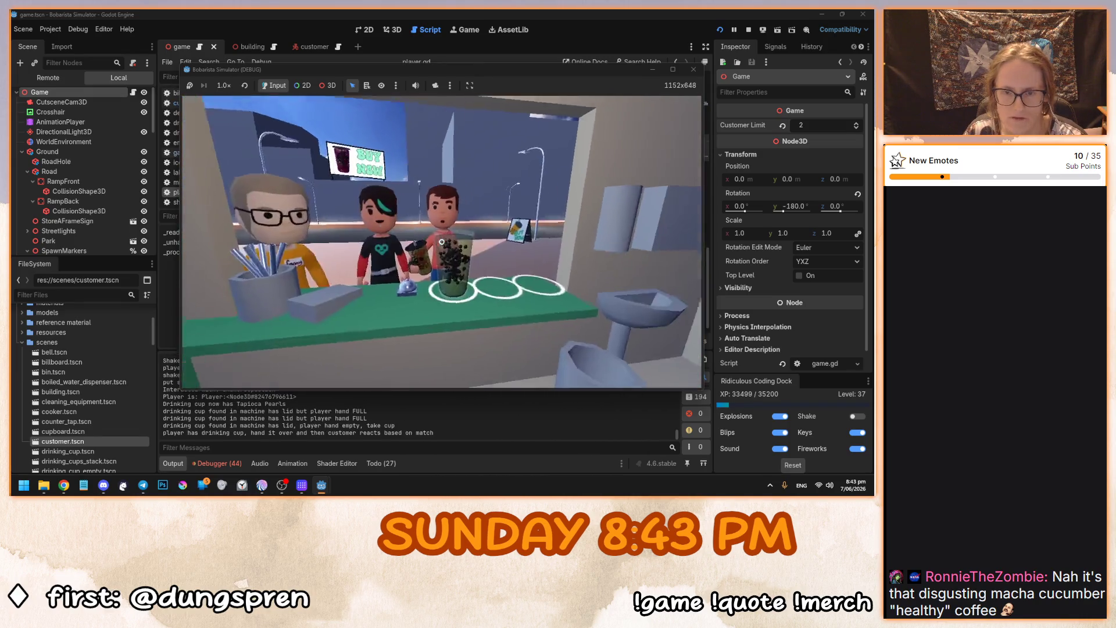
# Seal the tapioca cup, serve it with a straw, and retract the sealer platform.
pyautogui.click(442, 242)
pyautogui.press('w')
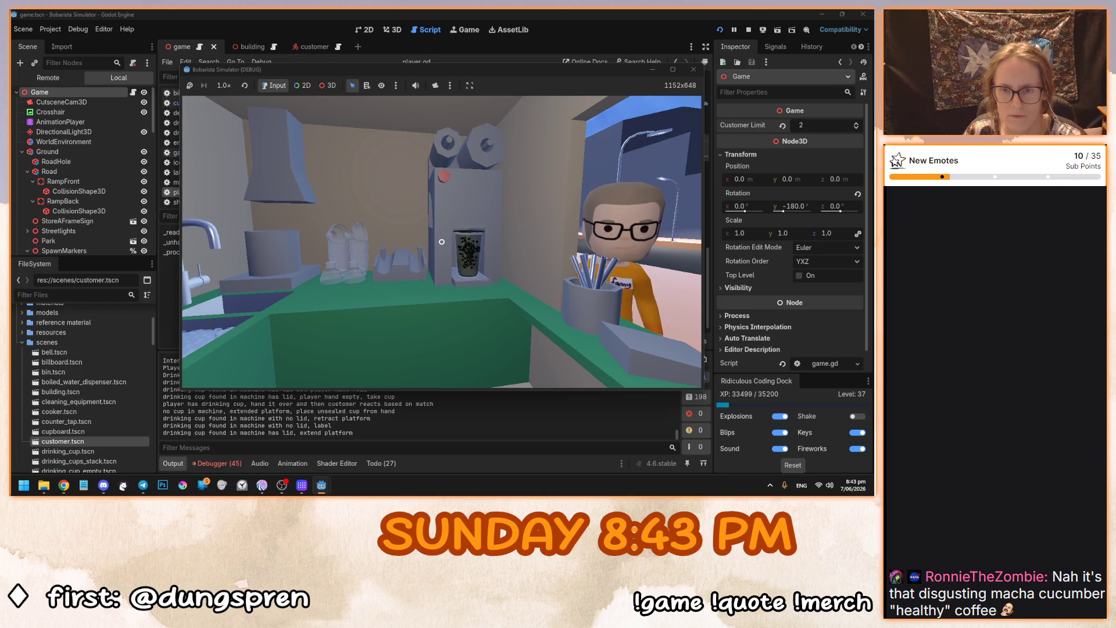
pyautogui.click(442, 241)
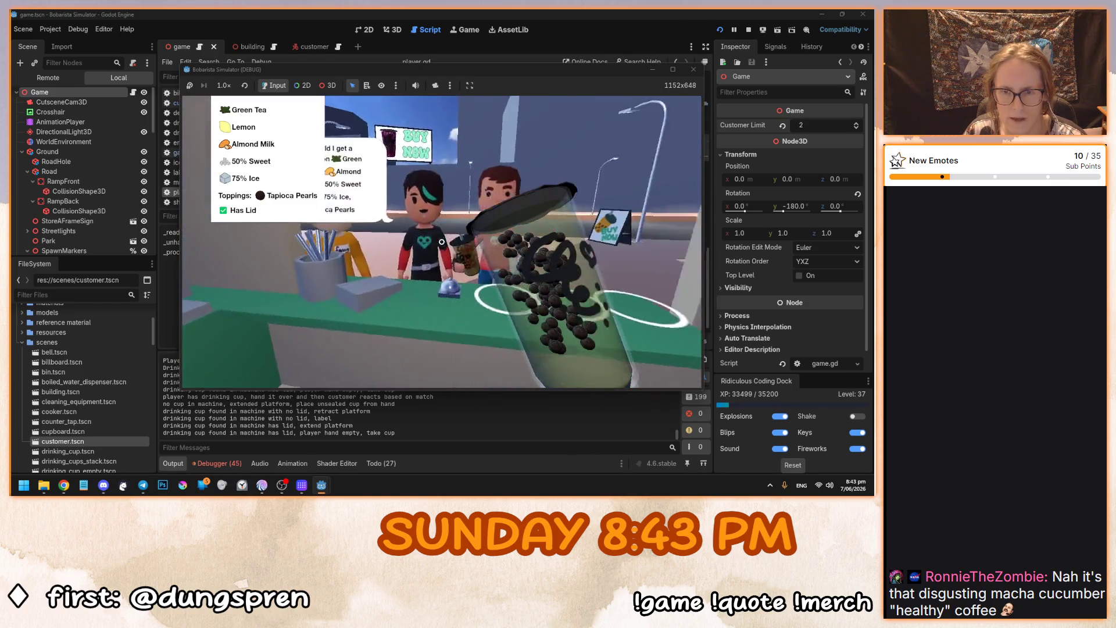
pyautogui.click(442, 241)
pyautogui.click(442, 241)
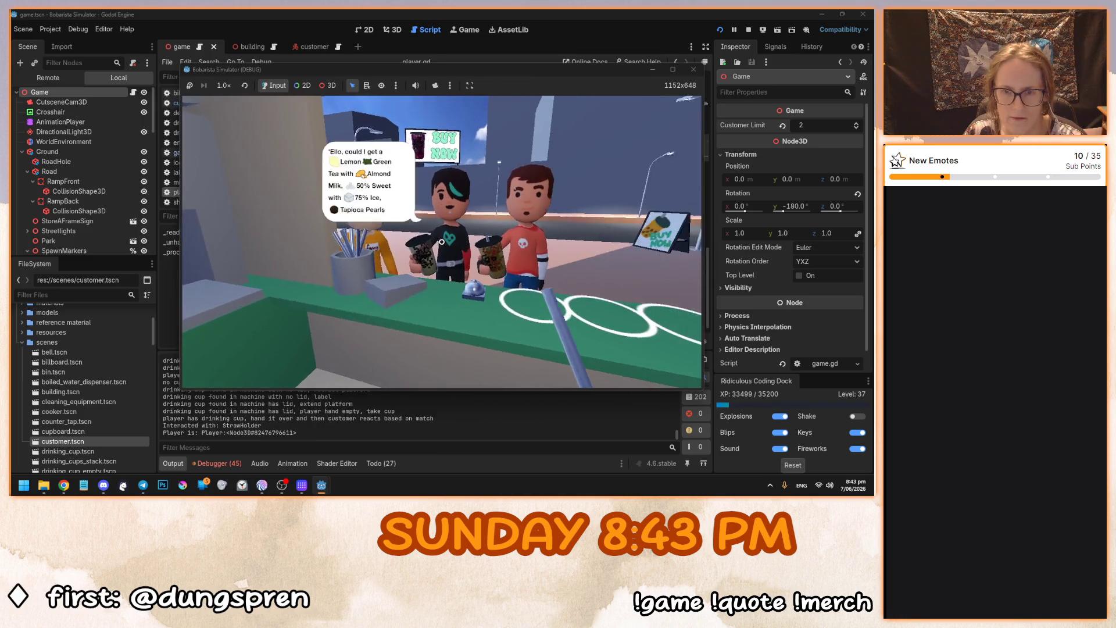
pyautogui.click(442, 241)
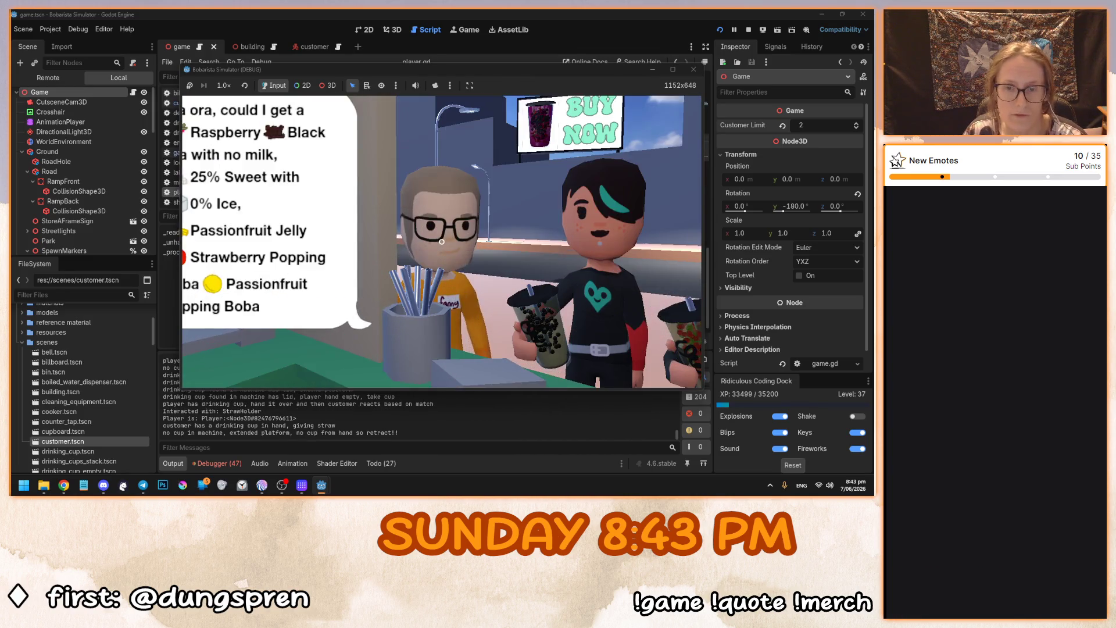
# Take a fresh drinking cup and a shaker cup from the stacks.
pyautogui.press('w')
pyautogui.press('s')
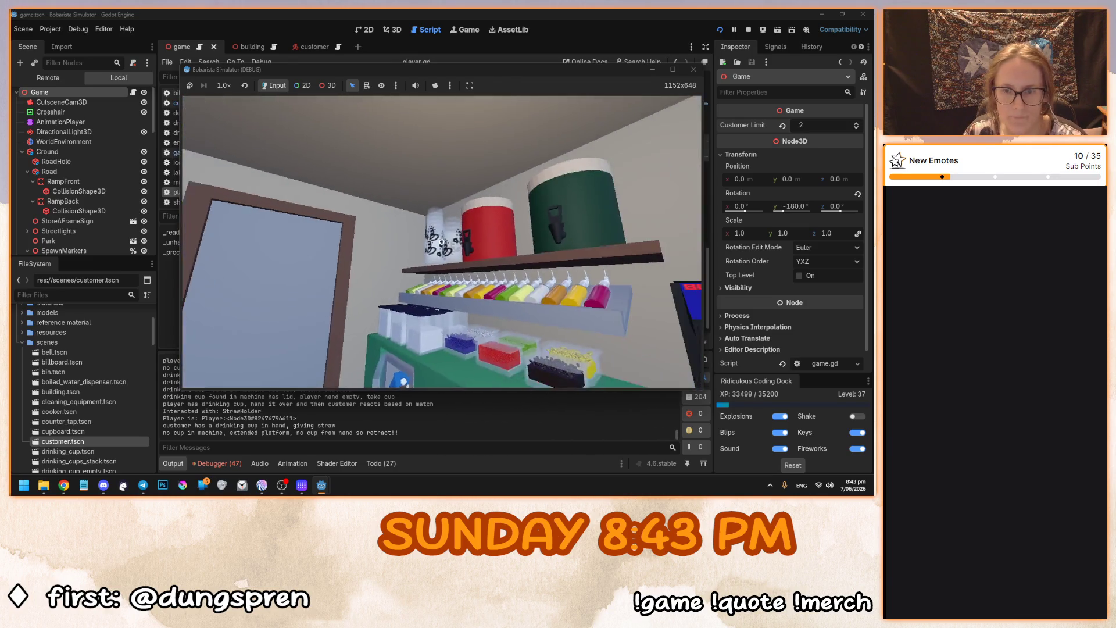
pyautogui.click(442, 241)
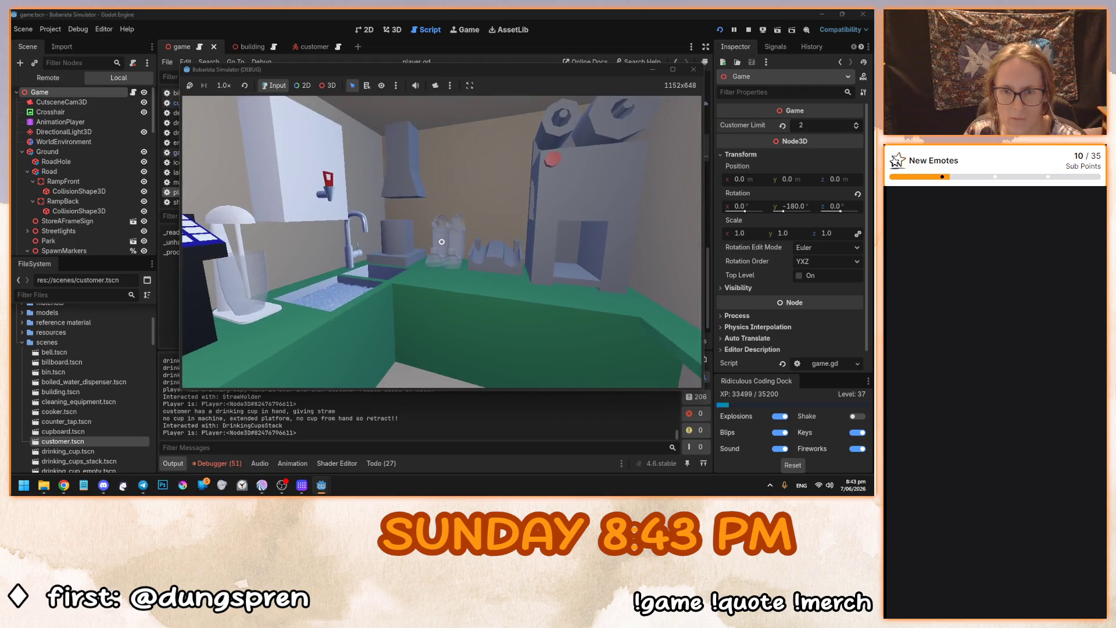
pyautogui.moveTo(442, 241)
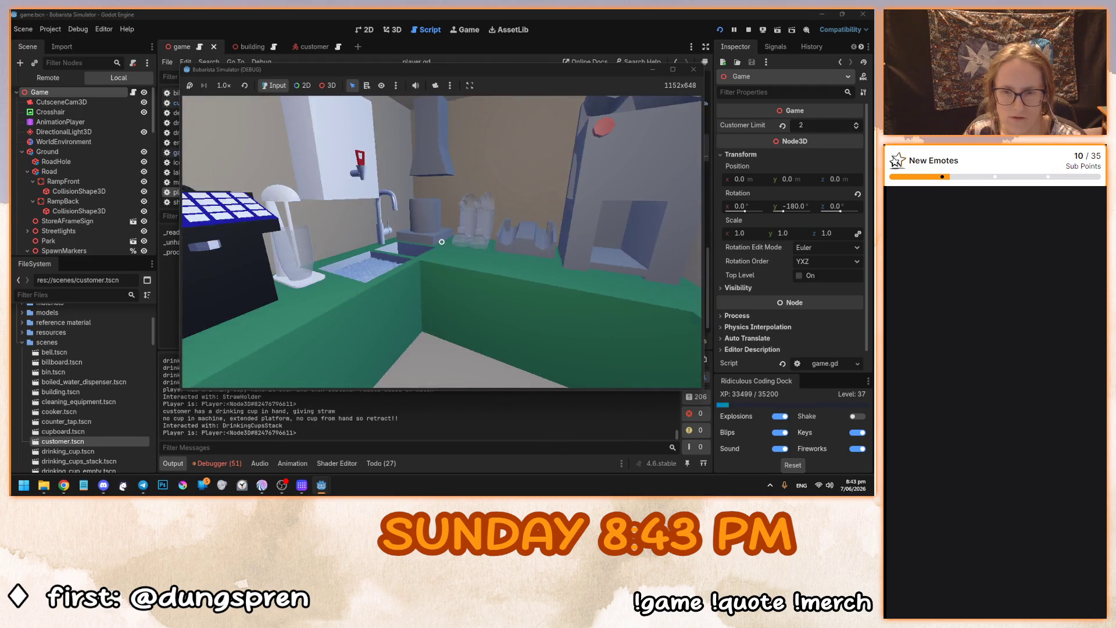
pyautogui.click(441, 242)
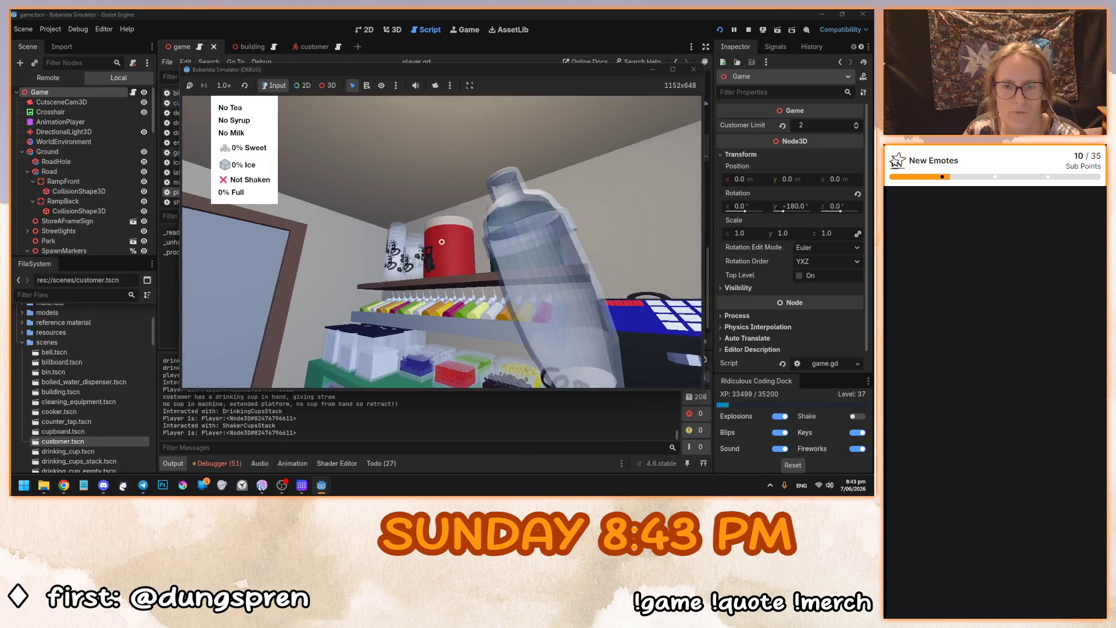
# Mix Black Tea, Raspberry syrup and 25% sweetener to 100% without ice, shake, and pour into the cup.
pyautogui.click(442, 242)
pyautogui.click(435, 244)
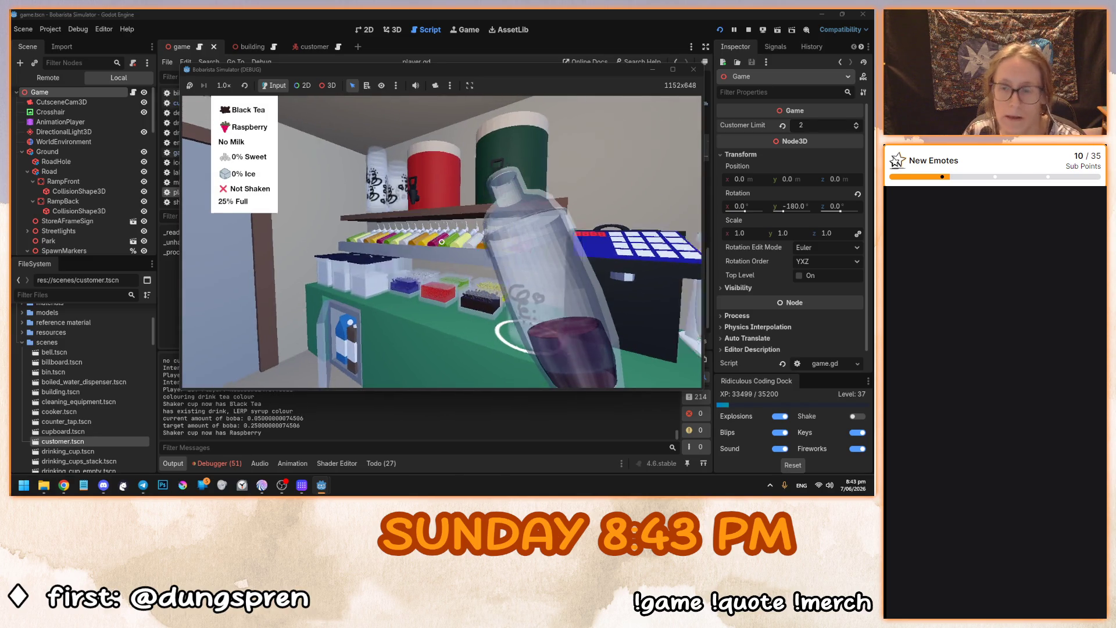
pyautogui.click(441, 241)
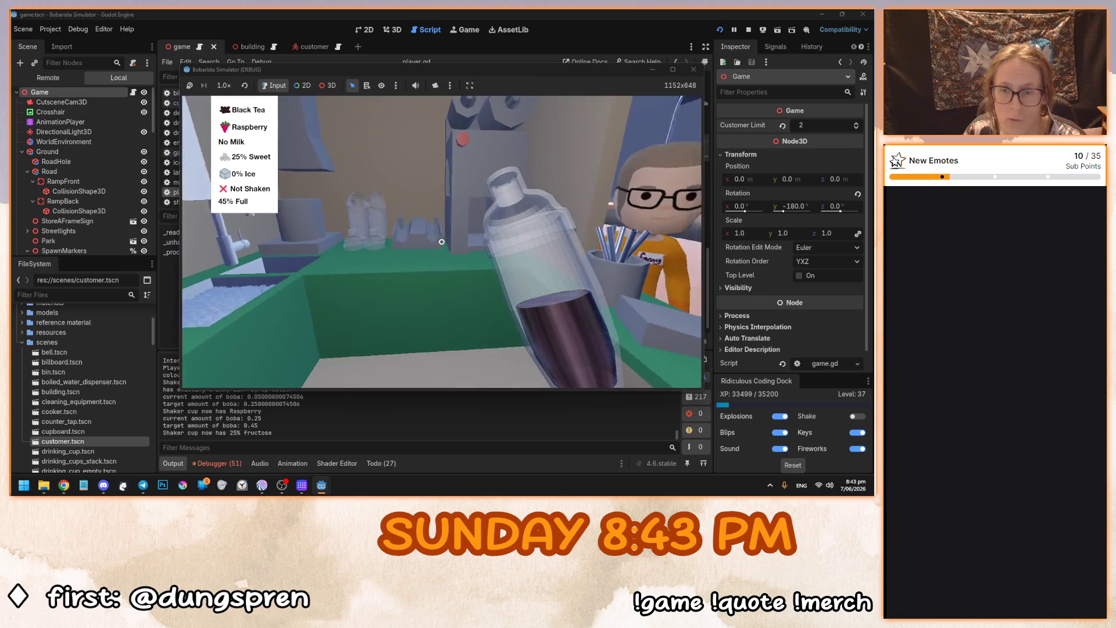
pyautogui.click(442, 241)
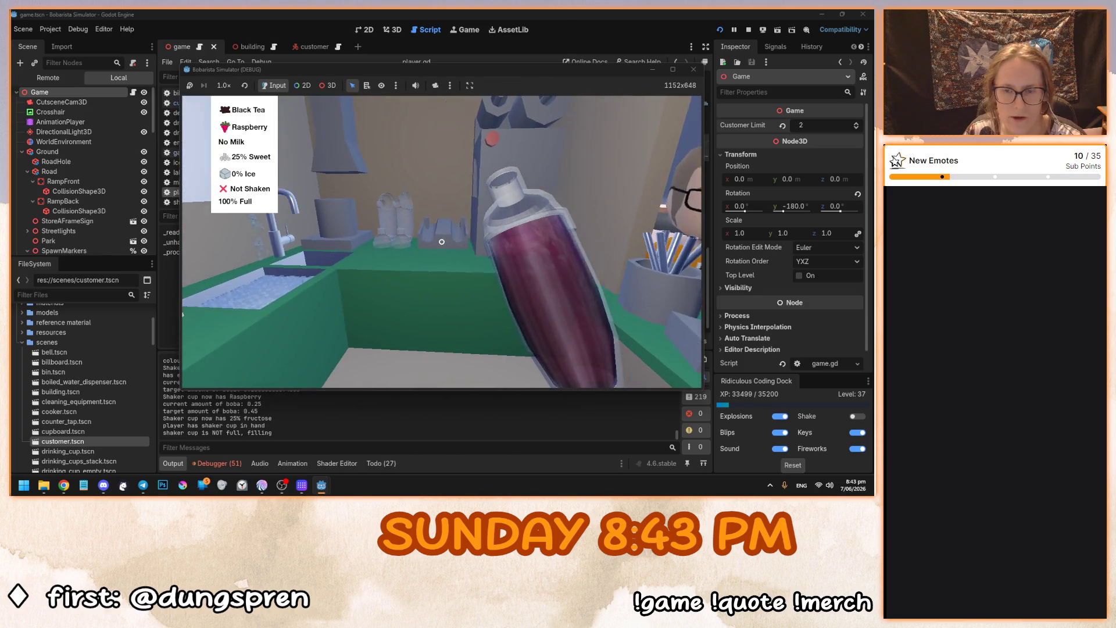
pyautogui.click(441, 242)
pyautogui.click(442, 242)
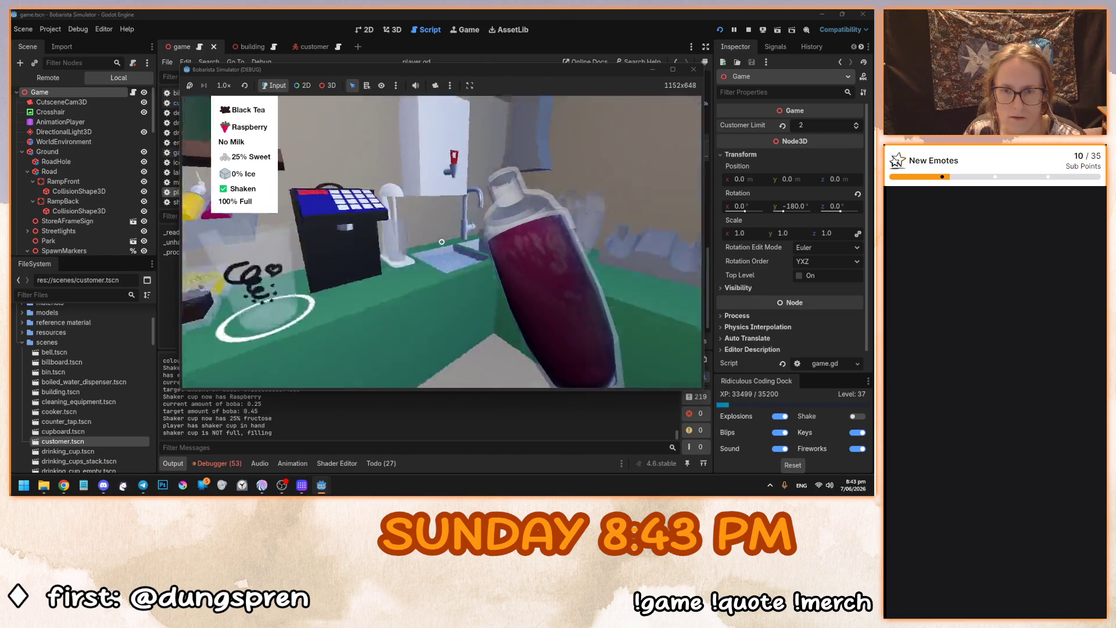
pyautogui.click(442, 241)
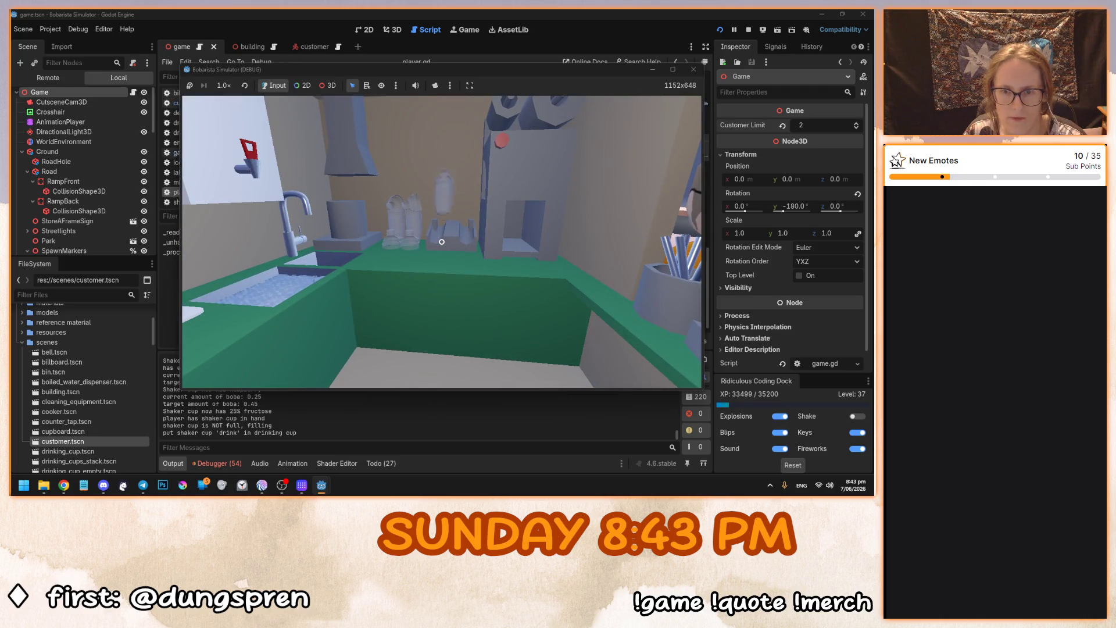
pyautogui.click(442, 242)
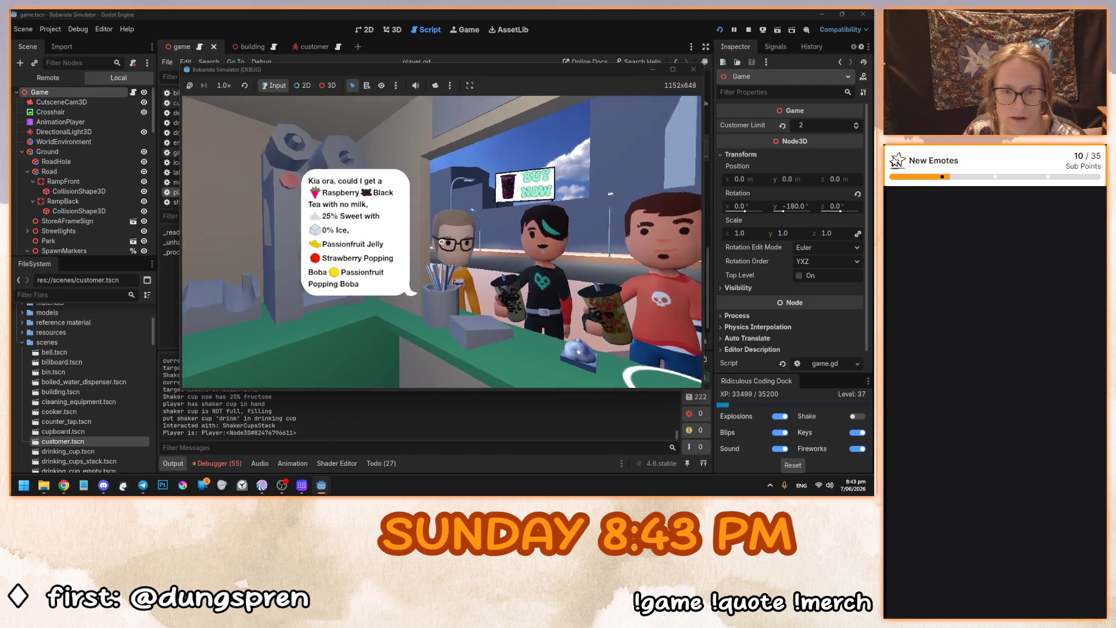
# Top the raspberry tea with Passionfruit Jelly, Strawberry and Passionfruit Popping Boba.
pyautogui.click(442, 242)
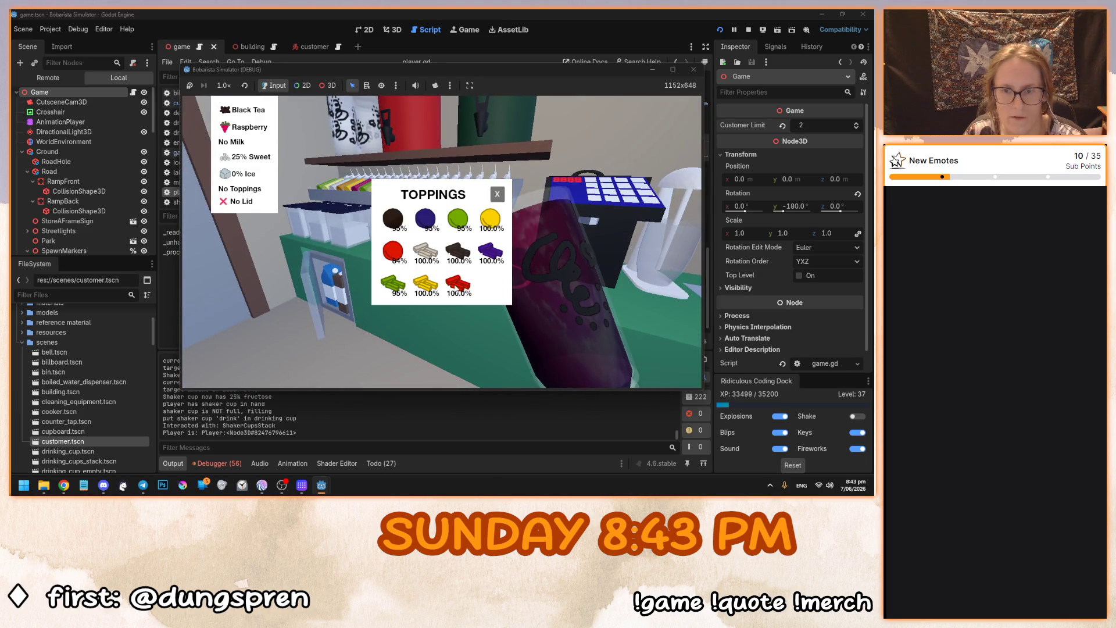
pyautogui.click(427, 286)
pyautogui.click(395, 254)
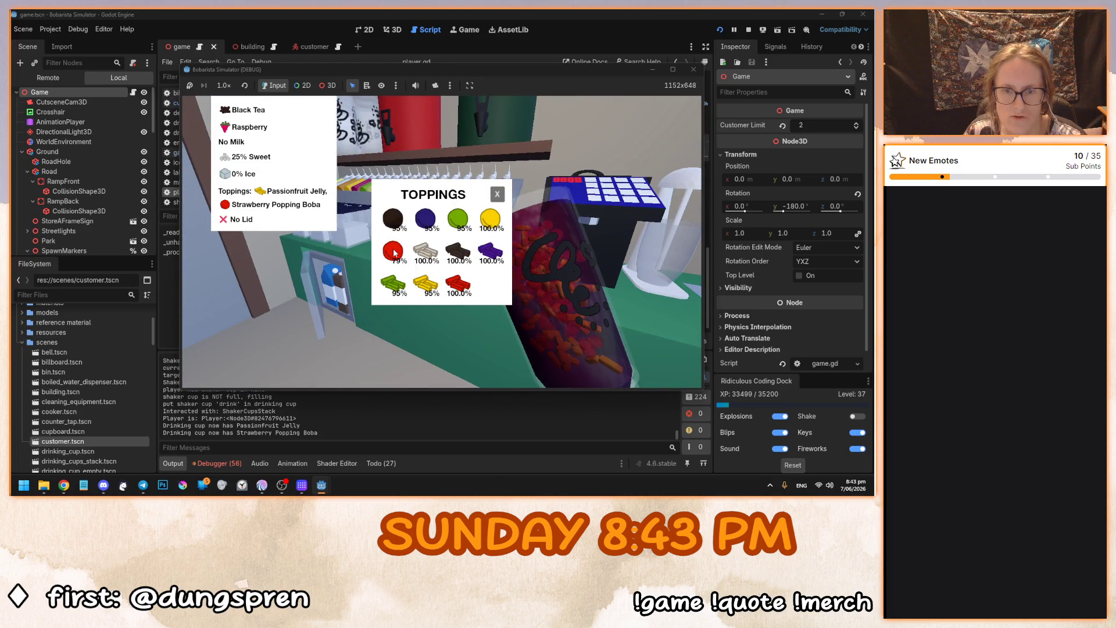
pyautogui.click(490, 220)
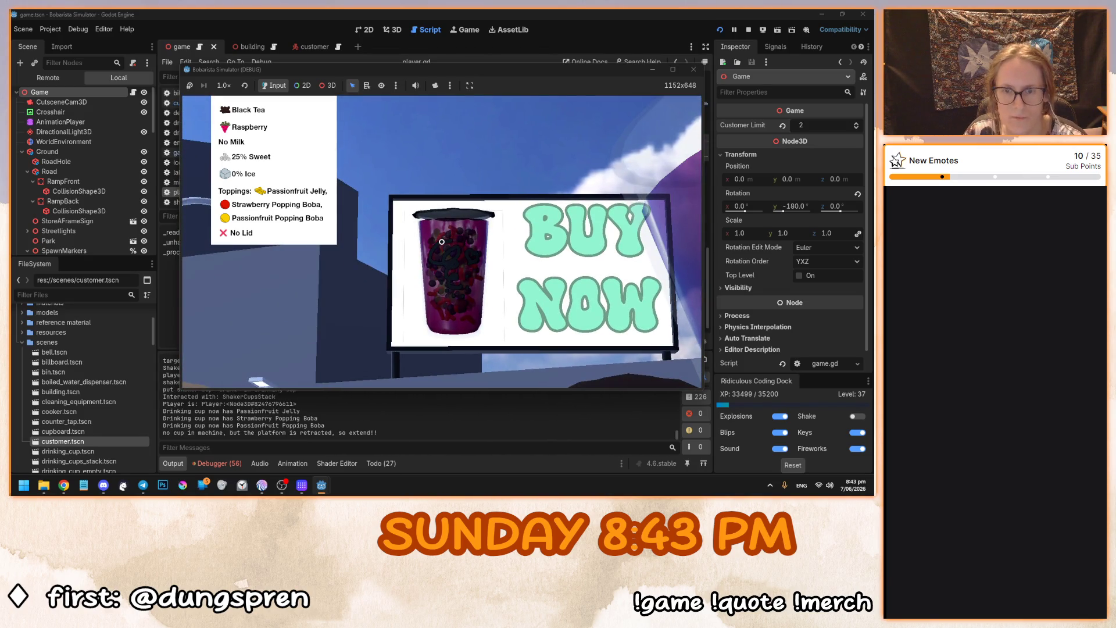
# Seal the cup in the machine, then stop the playtest with F8 to return to player.gd.
pyautogui.click(441, 241)
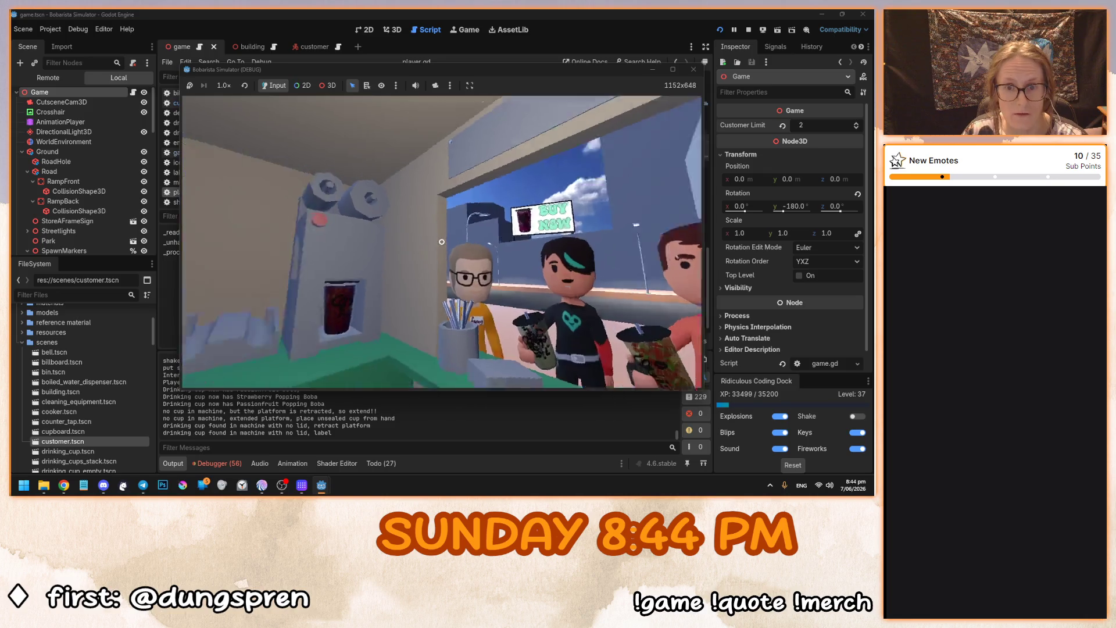
pyautogui.click(441, 242)
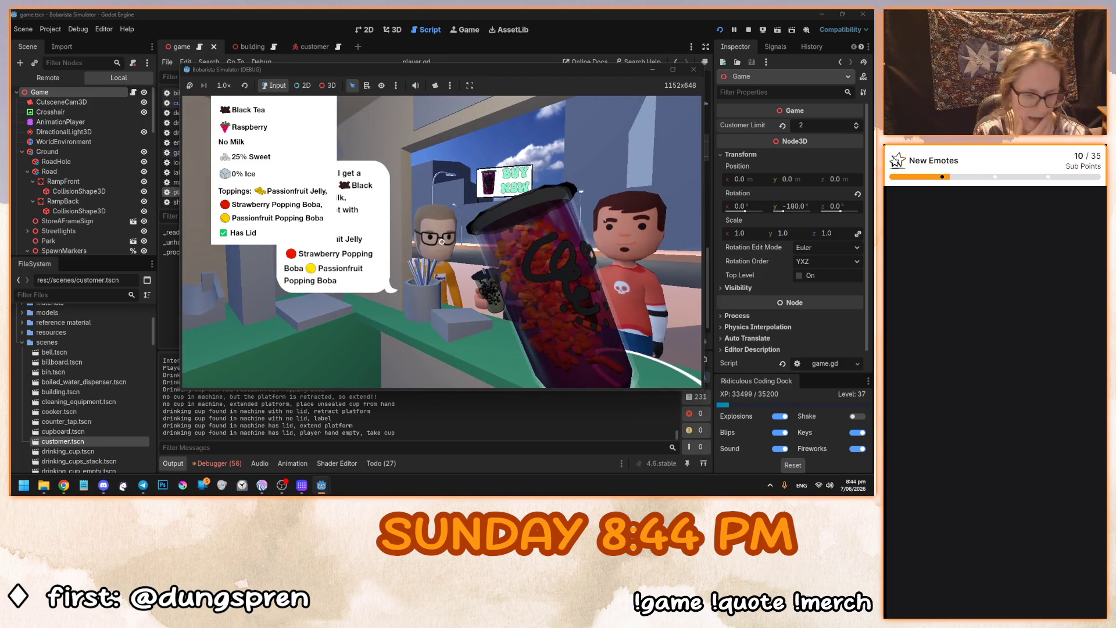
pyautogui.press('F8')
pyautogui.click(442, 243)
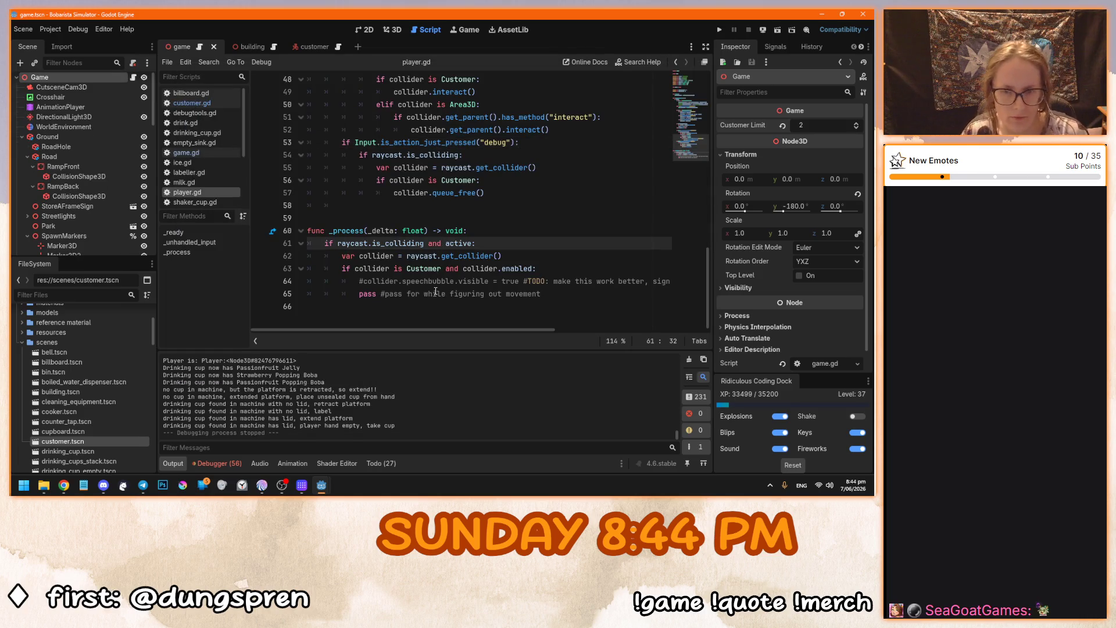
# Open customer.gd and scroll to the speech bubble visibility line in _process.
pyautogui.click(439, 282)
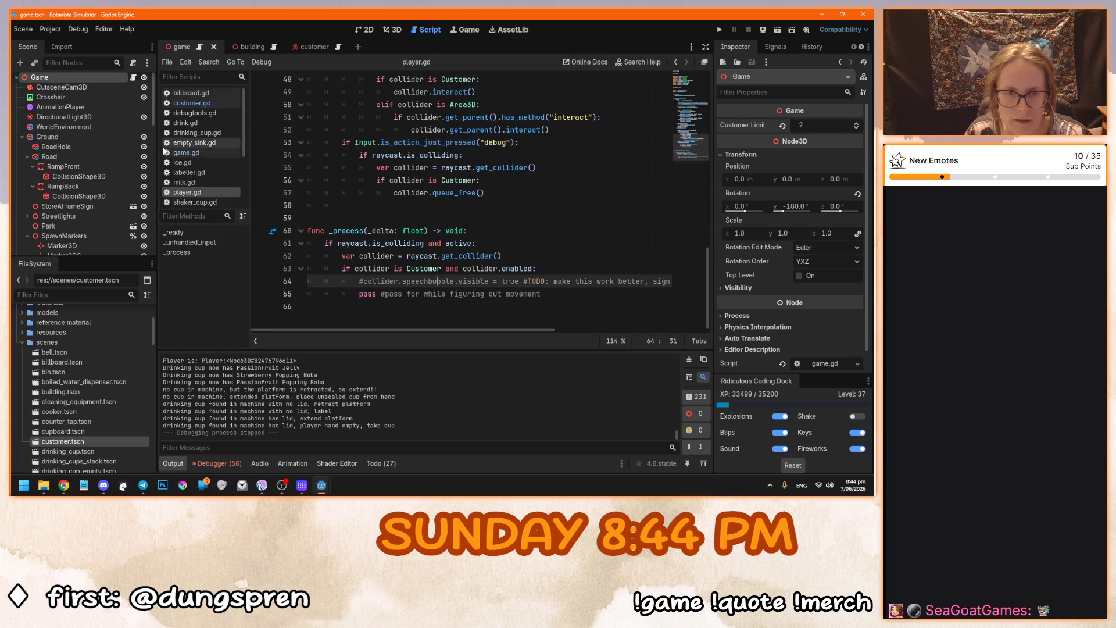
pyautogui.click(210, 103)
pyautogui.scroll(-10, 692, 271)
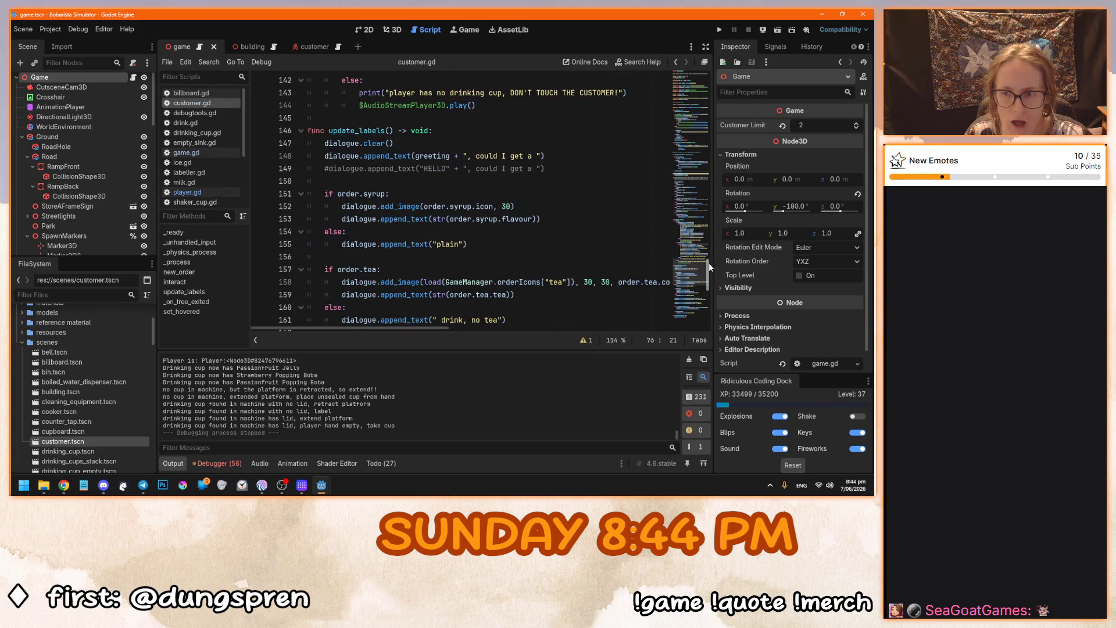
pyautogui.moveTo(707, 273); pyautogui.dragTo(709, 325)
pyautogui.click(391, 304)
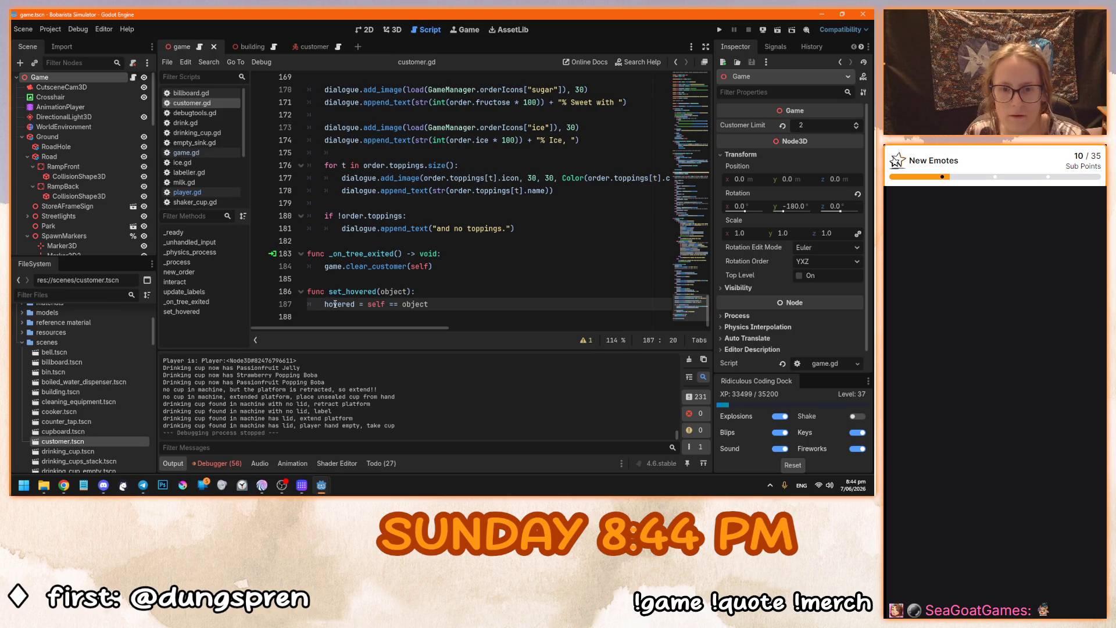
pyautogui.click(464, 292)
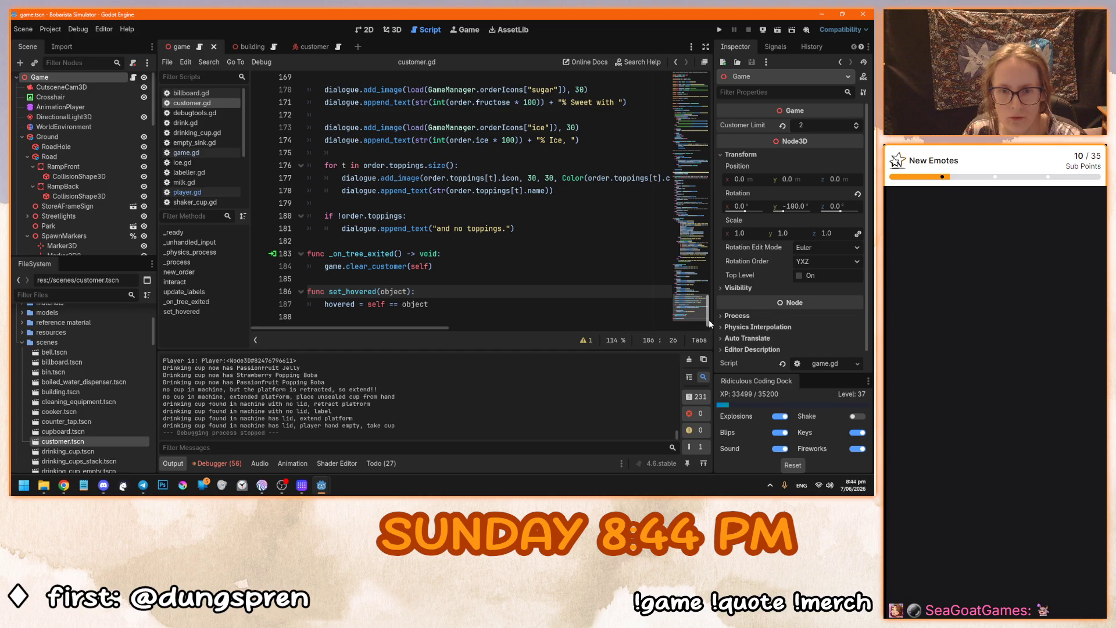
pyautogui.moveTo(709, 324)
pyautogui.mouseDown()
pyautogui.moveTo(708, 148)
pyautogui.moveTo(707, 162)
pyautogui.mouseUp()
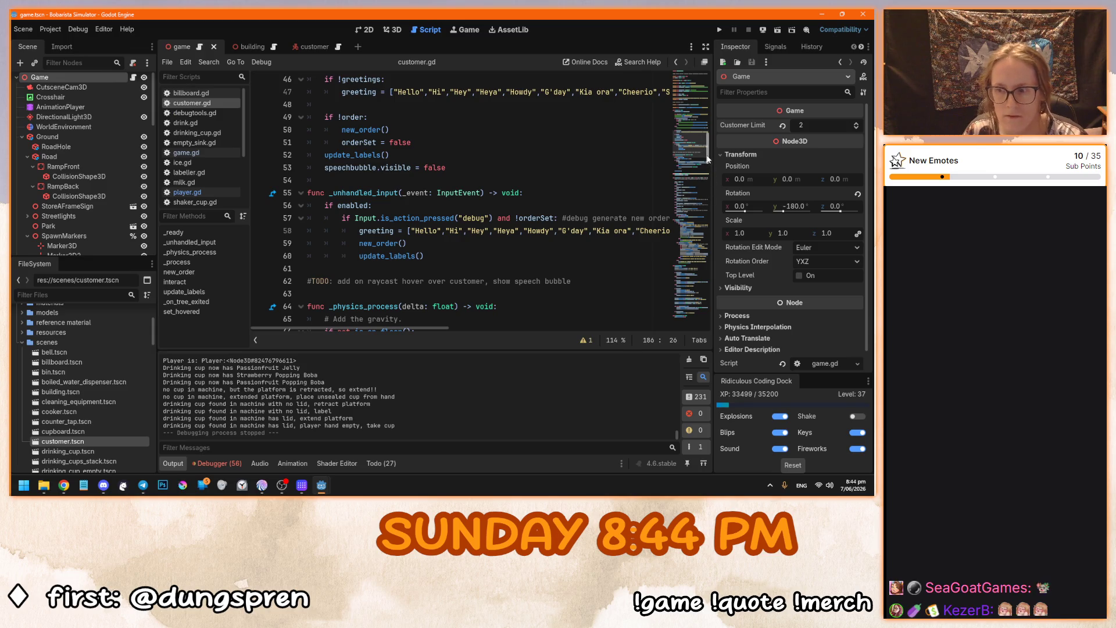
pyautogui.moveTo(707, 160); pyautogui.dragTo(709, 187)
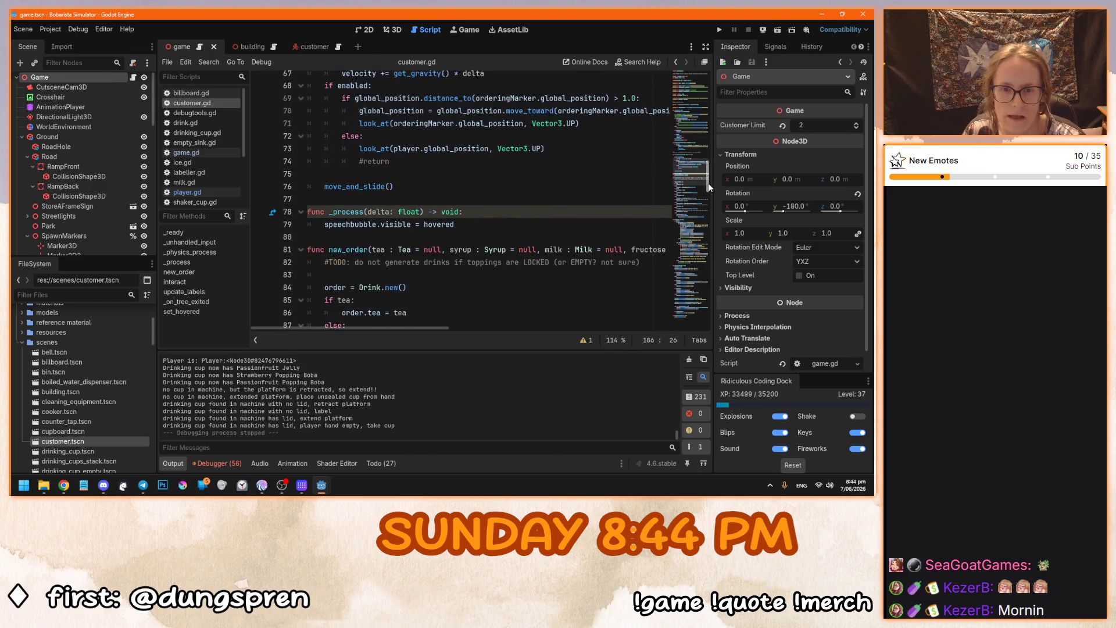
# Wrap 'speechbubble.visible = hovered' in an 'if enabled:' check and run the game with F5.
pyautogui.click(323, 224)
pyautogui.press('Return')
pyautogui.press('Up')
pyautogui.write('if enabled:')
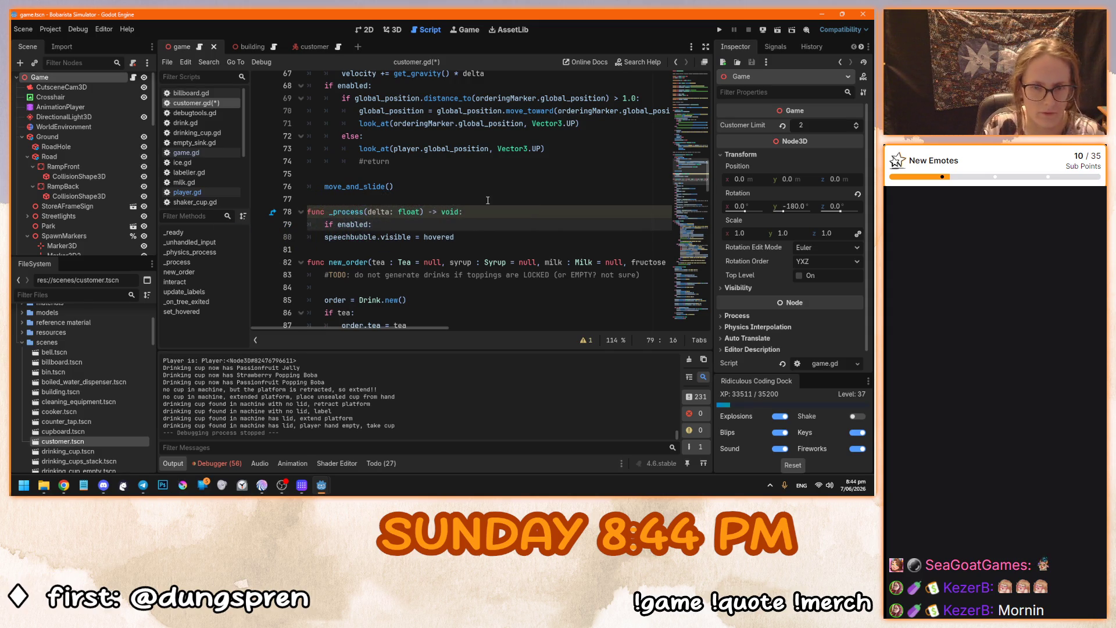
pyautogui.press('Down')
pyautogui.press('Home')
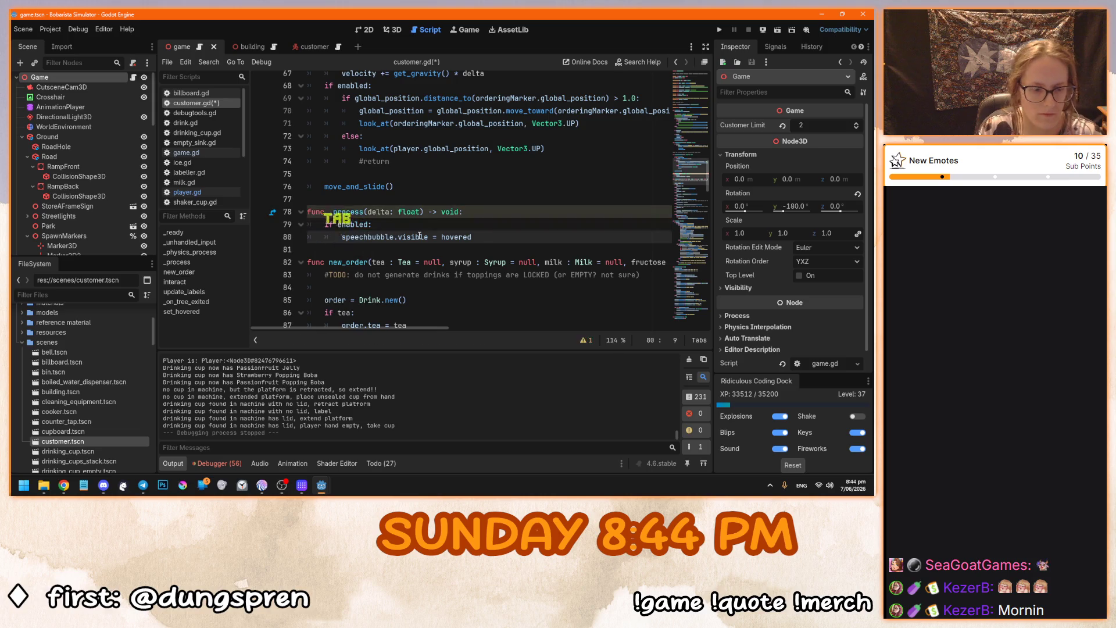
pyautogui.press('F5')
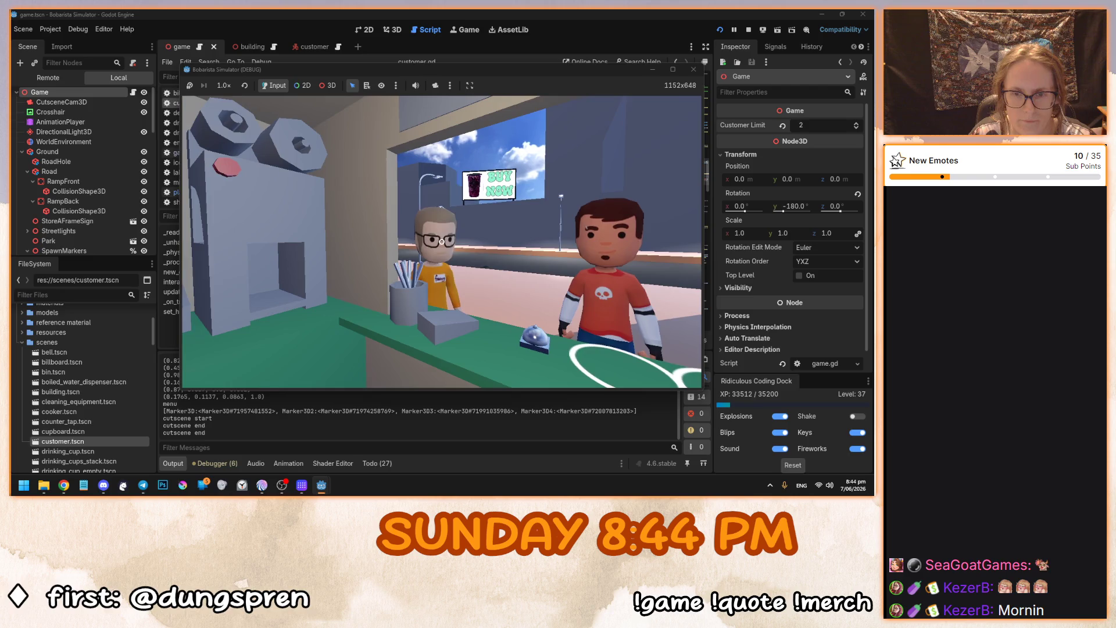
# Stop the test run with F8, review customer.gd, and switch to the 3D scene view.
pyautogui.press('F8')
pyautogui.click(410, 252)
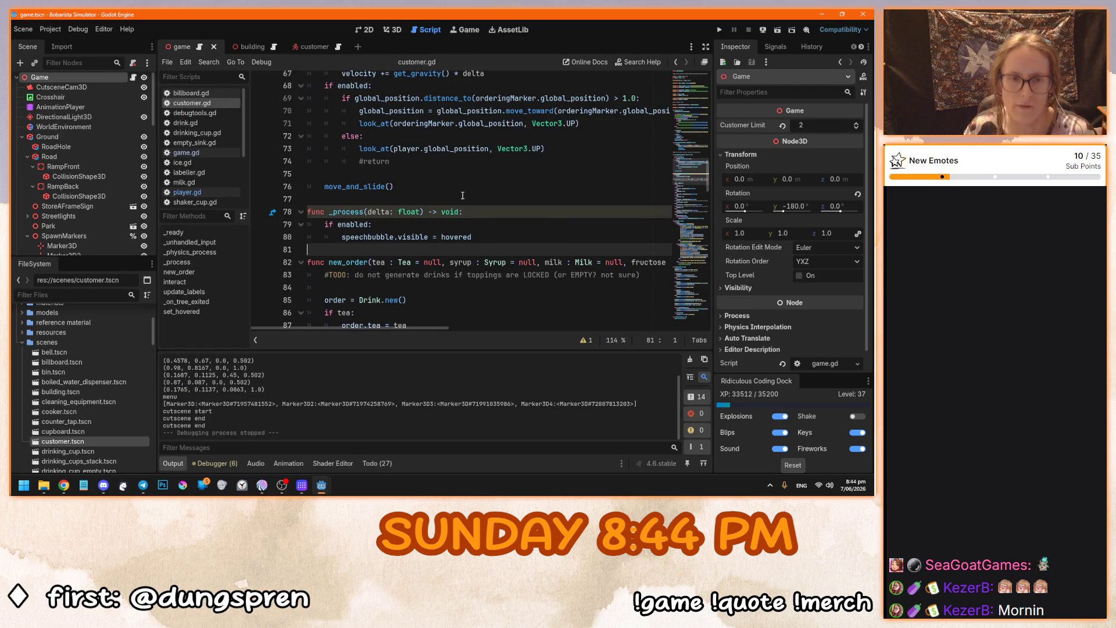
pyautogui.click(459, 196)
pyautogui.scroll(-4, 460, 190)
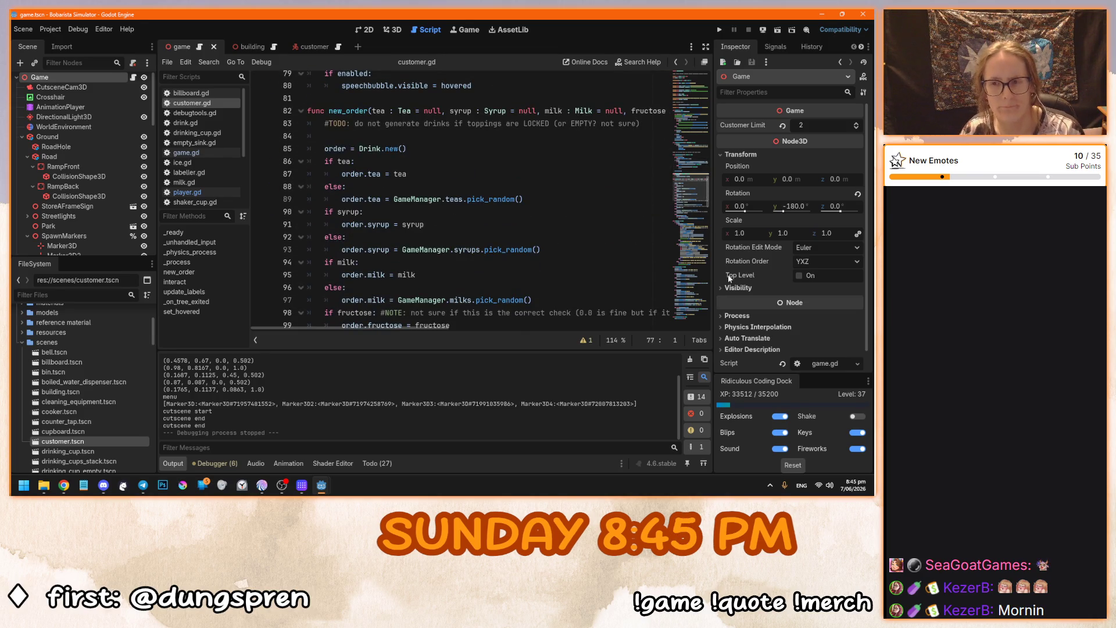
pyautogui.scroll(1, 708, 198)
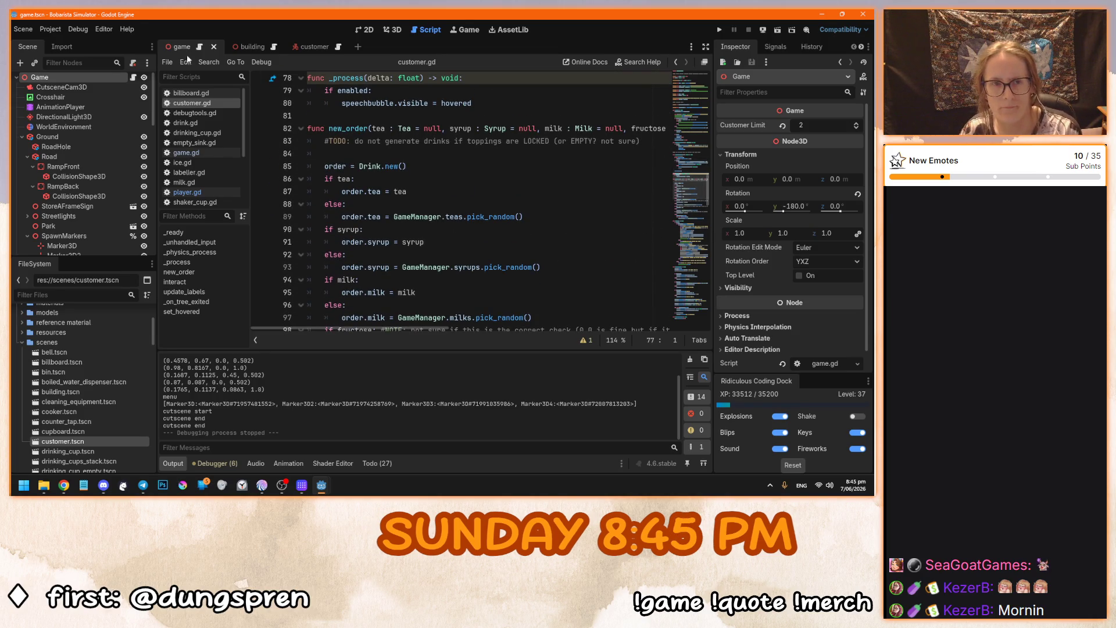
pyautogui.click(394, 32)
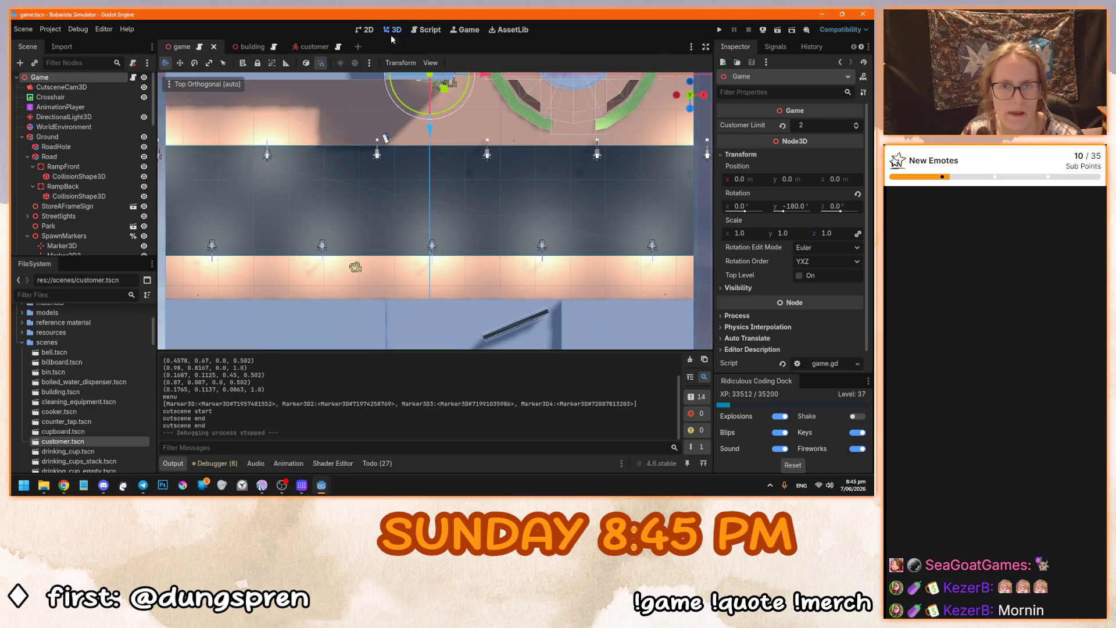
# Open the StoreAFrameSign scene for editing, then open billboard.tscn.
pyautogui.moveTo(390, 246); pyautogui.dragTo(360, 176)
pyautogui.click(516, 187)
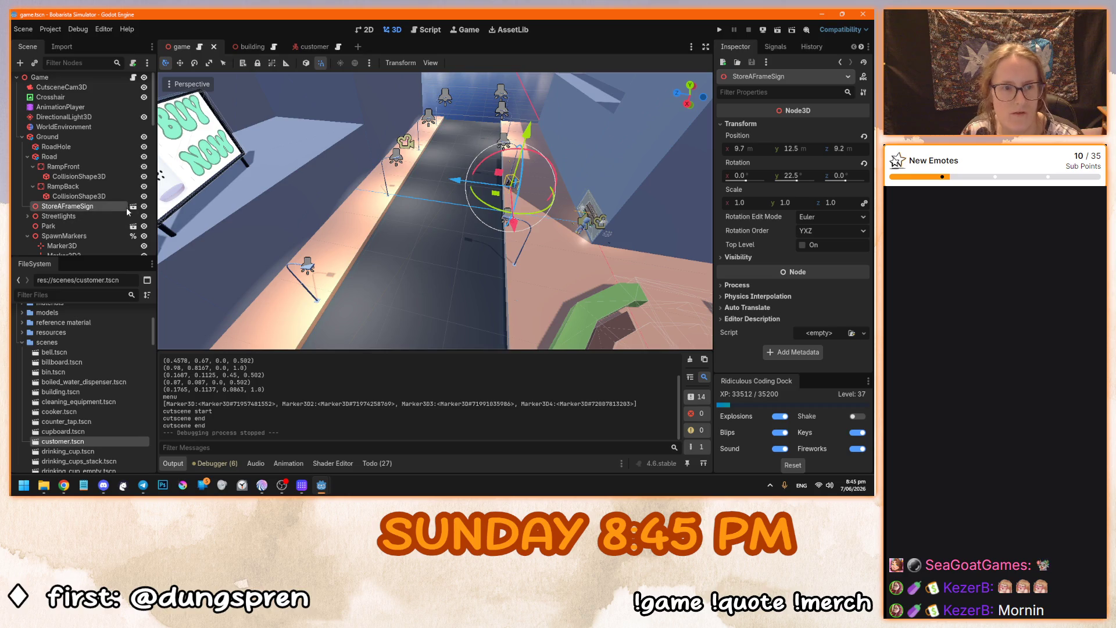
pyautogui.click(133, 207)
pyautogui.scroll(-8, 260, 160)
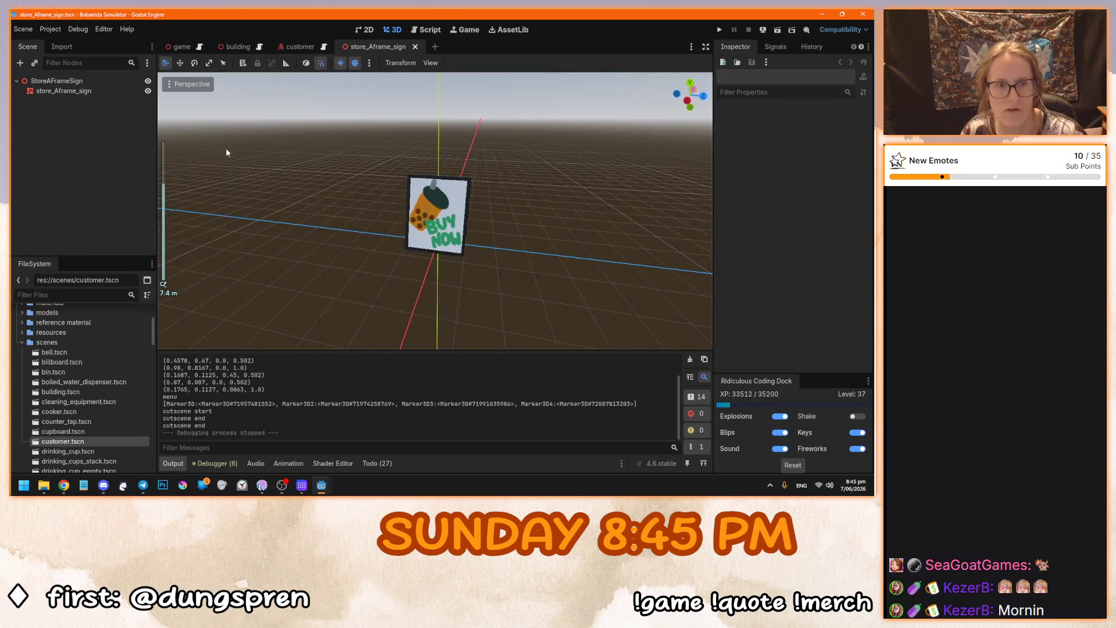
pyautogui.doubleClick(49, 361)
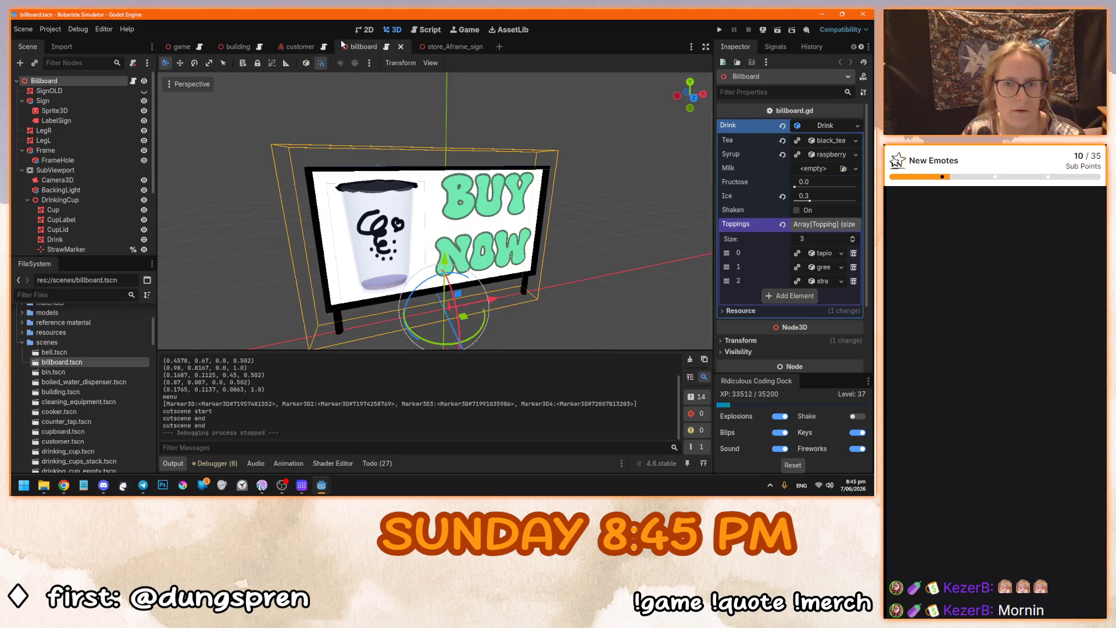
# Copy the billboard's SubViewport with its children and paste it under the StoreAFrameSign root.
pyautogui.click(86, 170)
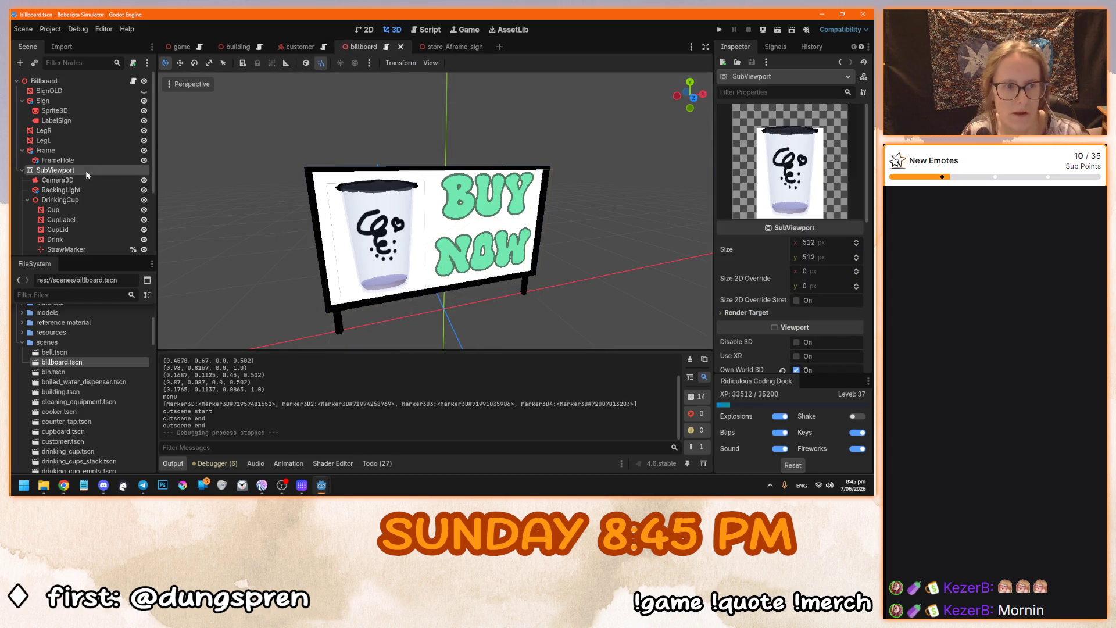
pyautogui.scroll(-3, 85, 170)
pyautogui.keyDown('shift'); pyautogui.click(78, 245); pyautogui.keyUp('shift')
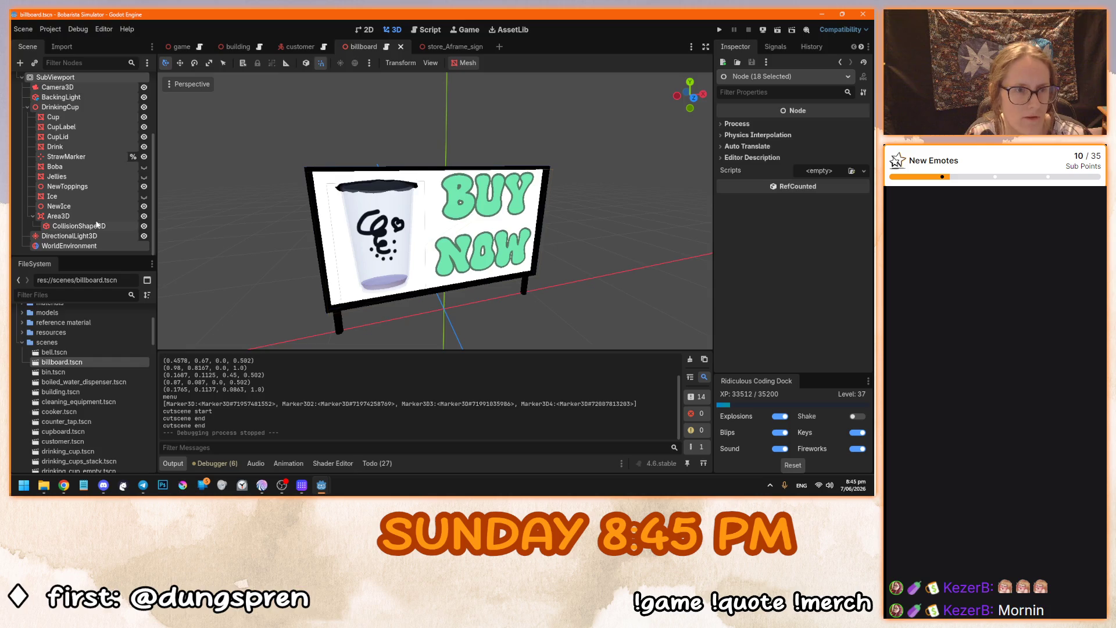
pyautogui.click(450, 46)
pyautogui.click(56, 81)
pyautogui.hotkey('ctrl', 'v')
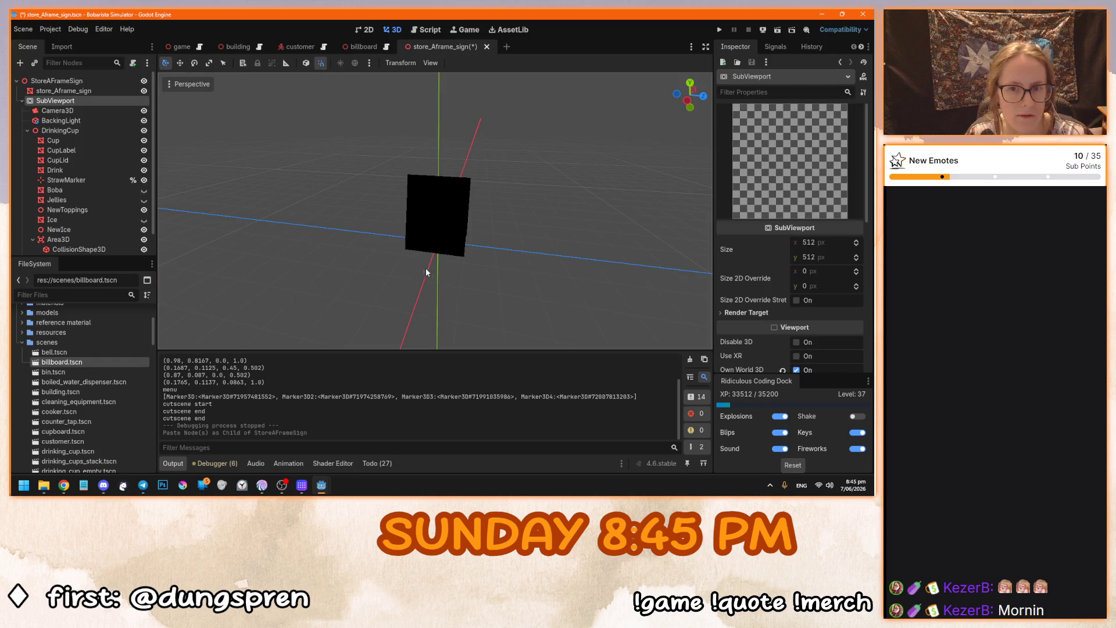
# Uncheck Own World 3D on the pasted SubViewport in the Inspector.
pyautogui.scroll(-5, 370, 250)
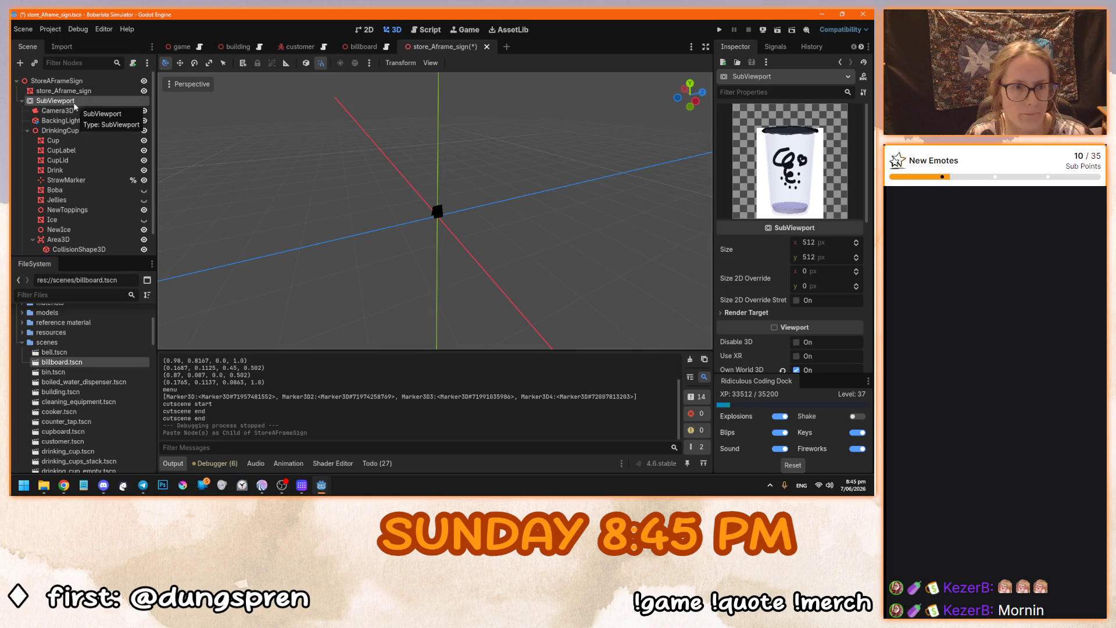
pyautogui.scroll(5, 370, 221)
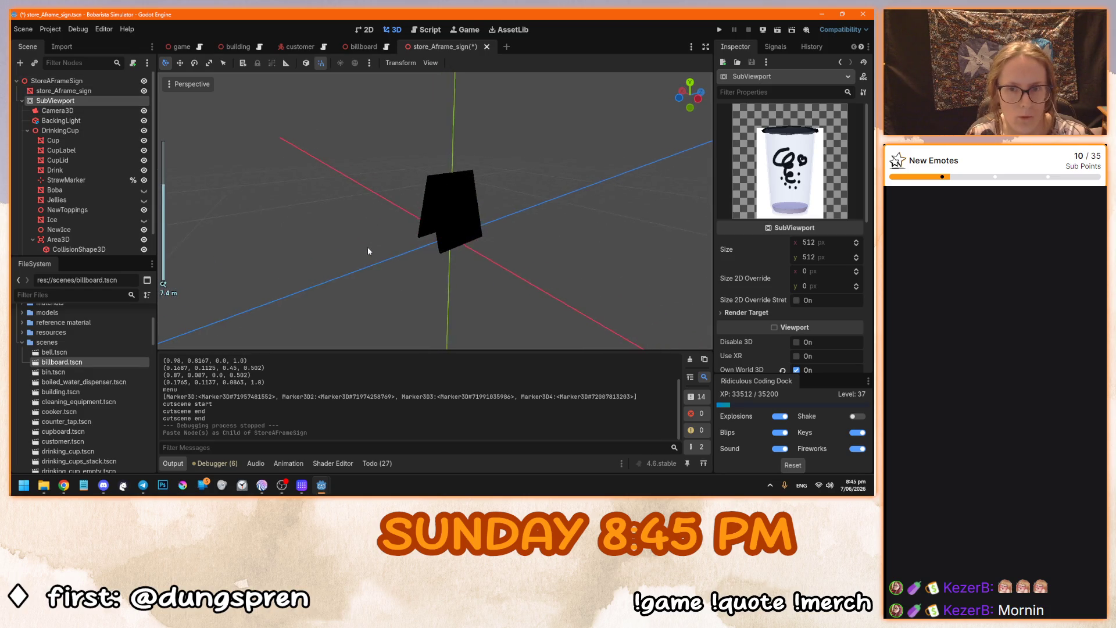
pyautogui.scroll(5, 371, 247)
pyautogui.click(782, 371)
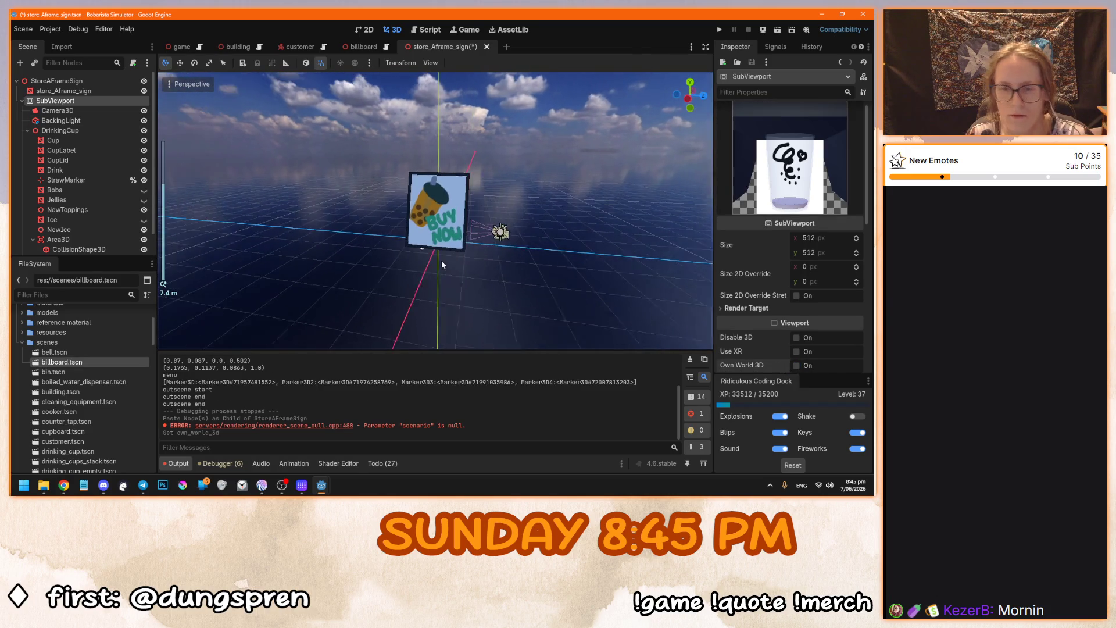
# Compare the billboard's Sprite3D, SignOLD and Sign nodes against the A-frame sign scene.
pyautogui.click(346, 47)
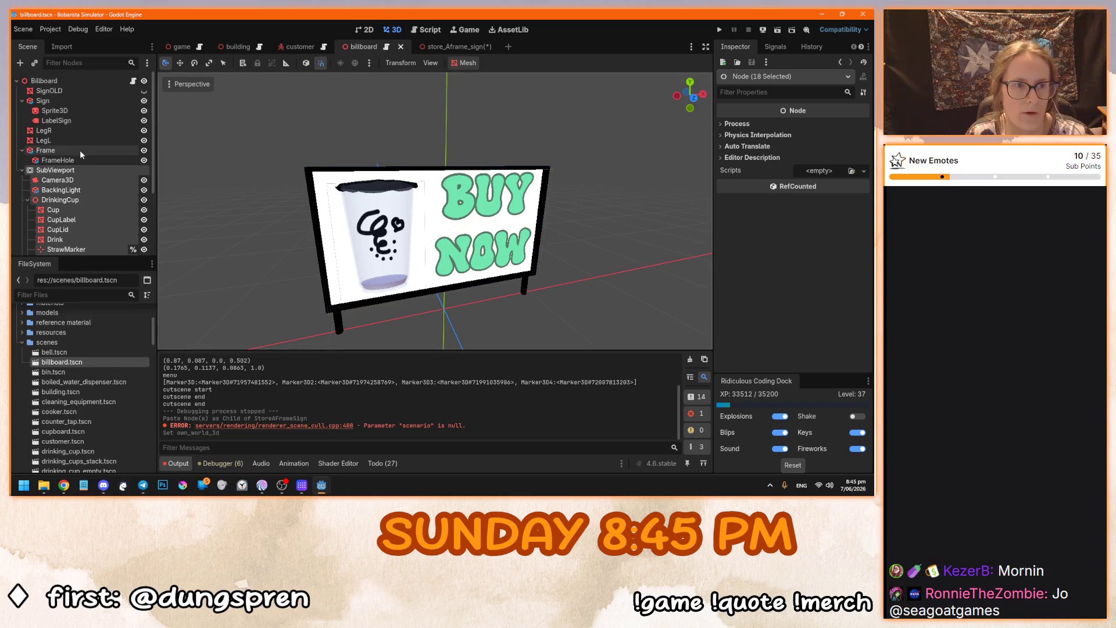
pyautogui.click(72, 111)
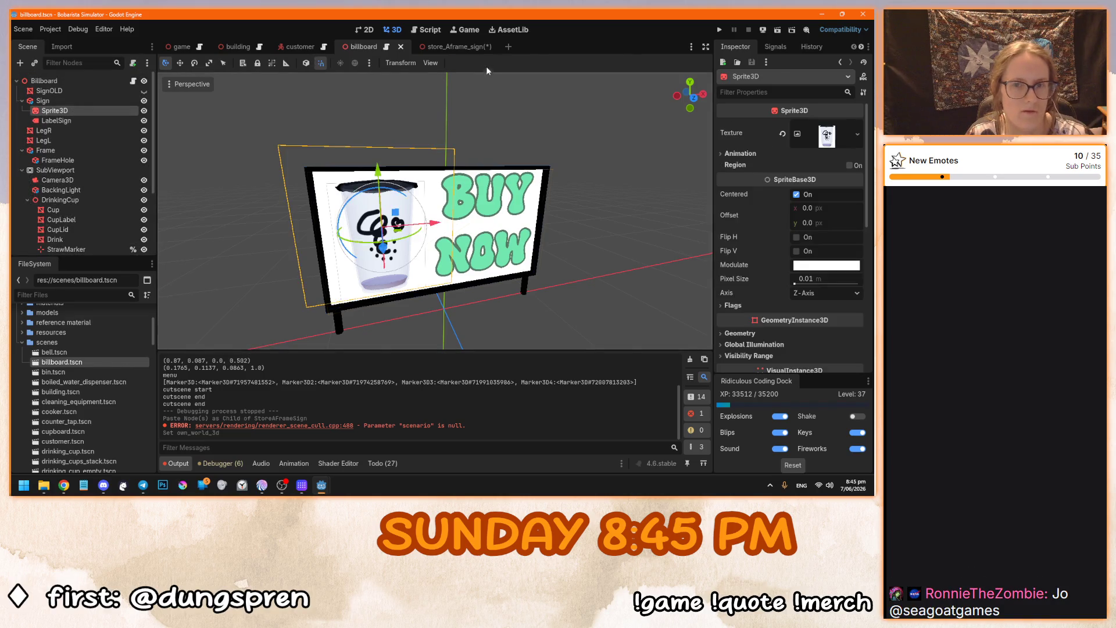
pyautogui.click(445, 47)
pyautogui.click(87, 82)
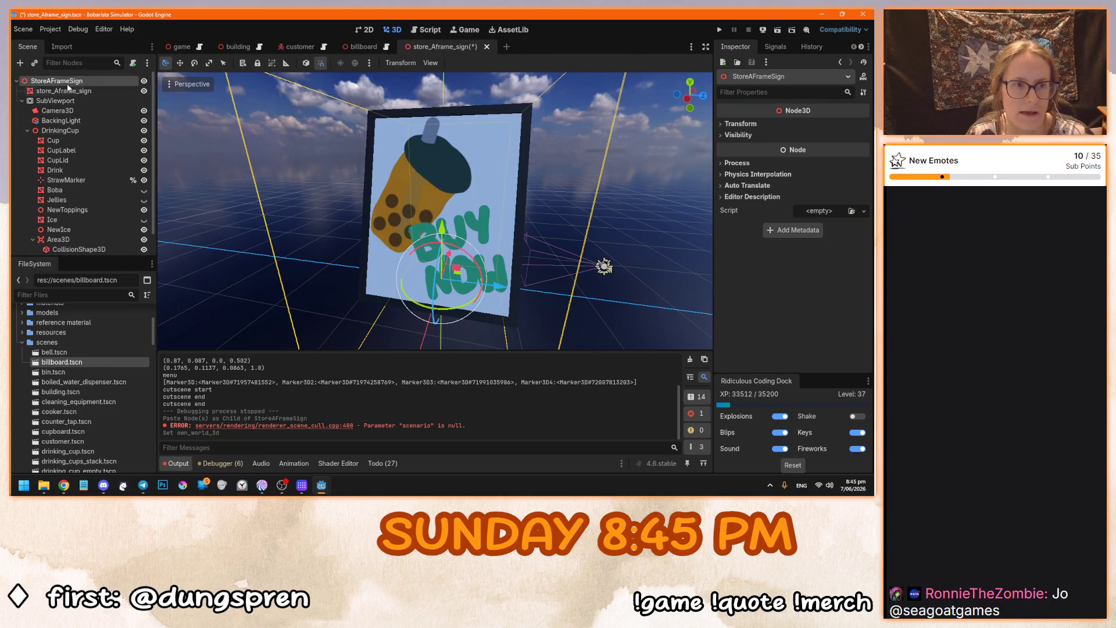
pyautogui.click(356, 46)
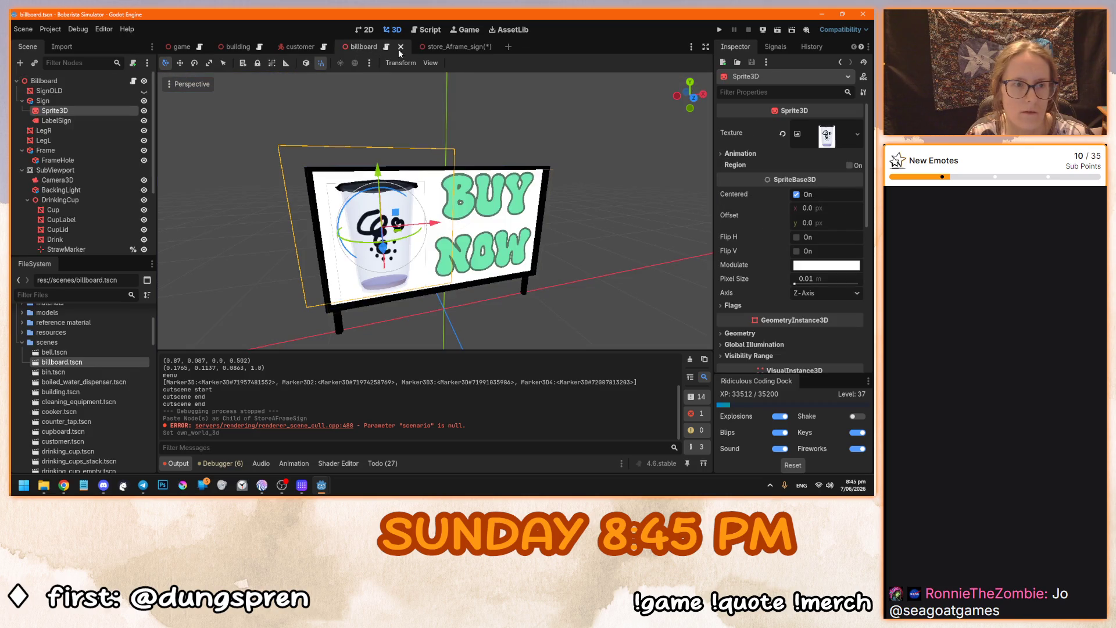
pyautogui.click(436, 48)
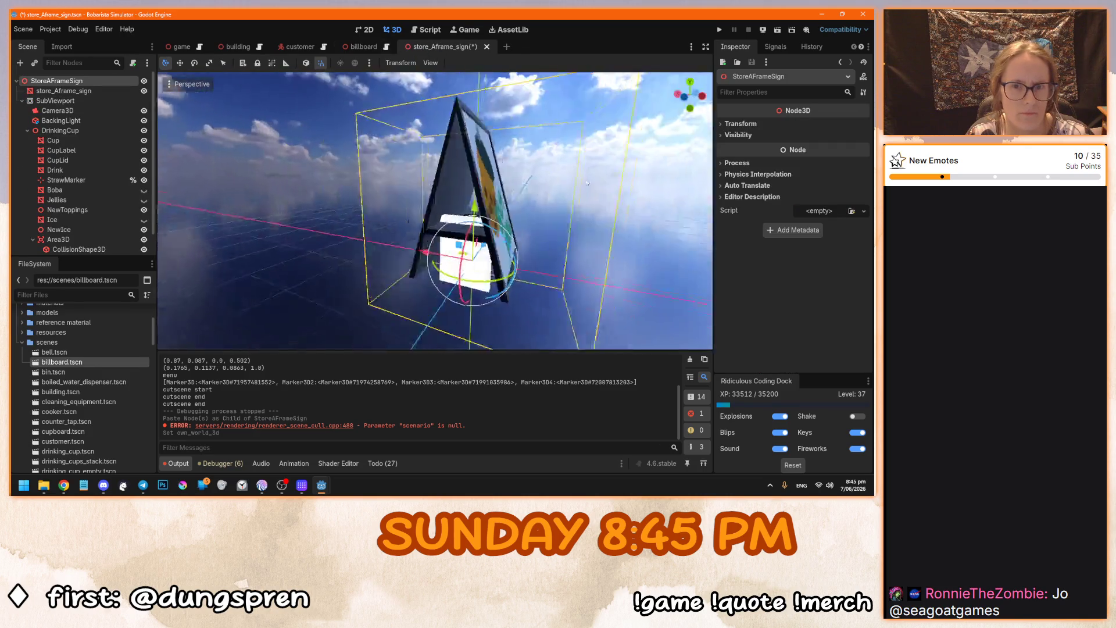
pyautogui.click(440, 201)
pyautogui.moveTo(436, 197)
pyautogui.mouseDown()
pyautogui.moveTo(299, 182)
pyautogui.moveTo(407, 174)
pyautogui.mouseUp()
pyautogui.click(365, 47)
pyautogui.click(143, 91)
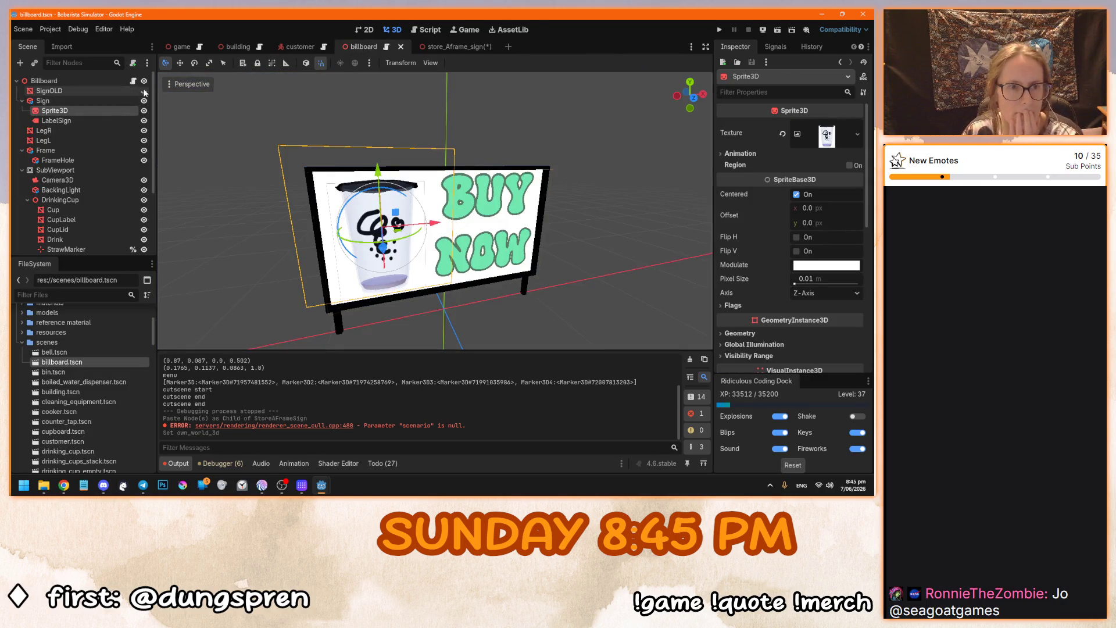
pyautogui.click(144, 92)
pyautogui.click(106, 100)
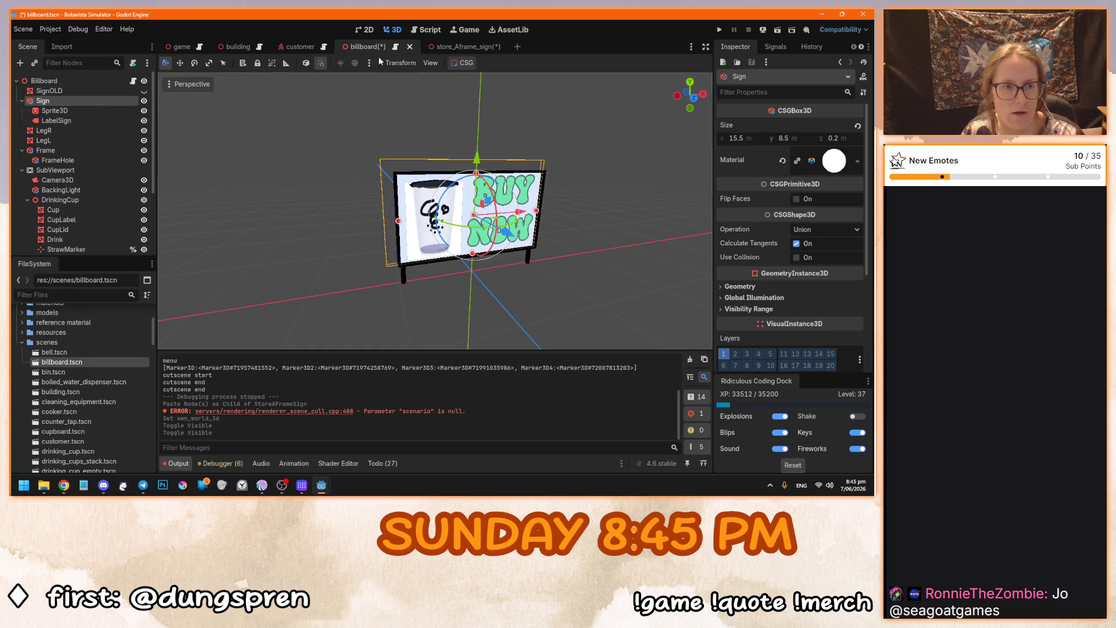
pyautogui.click(454, 48)
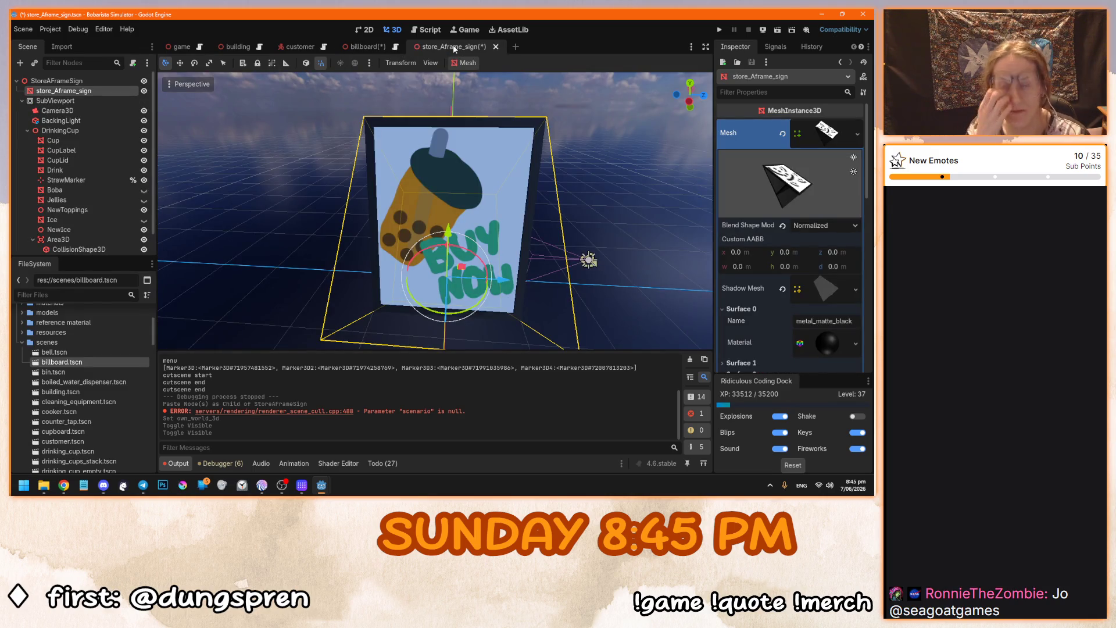
# Inspect the A-frame sign from front and angled views, then start adding a new node.
pyautogui.moveTo(500, 227)
pyautogui.mouseDown()
pyautogui.moveTo(407, 232)
pyautogui.moveTo(506, 228)
pyautogui.moveTo(393, 222)
pyautogui.mouseUp()
pyautogui.press('KP_1')
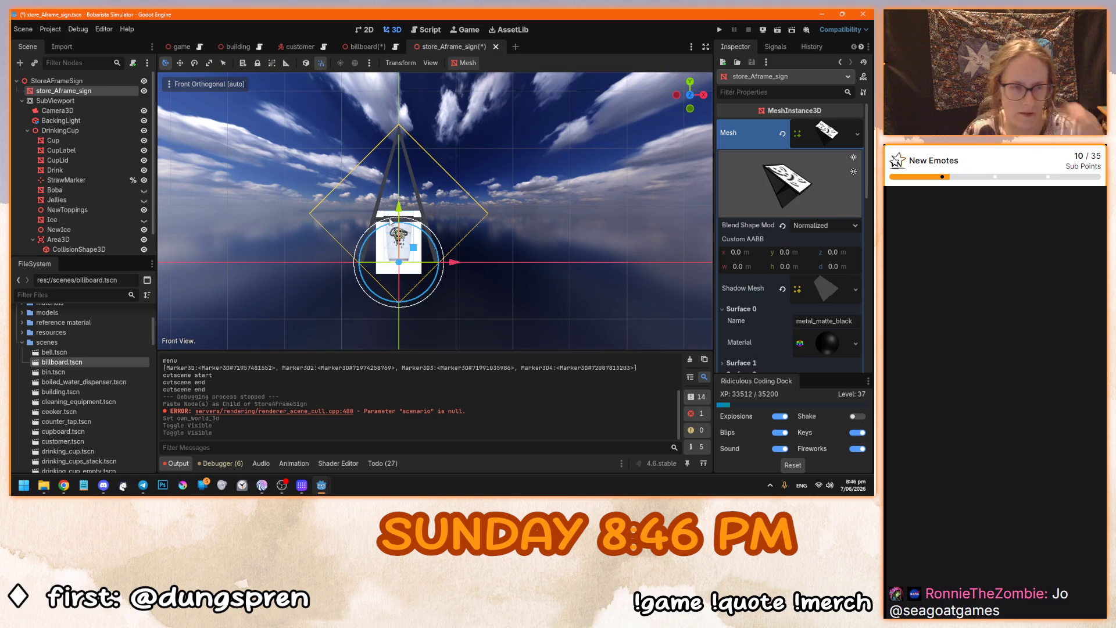
pyautogui.moveTo(377, 240); pyautogui.dragTo(472, 250)
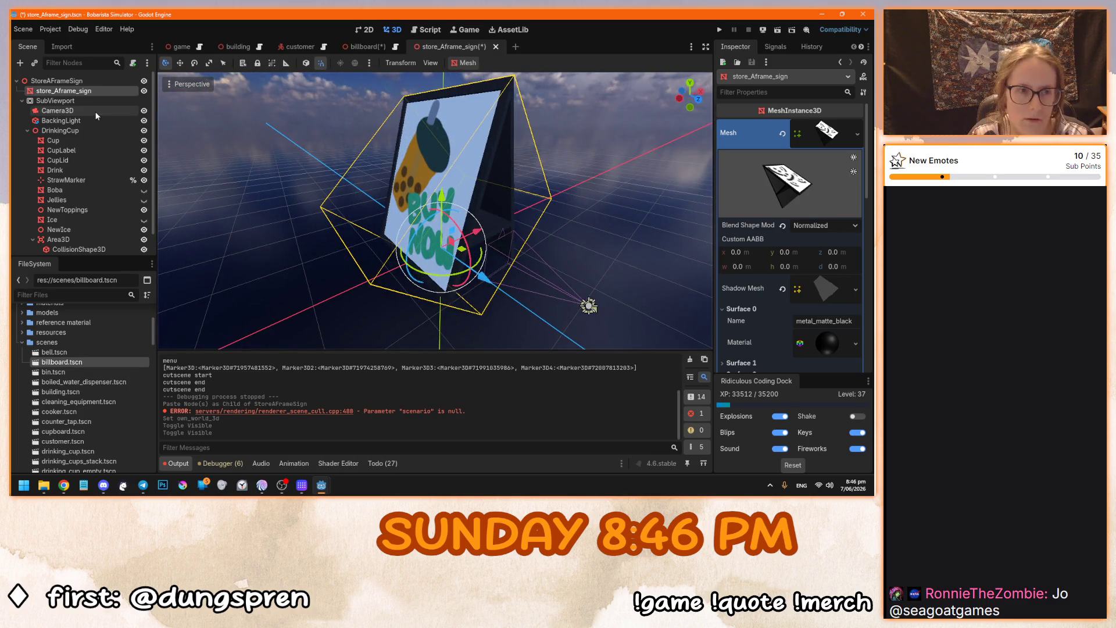
pyautogui.hotkey('ctrl', 'a')
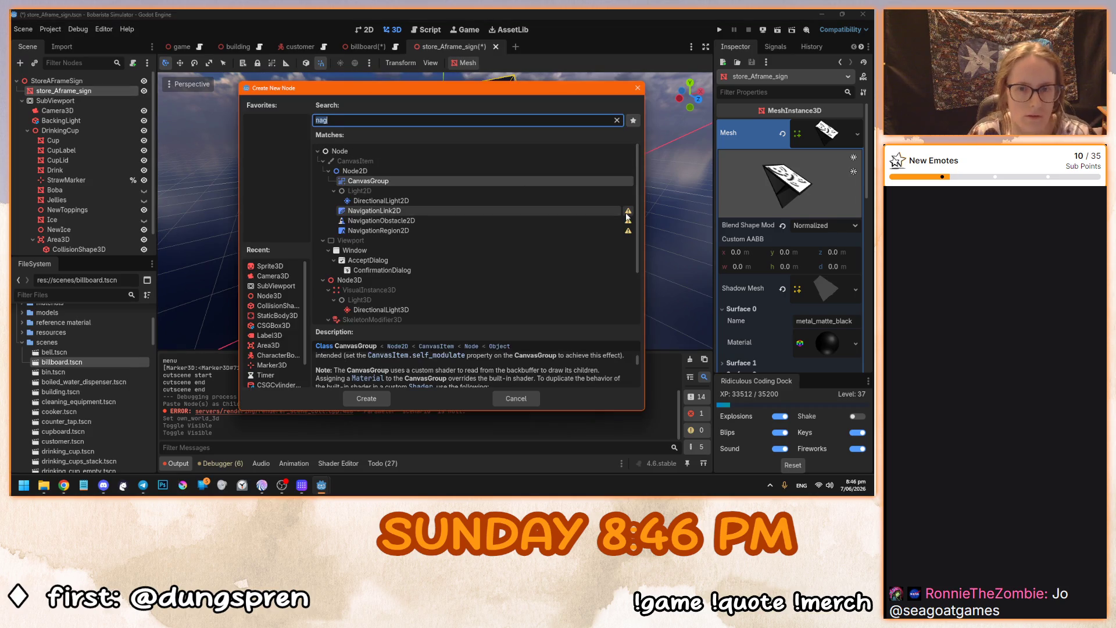
# Add a Sprite3D node whose texture is a new ViewportTexture from SubViewport.
pyautogui.write('sprite')
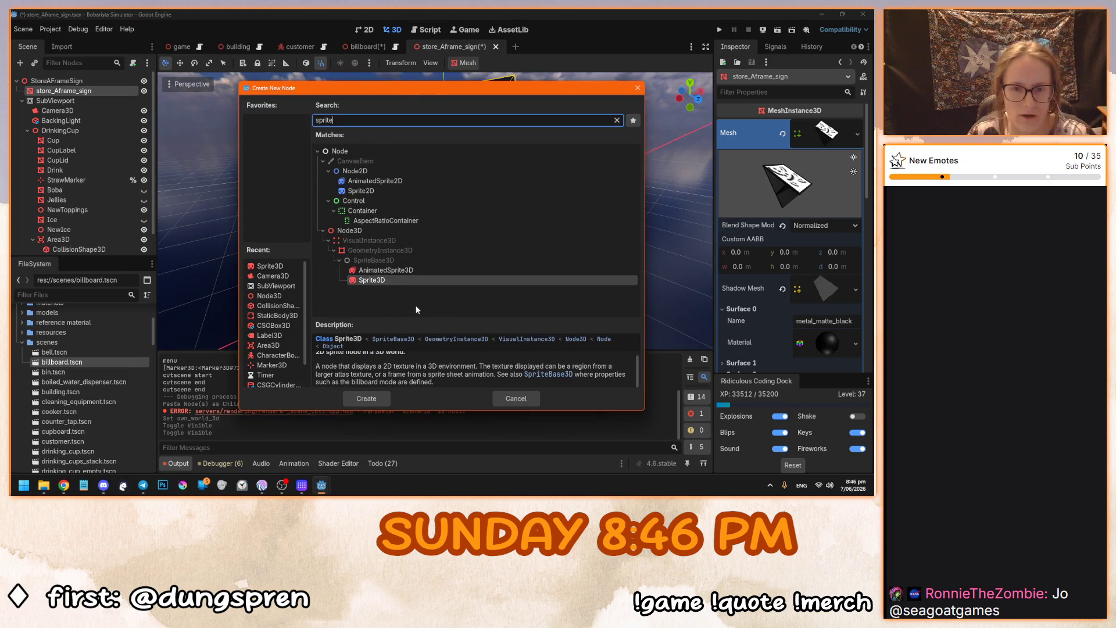
pyautogui.press('Return')
pyautogui.click(820, 125)
pyautogui.click(791, 156)
pyautogui.click(427, 168)
pyautogui.click(418, 400)
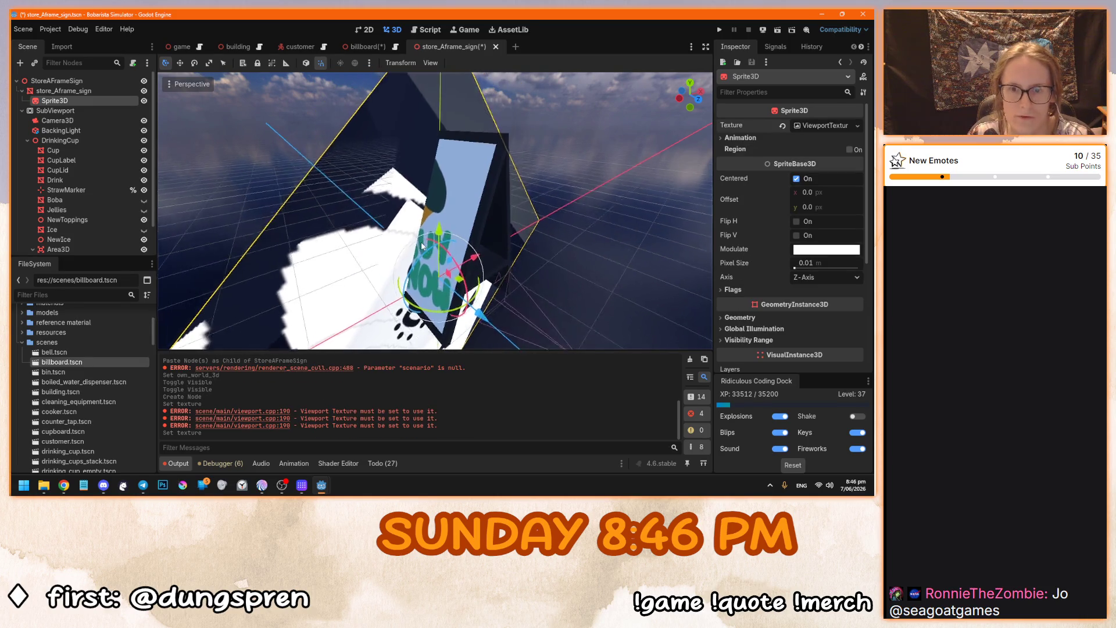
# Frame the new sprite and look over its Flags settings from a front-on view.
pyautogui.press('f')
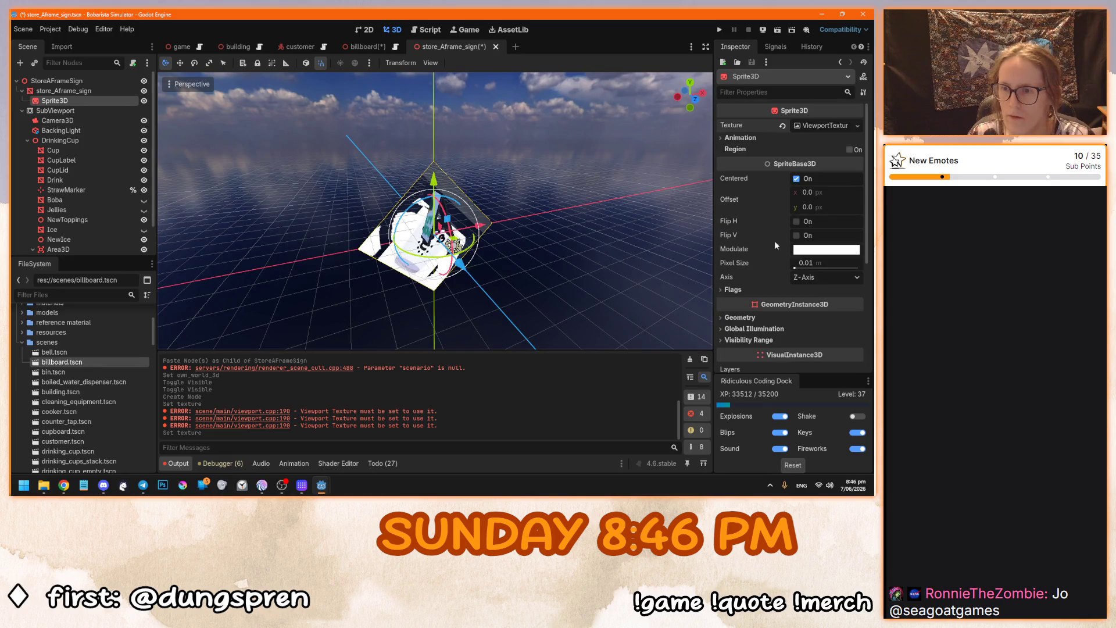
pyautogui.click(746, 293)
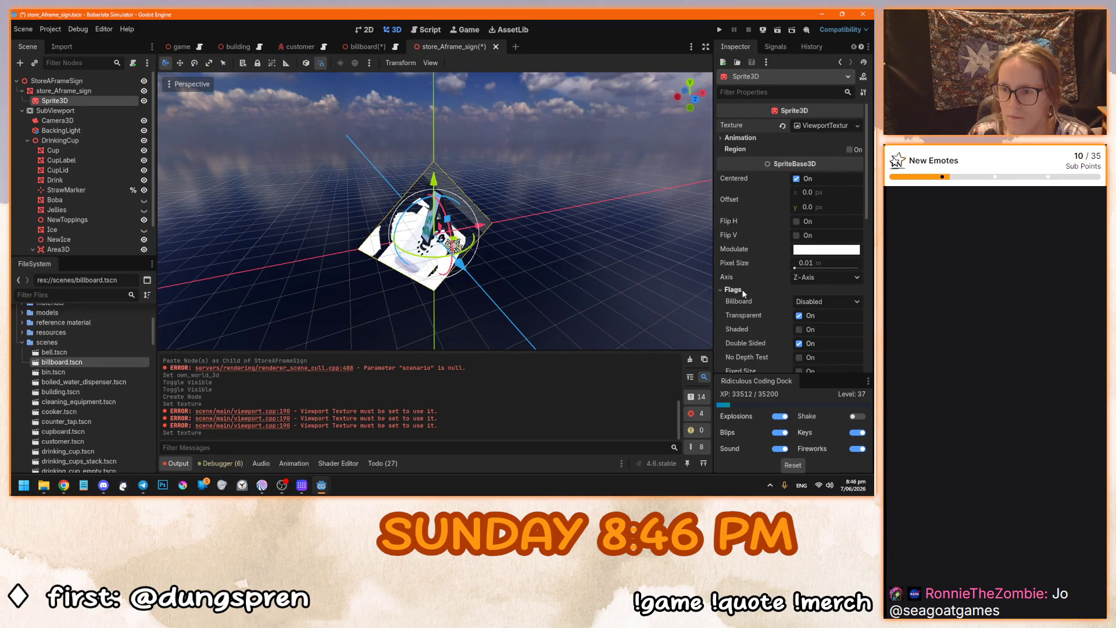
pyautogui.scroll(-1, 743, 290)
pyautogui.click(734, 256)
pyautogui.moveTo(651, 261); pyautogui.dragTo(610, 264)
pyautogui.scroll(-6, 748, 250)
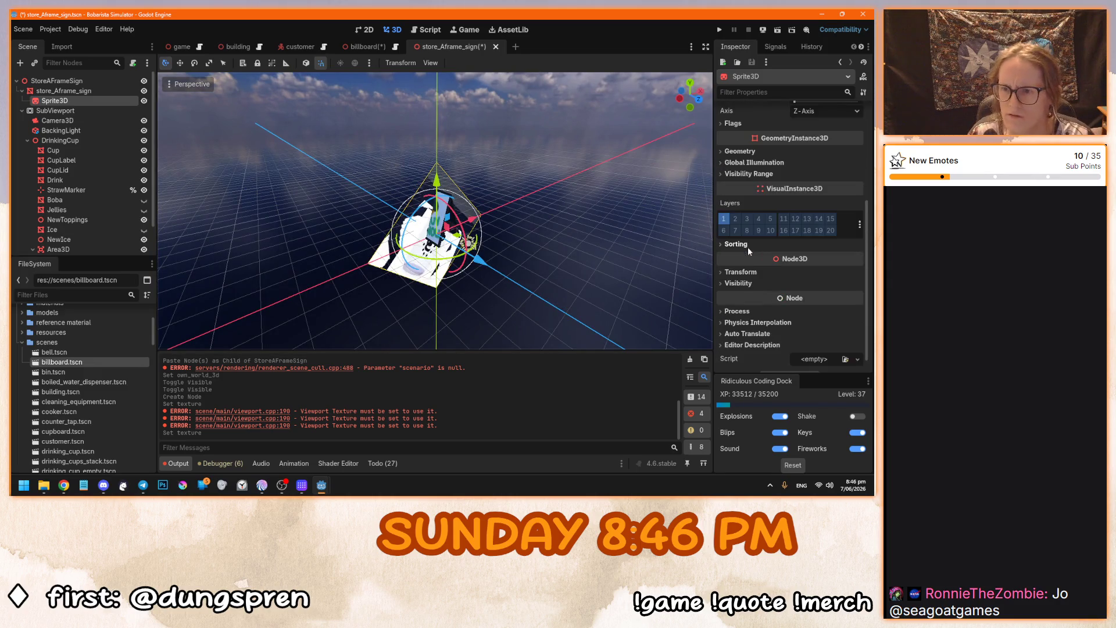
pyautogui.moveTo(466, 269); pyautogui.dragTo(440, 217)
# Move Sprite3D under the StoreAFrameSign root and reset its rotation.
pyautogui.moveTo(69, 100); pyautogui.dragTo(73, 81)
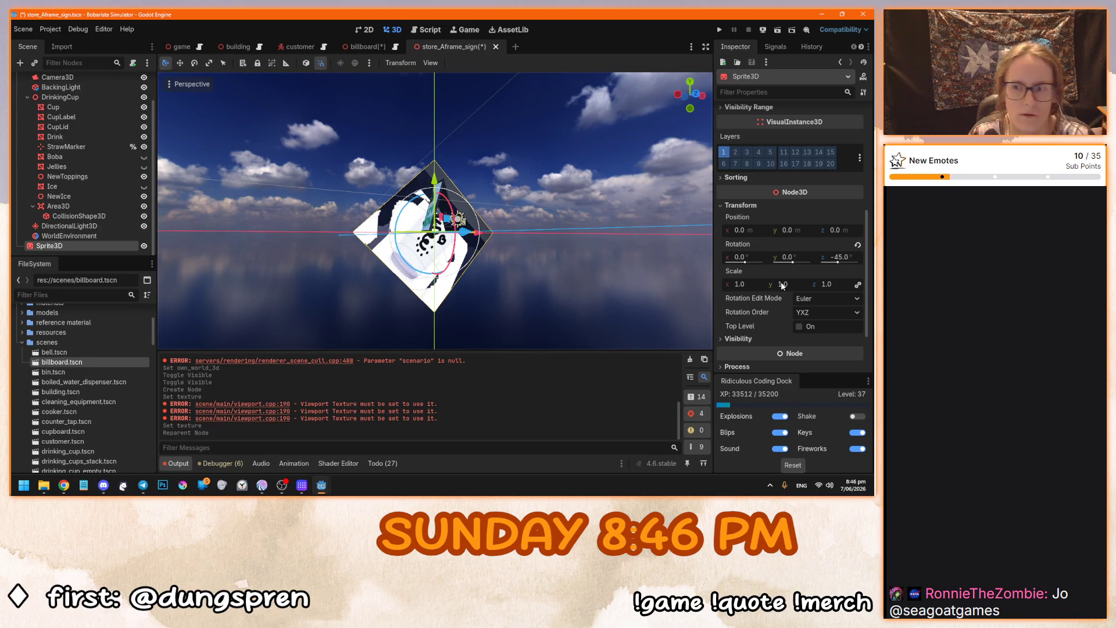
pyautogui.click(857, 245)
pyautogui.moveTo(488, 229)
pyautogui.mouseDown()
pyautogui.moveTo(521, 272)
pyautogui.moveTo(434, 267)
pyautogui.moveTo(674, 265)
pyautogui.moveTo(471, 255)
pyautogui.moveTo(494, 249)
pyautogui.moveTo(393, 207)
pyautogui.moveTo(431, 279)
pyautogui.mouseUp()
pyautogui.scroll(3, 435, 268)
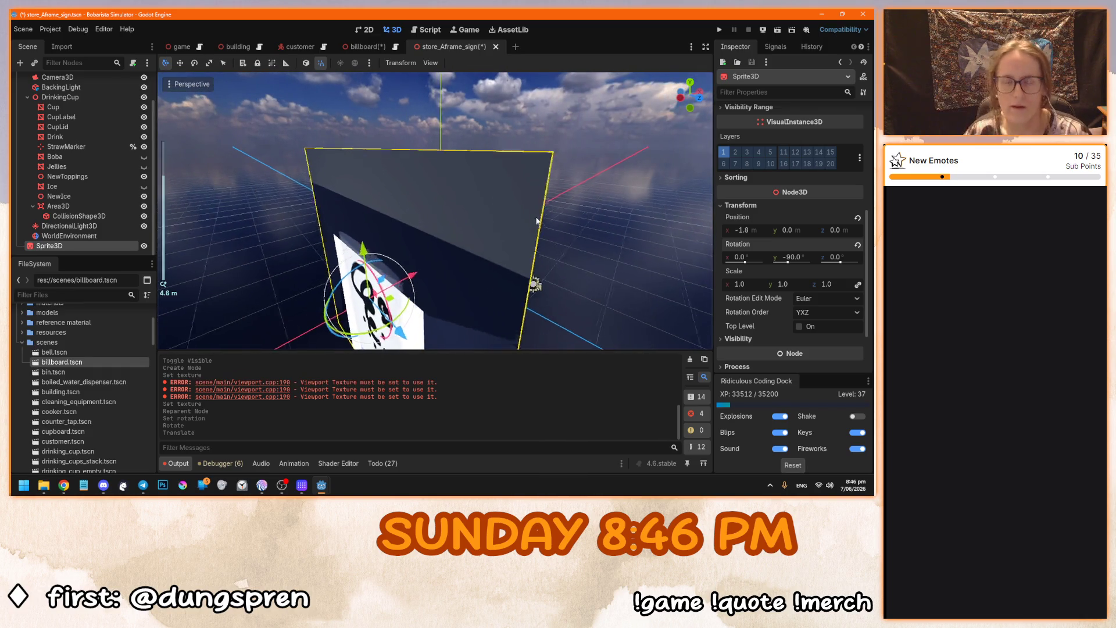
pyautogui.scroll(2, 494, 248)
pyautogui.scroll(-2, 410, 249)
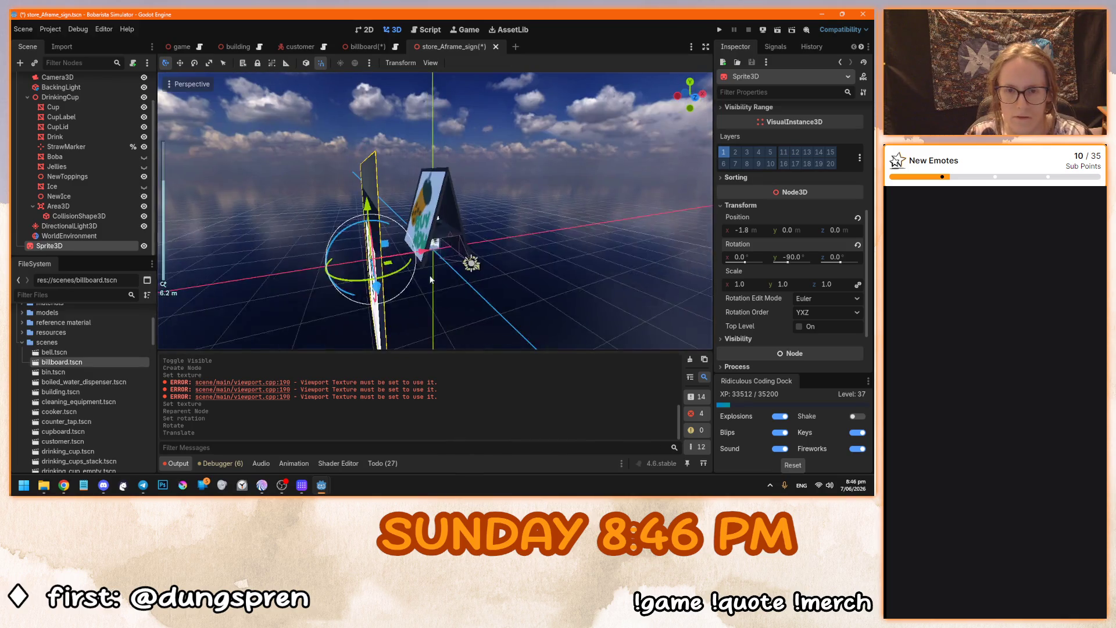
# Save the store_Aframe_sign scene and select the StoreAFrameSign root node.
pyautogui.hotkey('ctrl', 's')
pyautogui.moveTo(519, 277)
pyautogui.mouseDown()
pyautogui.moveTo(455, 248)
pyautogui.moveTo(430, 256)
pyautogui.mouseUp()
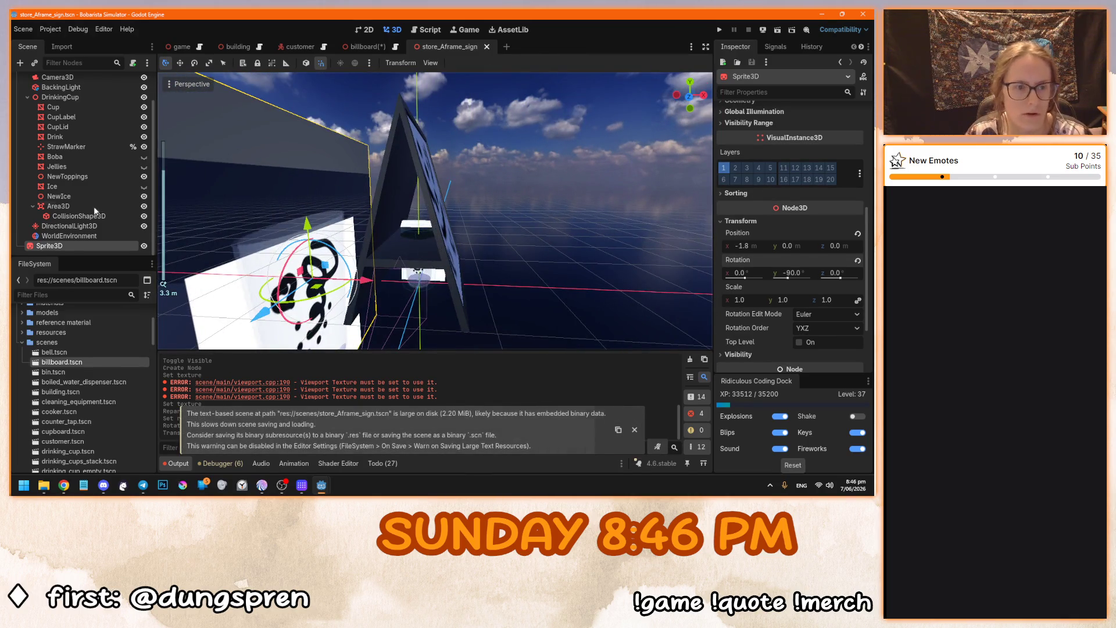
pyautogui.scroll(3, 75, 145)
pyautogui.click(70, 81)
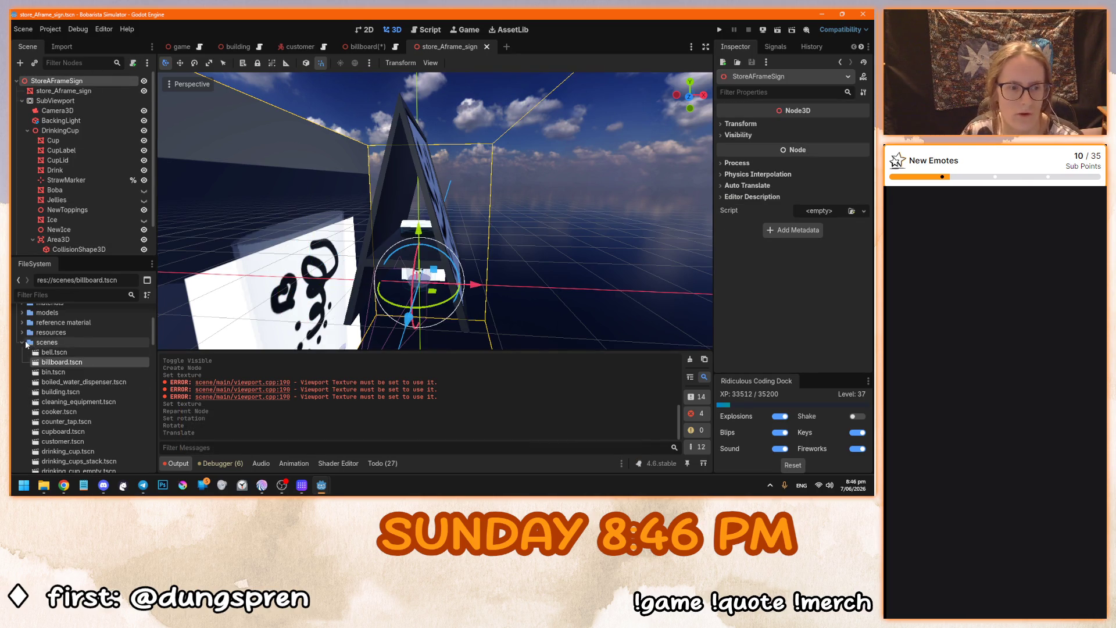
# Attach billboard.gd from the scripts folder to the StoreAFrameSign node.
pyautogui.doubleClick(47, 342)
pyautogui.doubleClick(46, 352)
pyautogui.click(64, 382)
pyautogui.moveTo(65, 384); pyautogui.dragTo(102, 83)
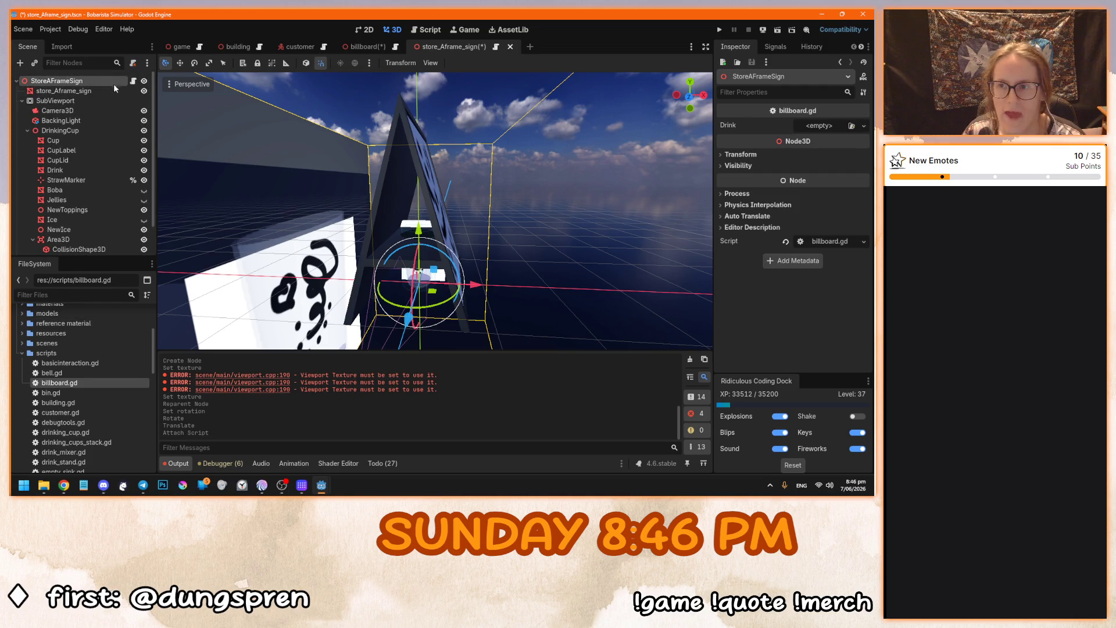
# Rename billboard.gd to advertisement.gd and return to the store_Aframe_sign scene.
pyautogui.rightClick(74, 384)
pyautogui.click(102, 386)
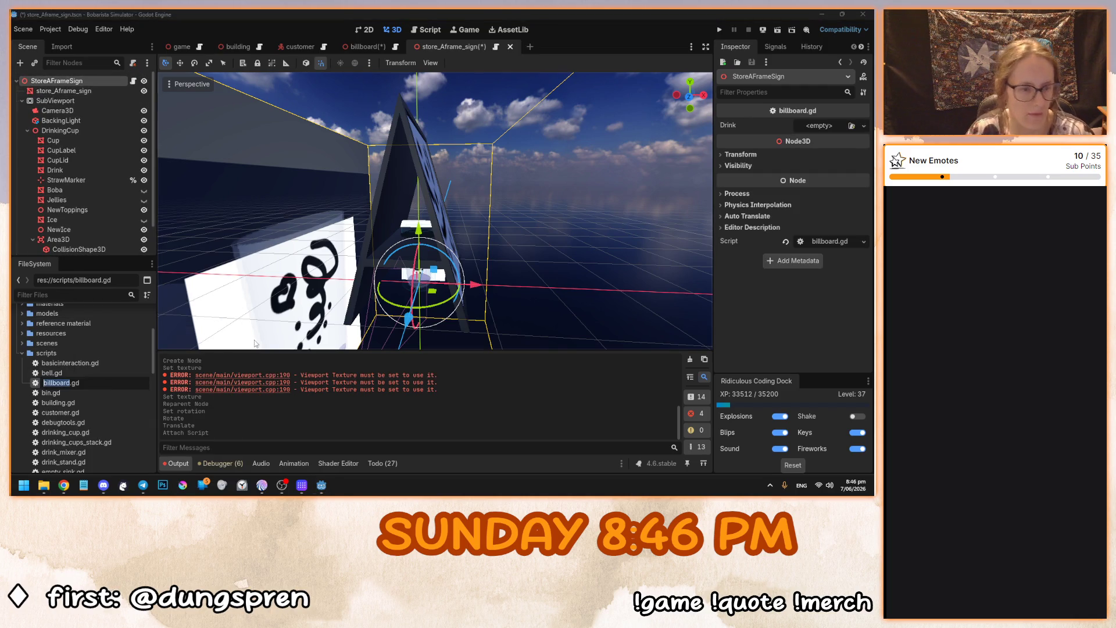
pyautogui.write('advertisement')
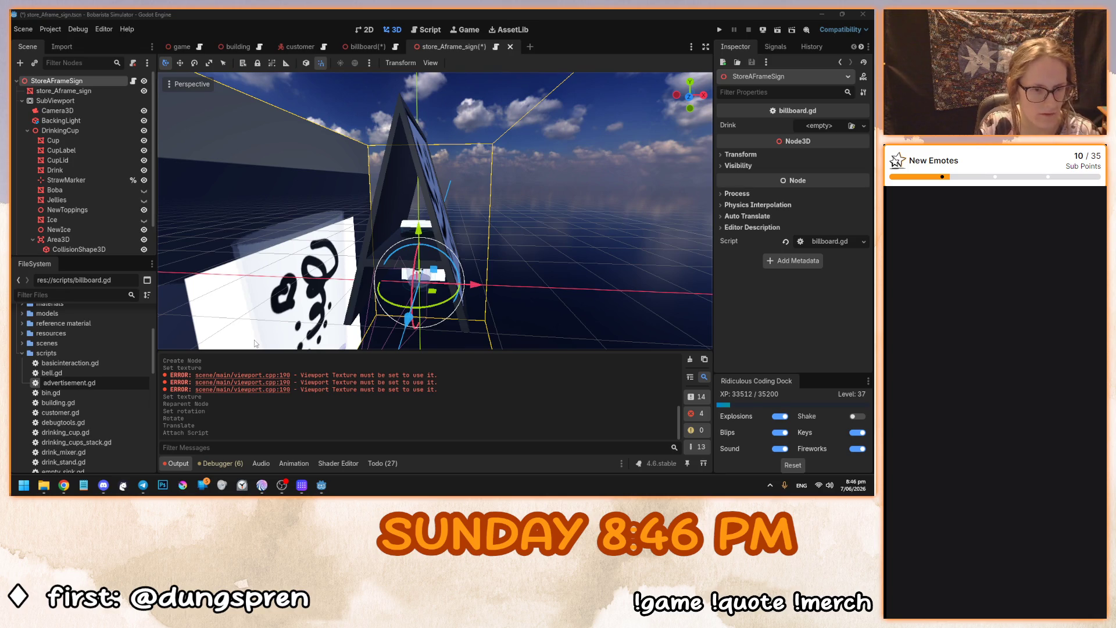
pyautogui.press('Return')
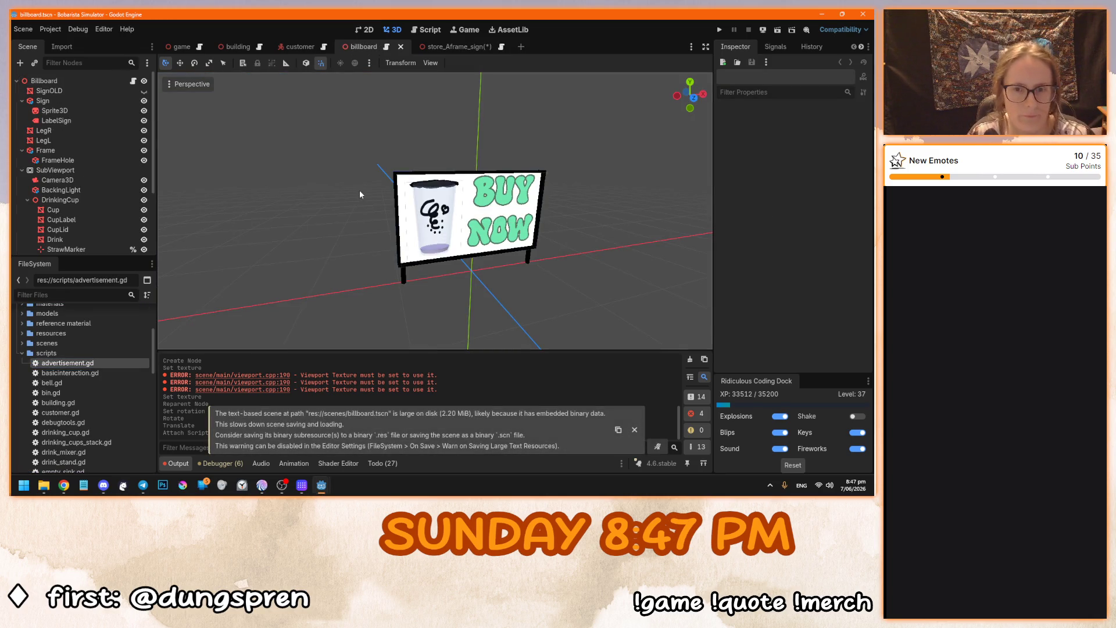
pyautogui.moveTo(277, 226); pyautogui.dragTo(250, 200)
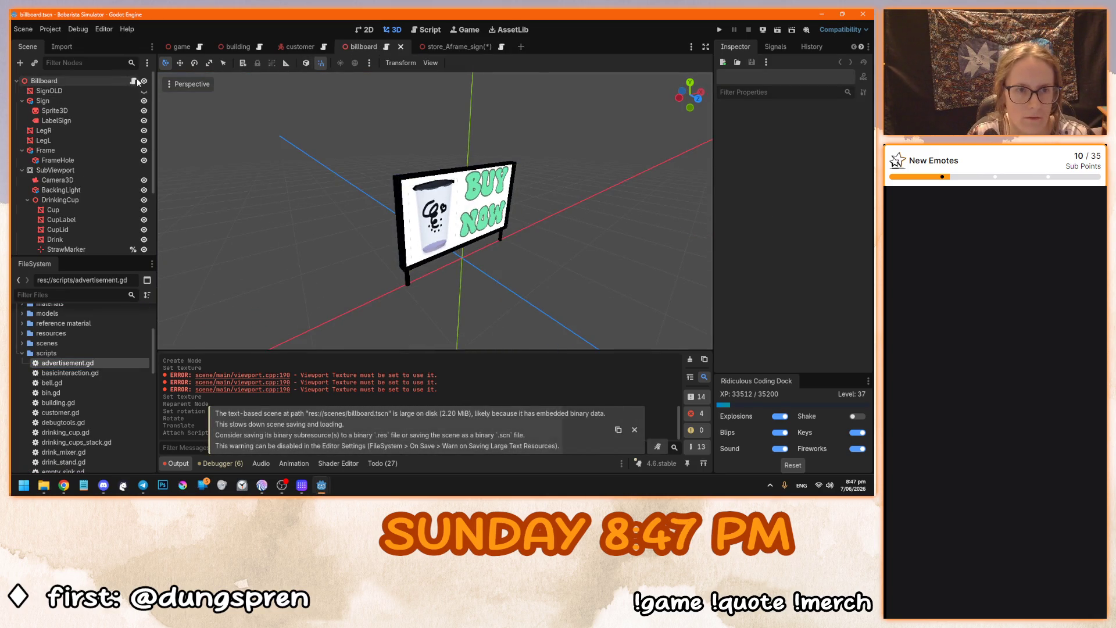
pyautogui.click(447, 45)
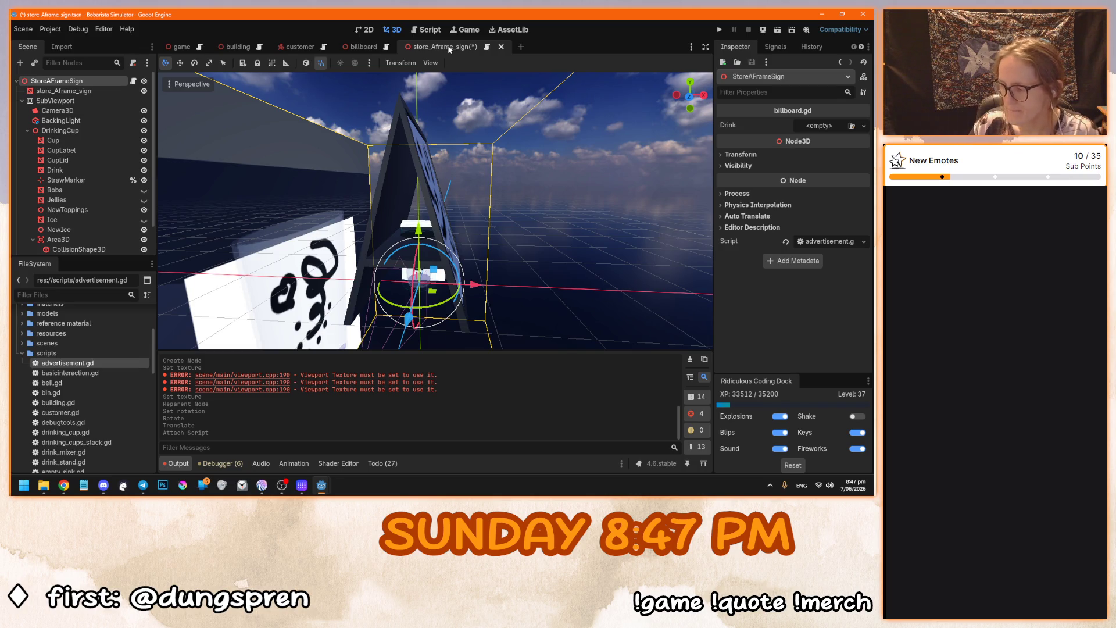
pyautogui.scroll(-2, 414, 176)
pyautogui.hotkey('ctrl', 'z')
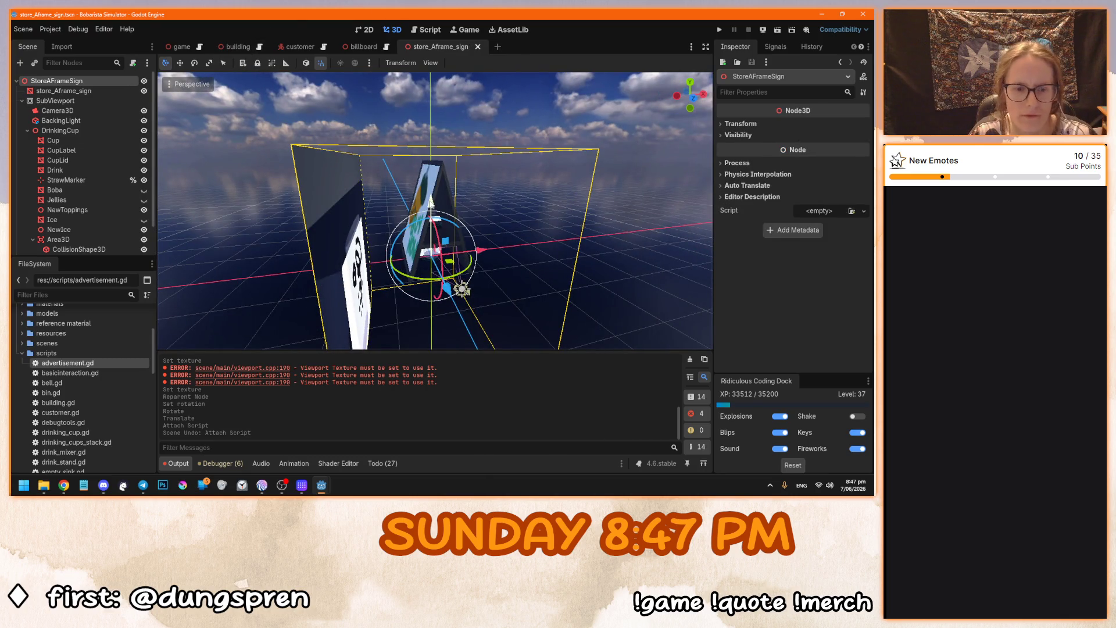
pyautogui.hotkey('ctrl', 'o')
pyautogui.click(526, 398)
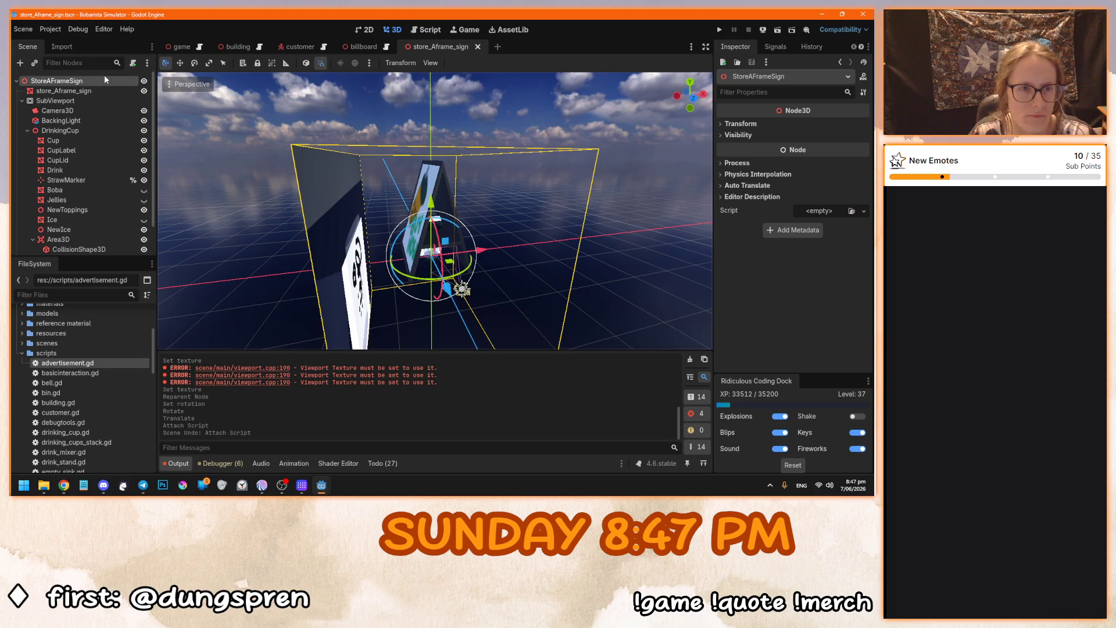
pyautogui.moveTo(74, 362); pyautogui.dragTo(125, 81)
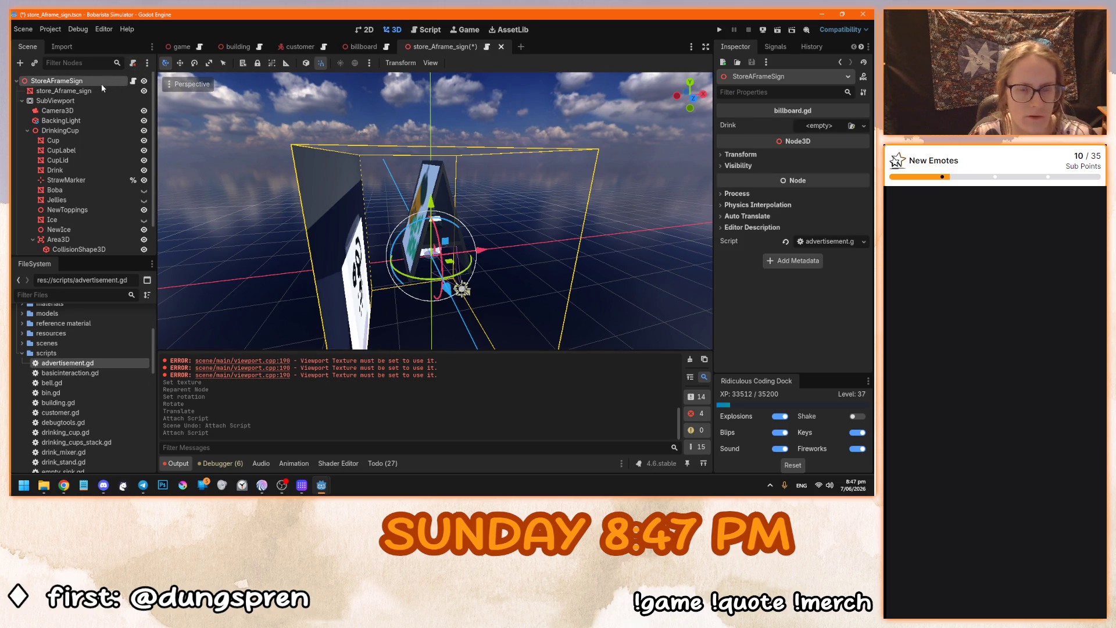
pyautogui.scroll(4, 76, 366)
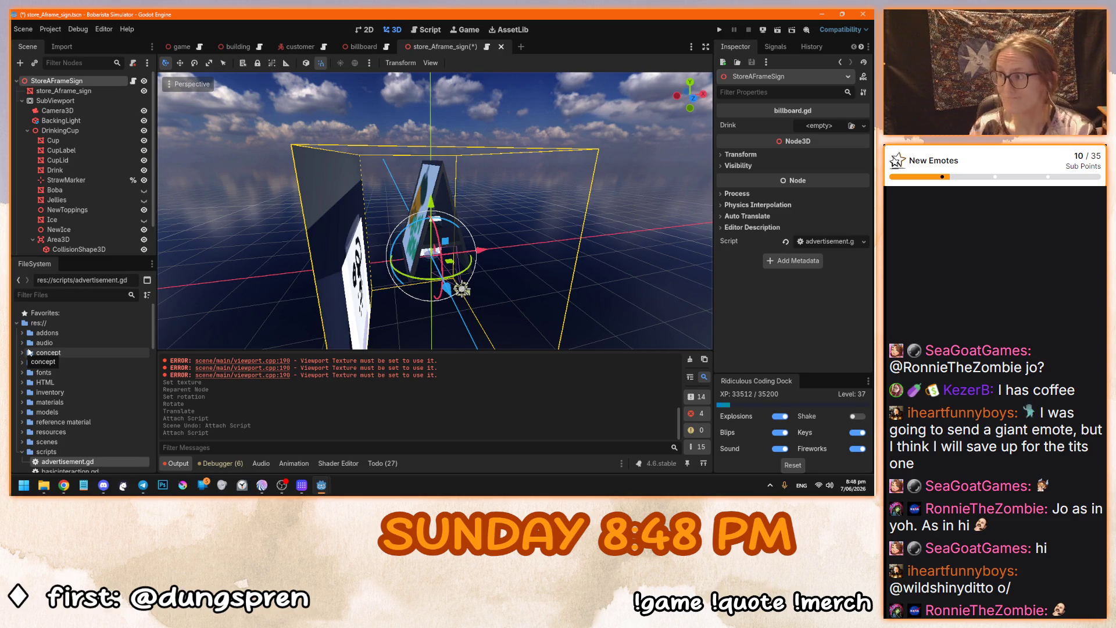
# Inspect the A-frame sign, save it with Ctrl+S, then select the store_Aframe_sign mesh.
pyautogui.moveTo(407, 279); pyautogui.dragTo(388, 267)
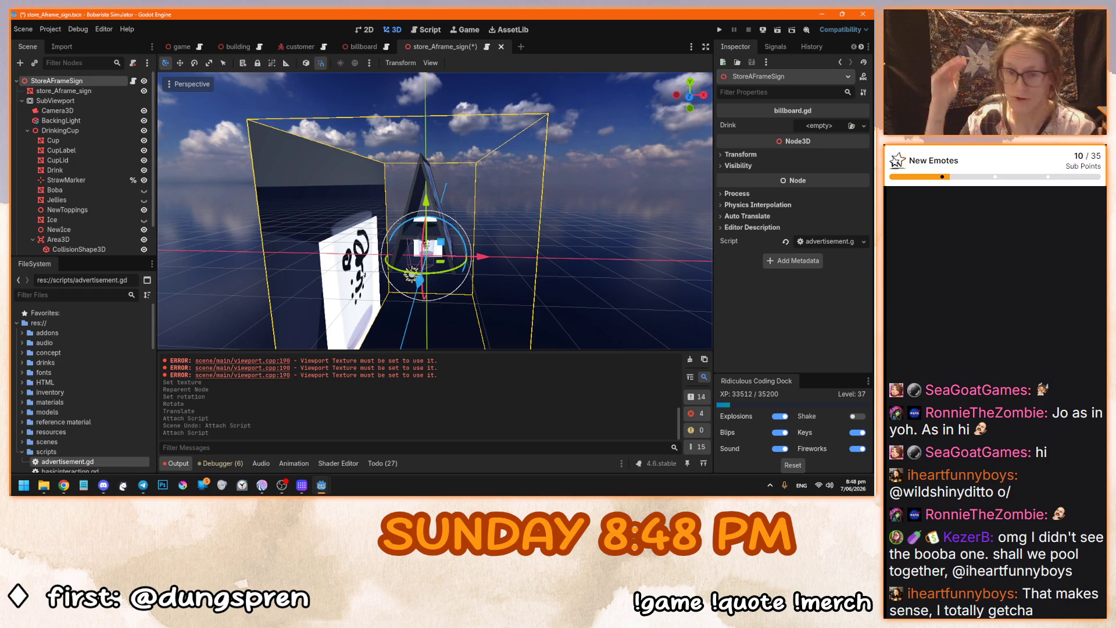
pyautogui.moveTo(458, 270)
pyautogui.mouseDown()
pyautogui.moveTo(477, 251)
pyautogui.moveTo(452, 262)
pyautogui.moveTo(364, 248)
pyautogui.mouseUp()
pyautogui.hotkey('ctrl', 's')
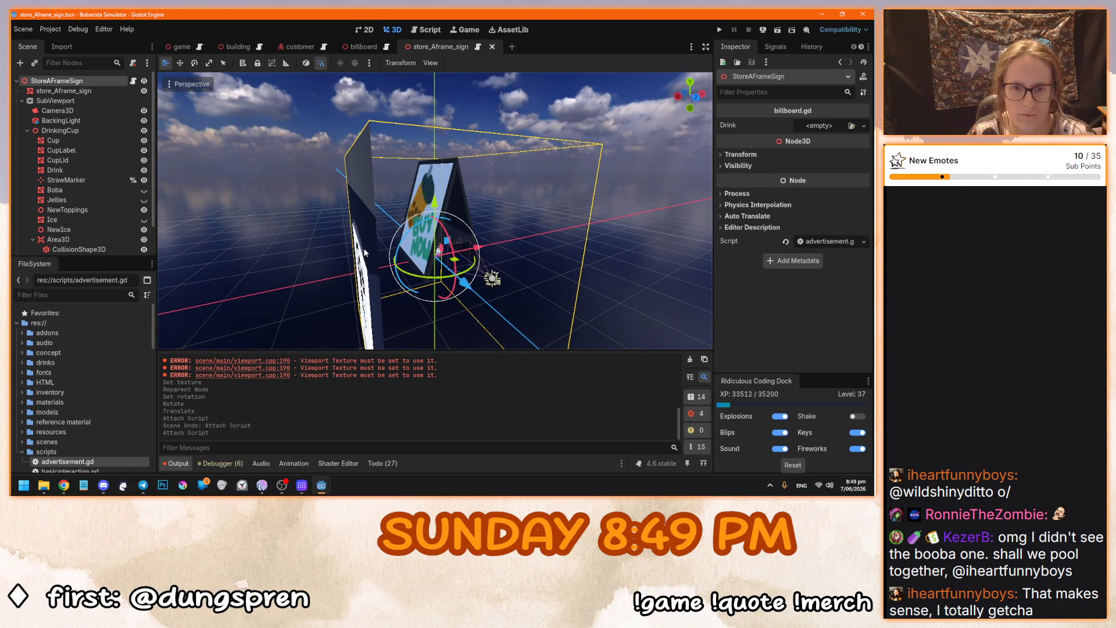
pyautogui.moveTo(361, 238)
pyautogui.mouseDown()
pyautogui.moveTo(376, 208)
pyautogui.moveTo(369, 225)
pyautogui.mouseUp()
pyautogui.scroll(-3, 376, 207)
pyautogui.scroll(3, 369, 229)
pyautogui.click(53, 92)
# Drag Sprite3D above the collapsed SubViewport in the scene tree, then save and run with F5.
pyautogui.press('f')
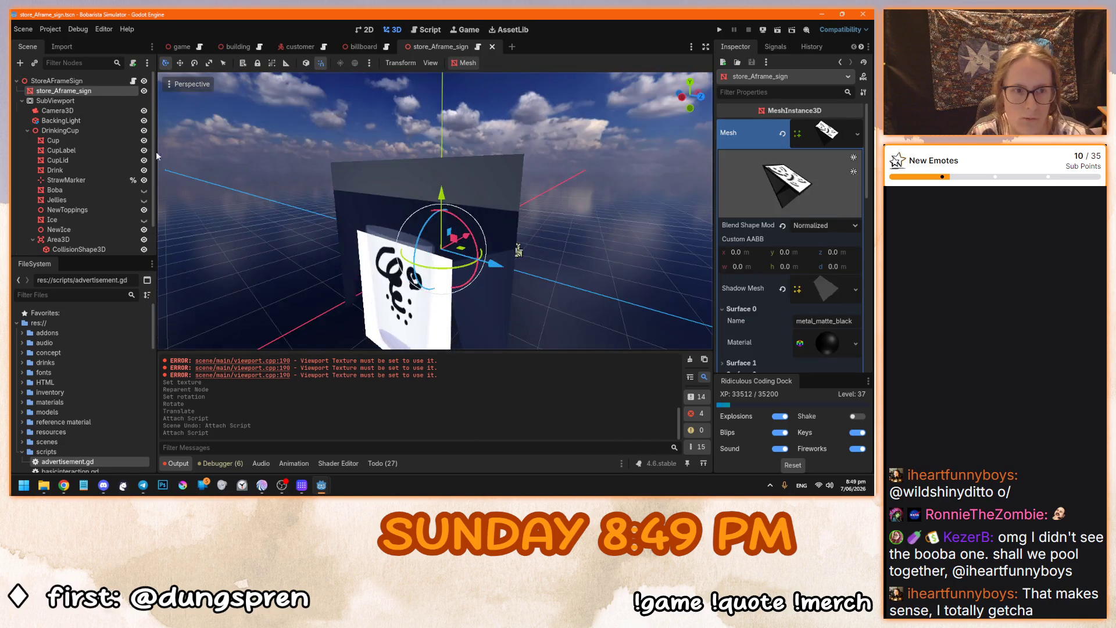
pyautogui.click(23, 101)
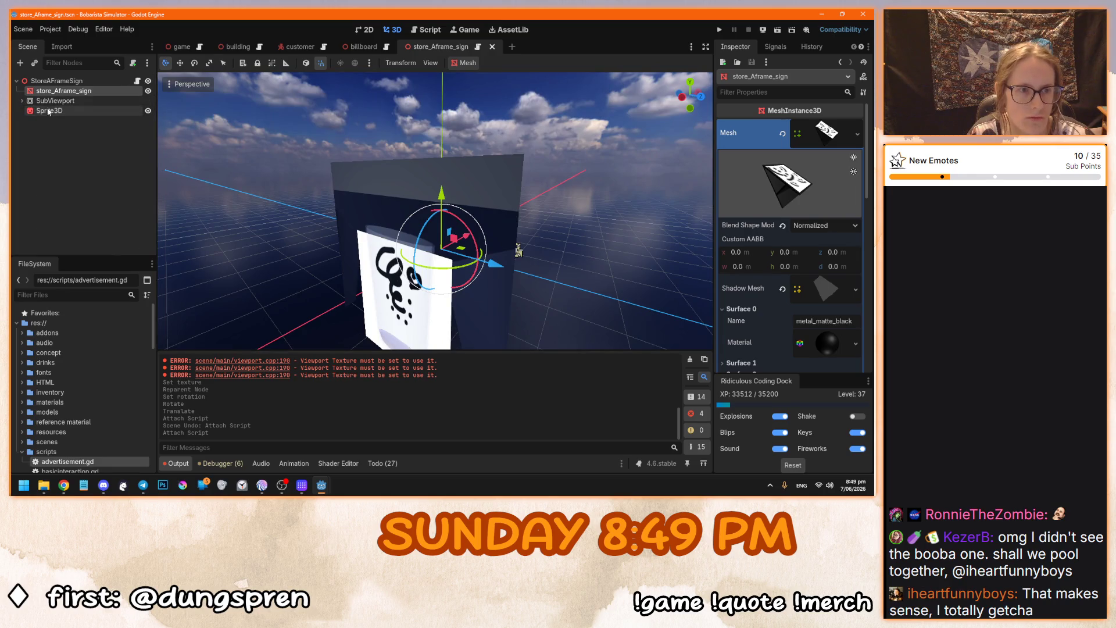
pyautogui.click(52, 110)
pyautogui.moveTo(52, 111); pyautogui.dragTo(56, 101)
pyautogui.moveTo(477, 244); pyautogui.dragTo(424, 243)
pyautogui.press('F5')
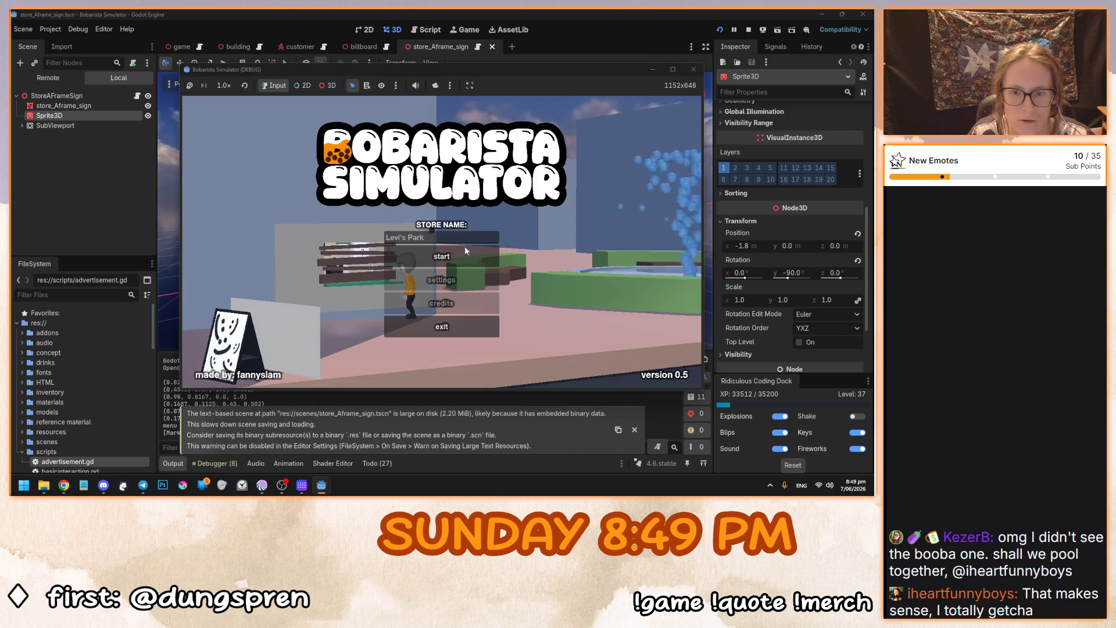
# Start the game from its menu, stop it, and save the sign scene.
pyautogui.click(442, 256)
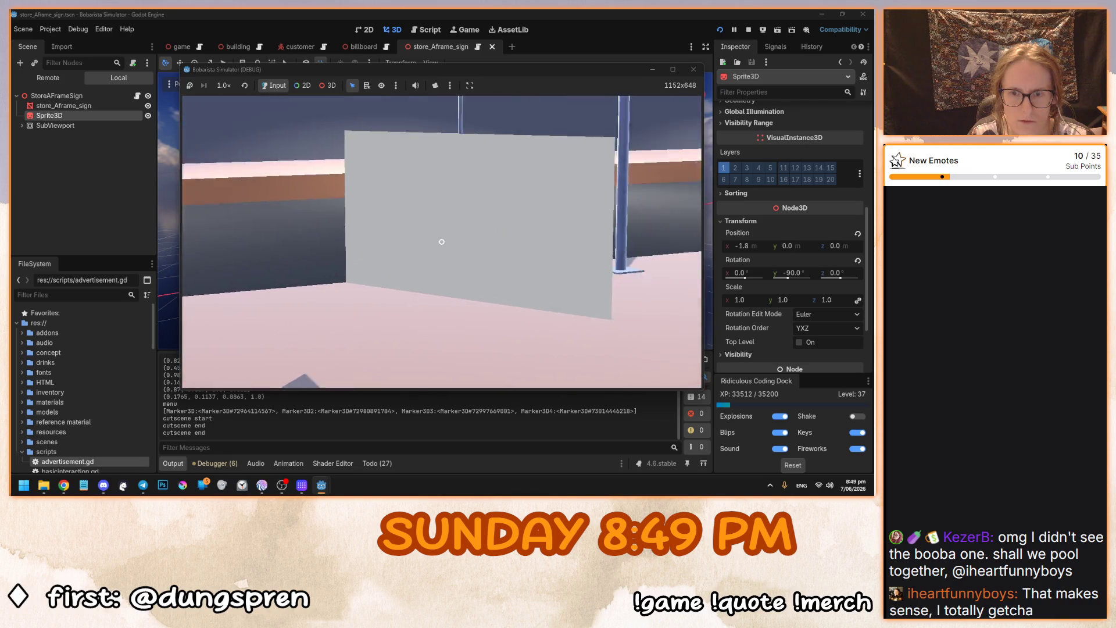
pyautogui.press('F8')
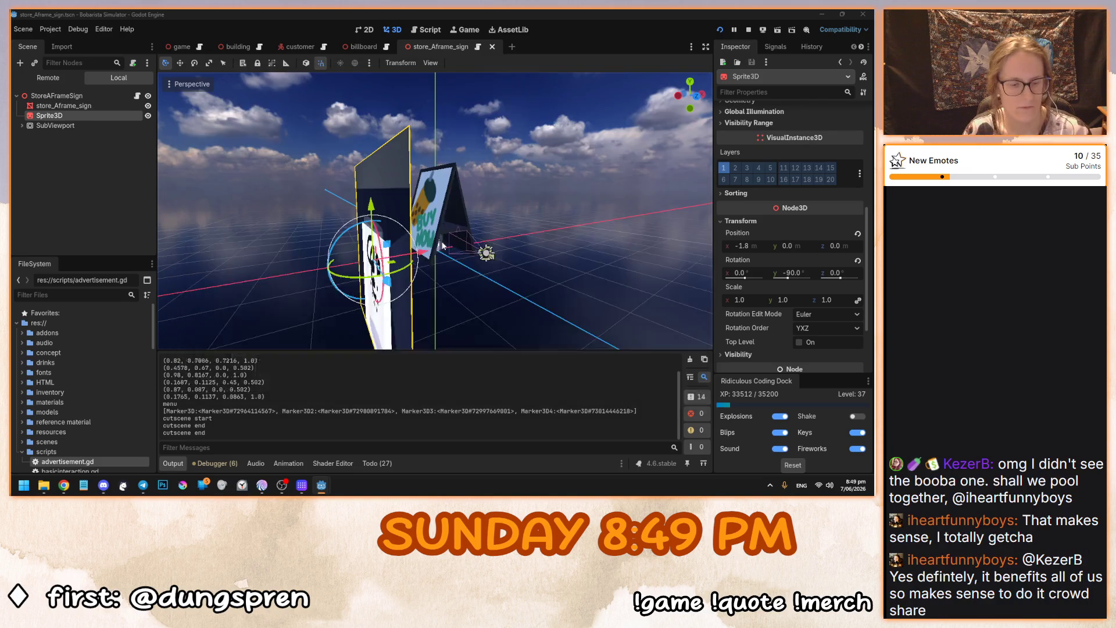
pyautogui.hotkey('ctrl', 's')
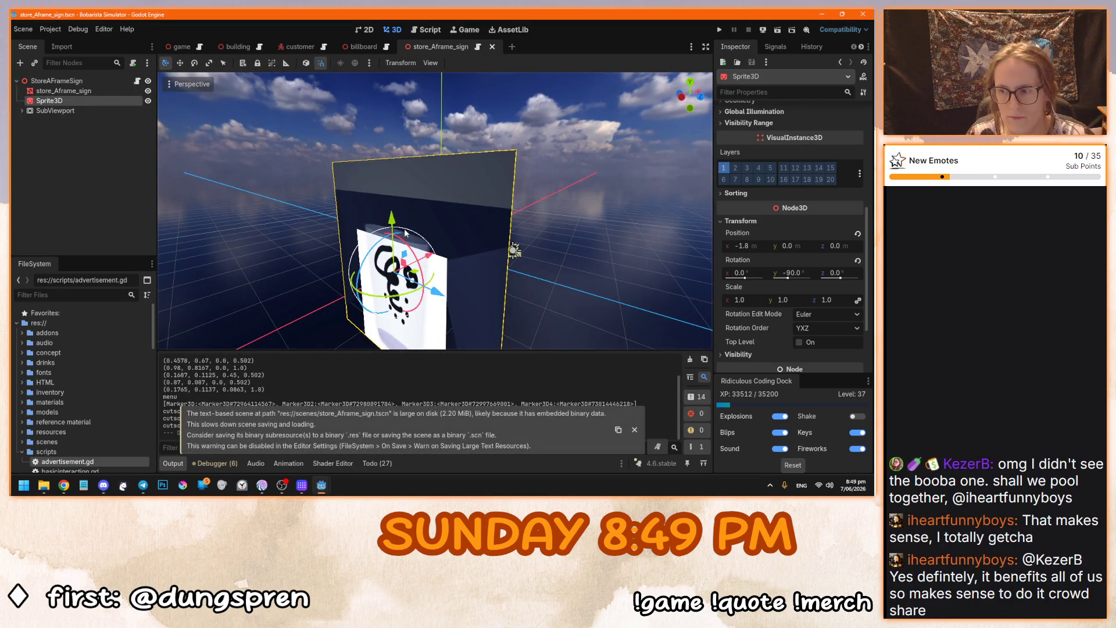
pyautogui.scroll(-5, 405, 240)
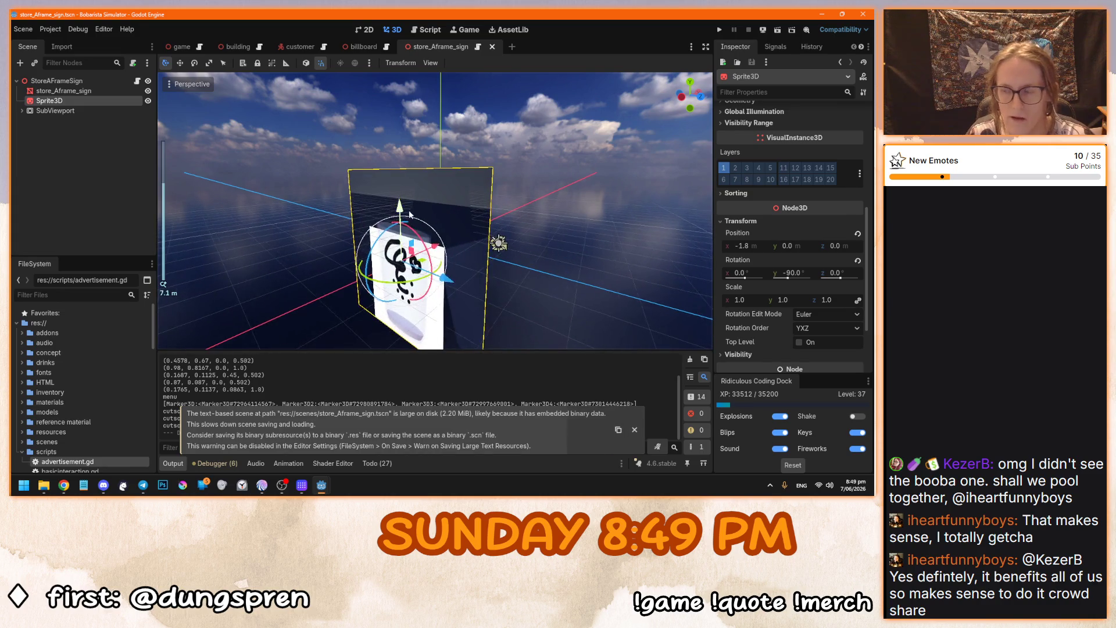
pyautogui.moveTo(410, 212); pyautogui.dragTo(418, 265)
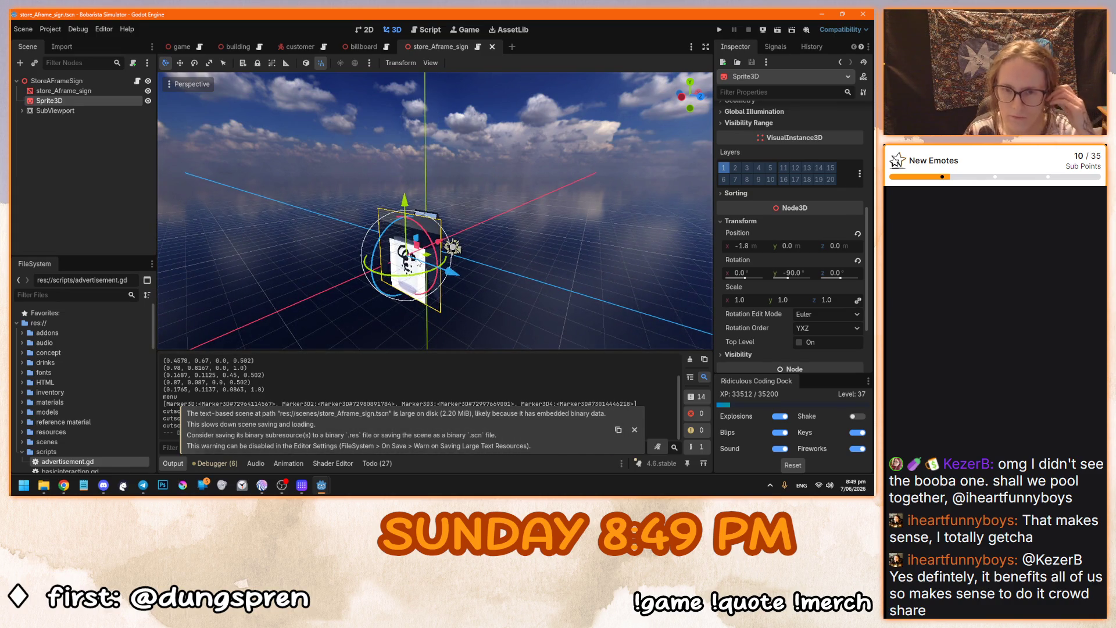
pyautogui.scroll(3, 429, 228)
pyautogui.hotkey('ctrl', 's')
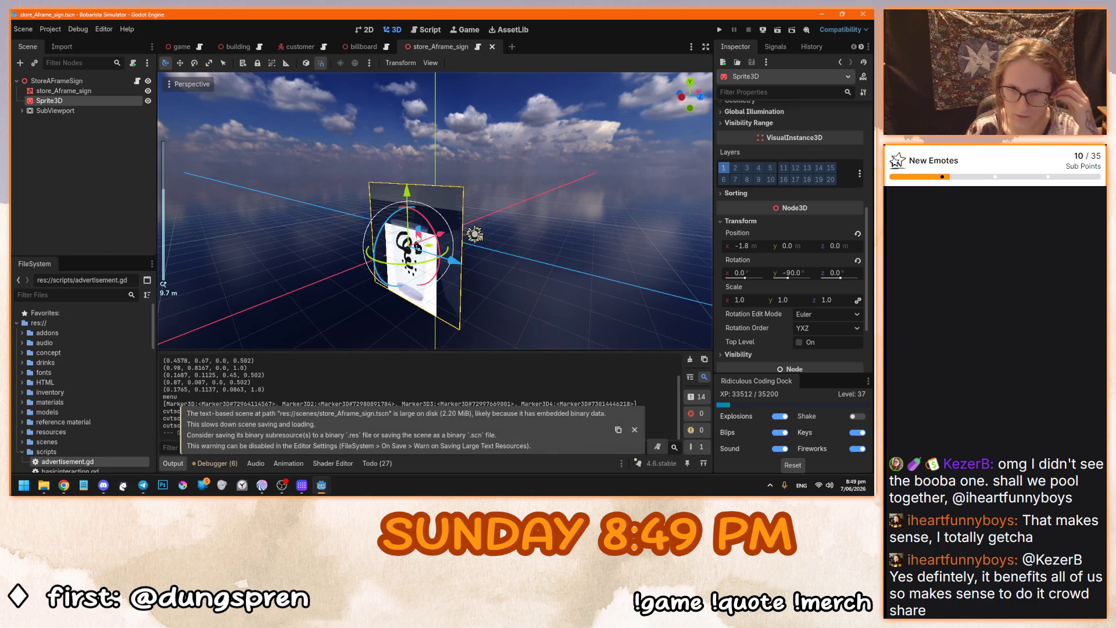
# Raise Sprite3D to y 2.7, enable the SubViewport's Own World 3D, and run the scene.
pyautogui.moveTo(409, 196); pyautogui.dragTo(407, 125)
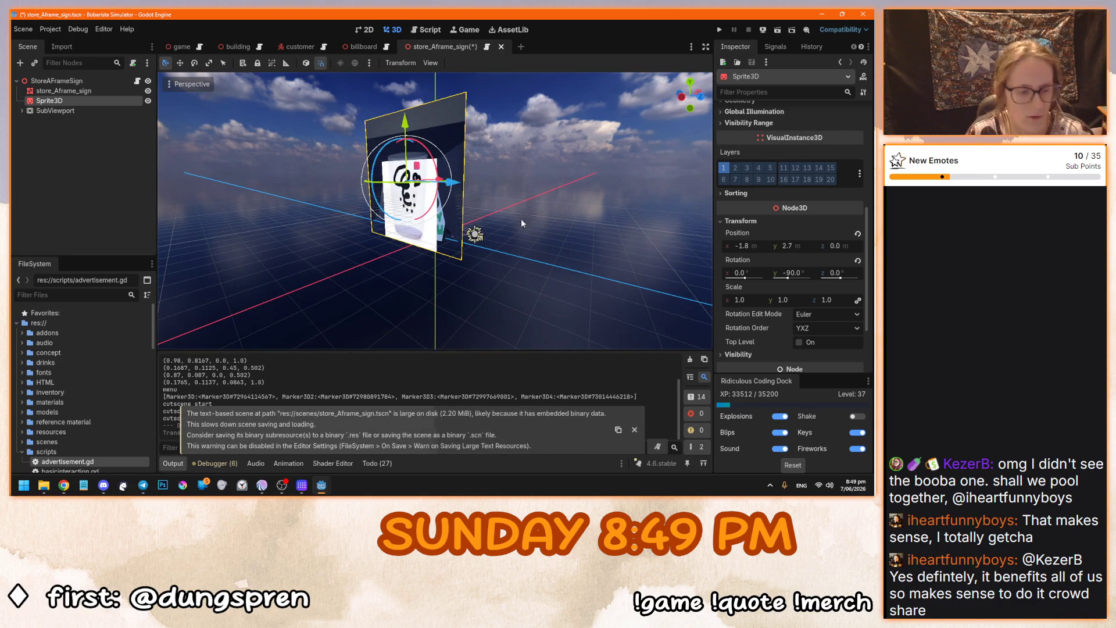
pyautogui.click(55, 110)
pyautogui.click(796, 333)
pyautogui.press('F6')
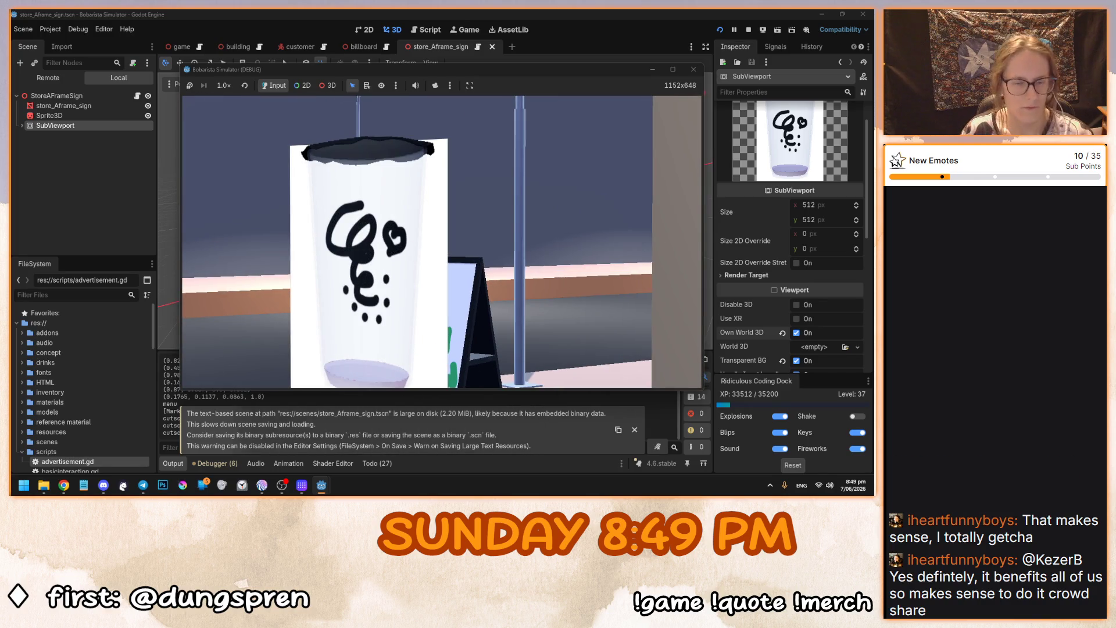
# Stop the game, inspect the Cup, CupLid and BackingLight nodes, and undo a BackingLight move.
pyautogui.press('F8')
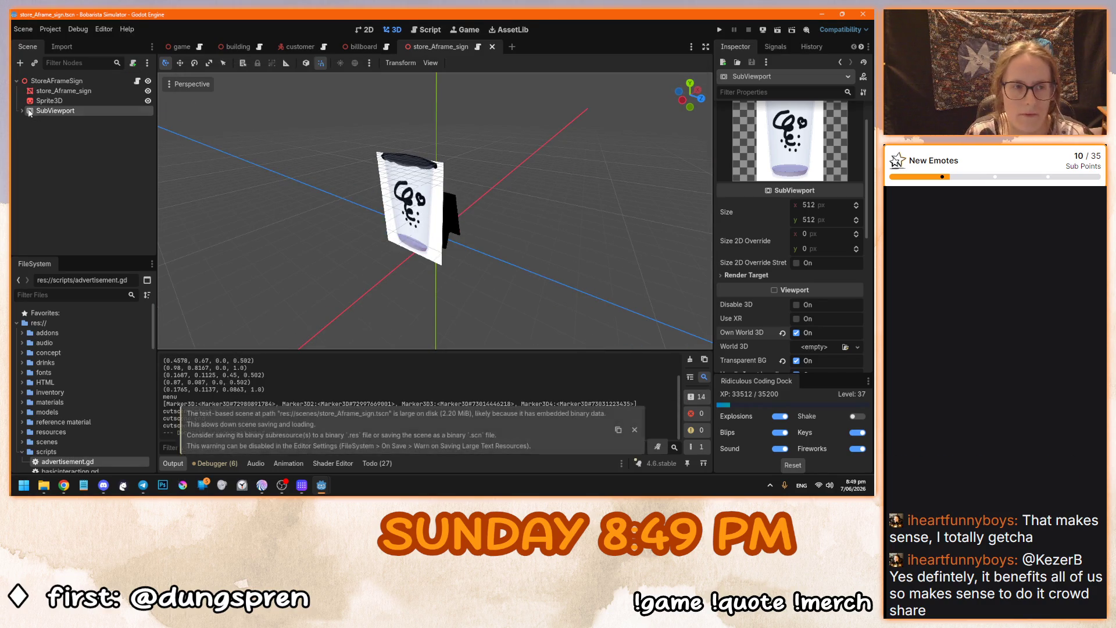
pyautogui.click(22, 109)
pyautogui.click(61, 149)
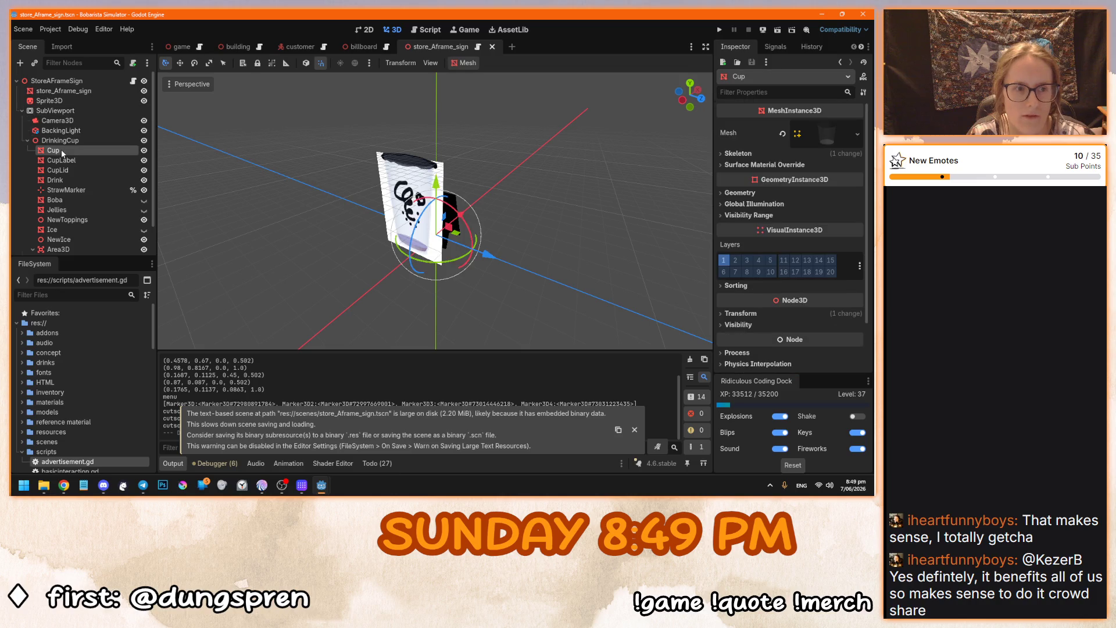
pyautogui.click(57, 170)
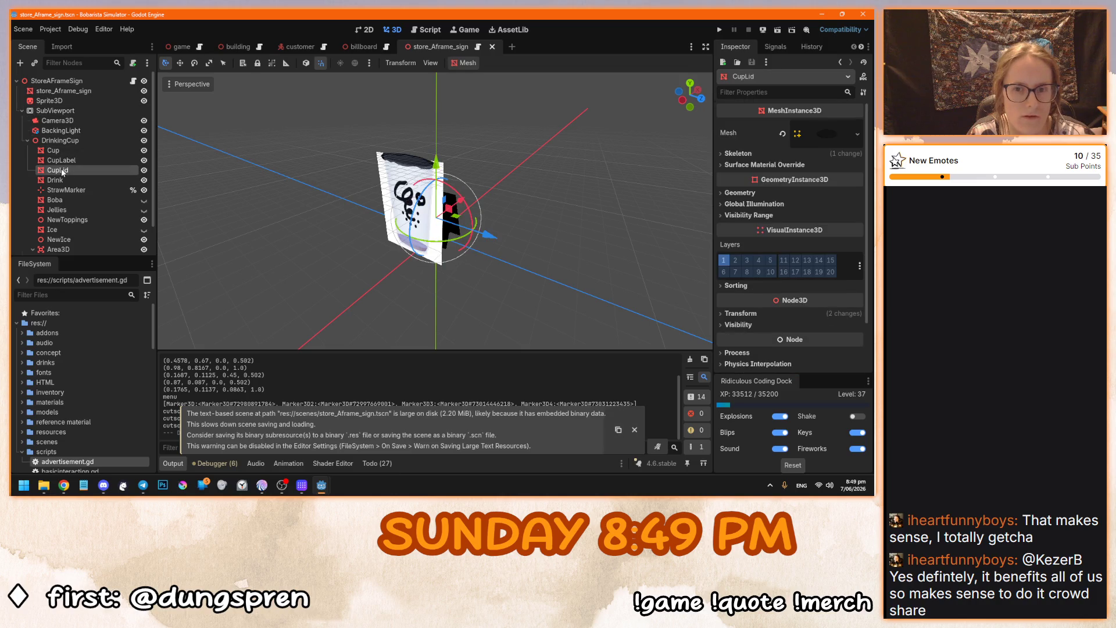
pyautogui.click(61, 130)
pyautogui.moveTo(450, 206)
pyautogui.mouseDown()
pyautogui.moveTo(463, 209)
pyautogui.moveTo(416, 212)
pyautogui.moveTo(505, 216)
pyautogui.moveTo(459, 235)
pyautogui.moveTo(444, 256)
pyautogui.moveTo(472, 243)
pyautogui.mouseUp()
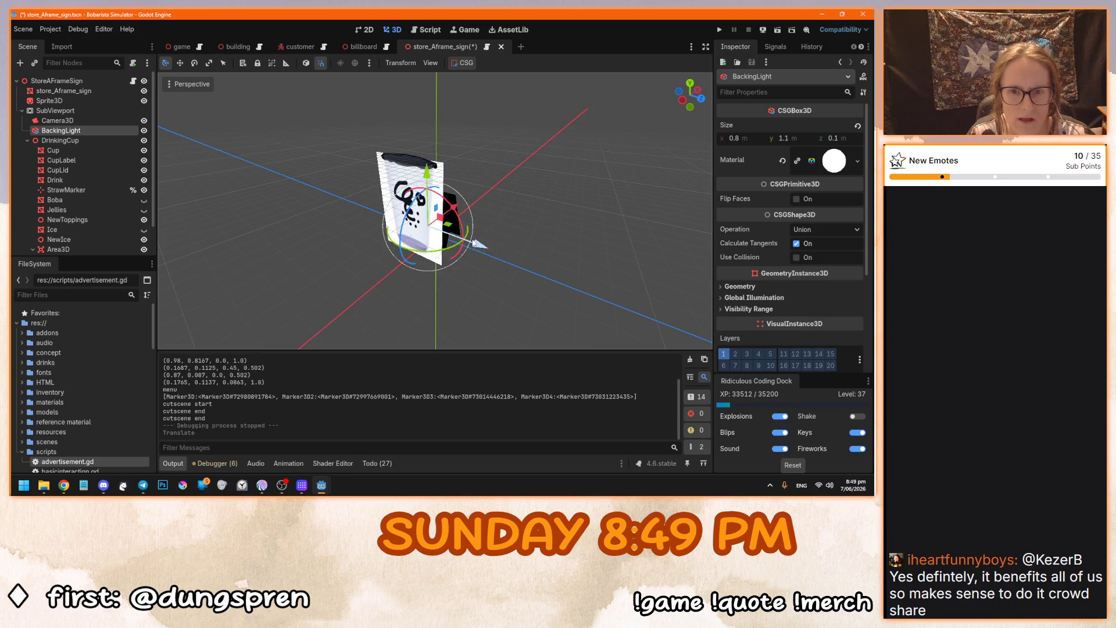
pyautogui.hotkey('ctrl', 'z')
# Uncheck Own World 3D on the SubViewport and view the sign from the side.
pyautogui.click(55, 110)
pyautogui.click(796, 332)
pyautogui.scroll(5, 456, 290)
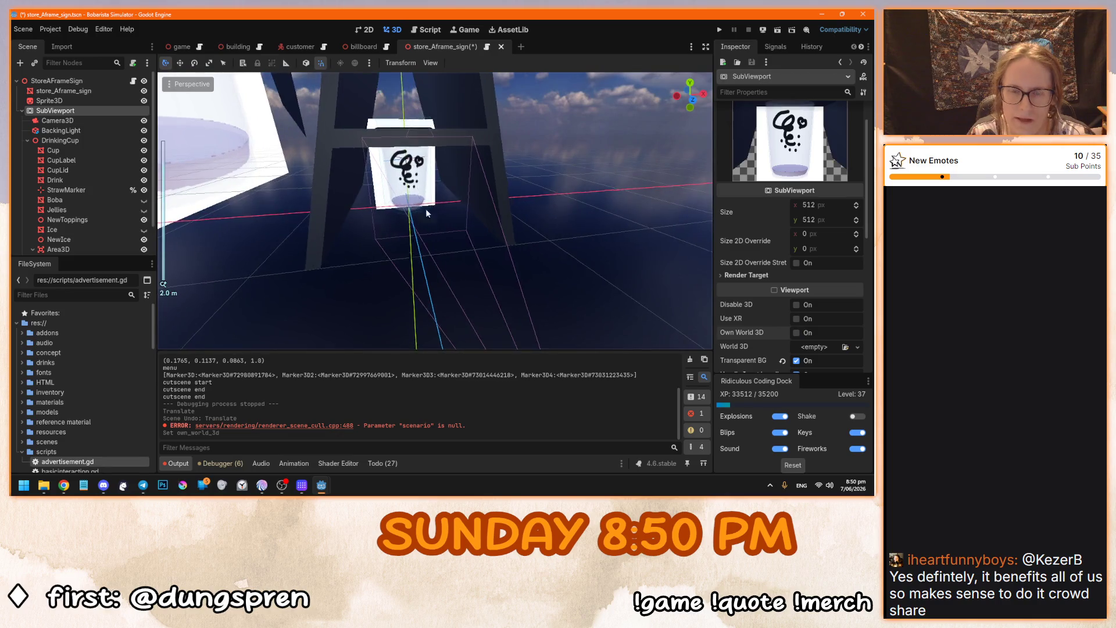
pyautogui.scroll(-5, 422, 200)
pyautogui.moveTo(446, 267); pyautogui.dragTo(116, 166)
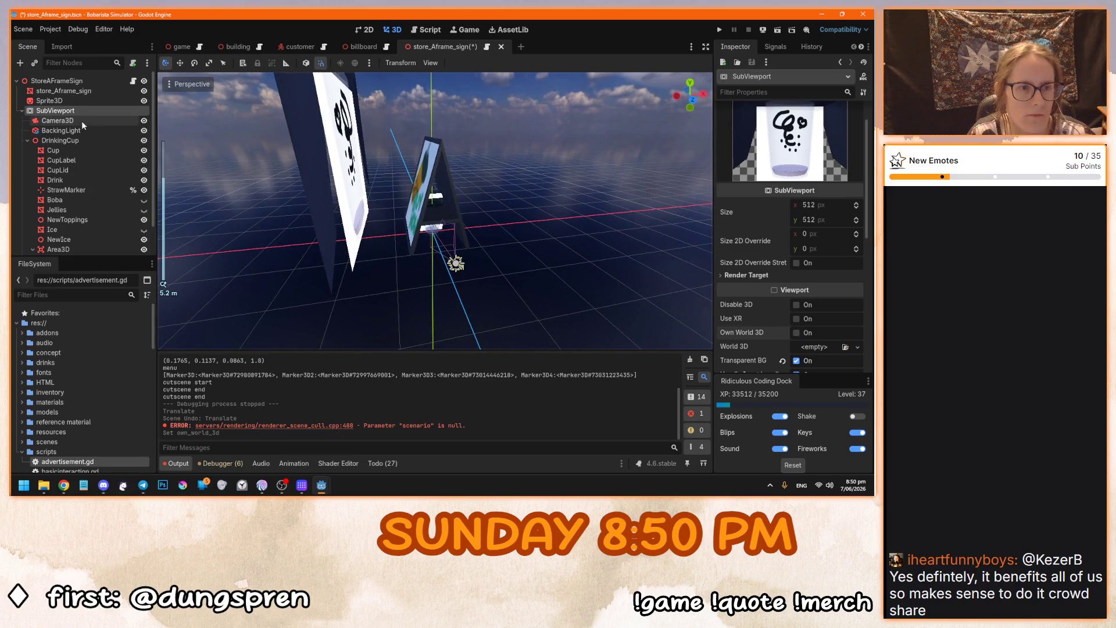
pyautogui.click(79, 133)
pyautogui.scroll(-2, 91, 165)
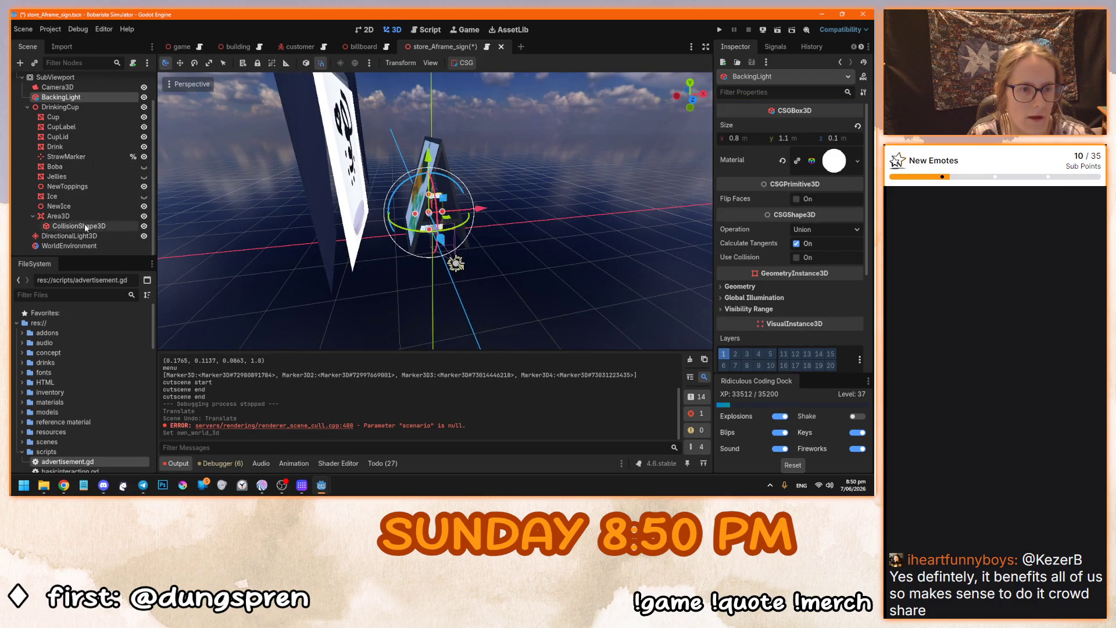
# Select Camera3D and the other cup setup nodes, then shift them together in Front view.
pyautogui.click(75, 88)
pyautogui.moveTo(472, 252)
pyautogui.mouseDown()
pyautogui.moveTo(440, 210)
pyautogui.moveTo(503, 253)
pyautogui.moveTo(507, 271)
pyautogui.moveTo(524, 259)
pyautogui.mouseUp()
pyautogui.scroll(2, 539, 265)
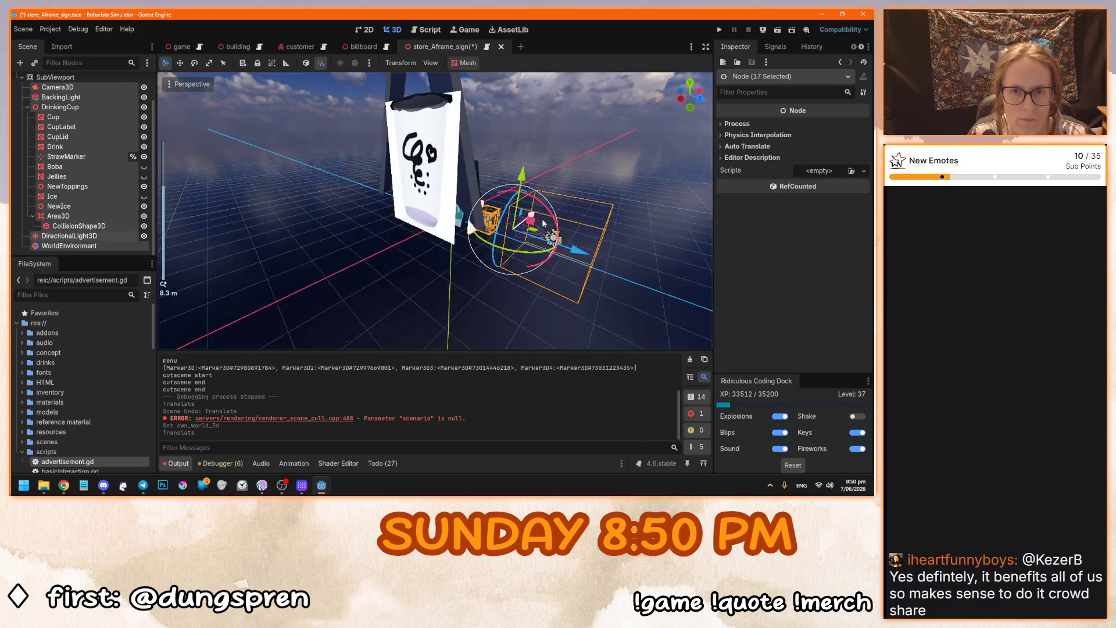
pyautogui.scroll(4, 474, 181)
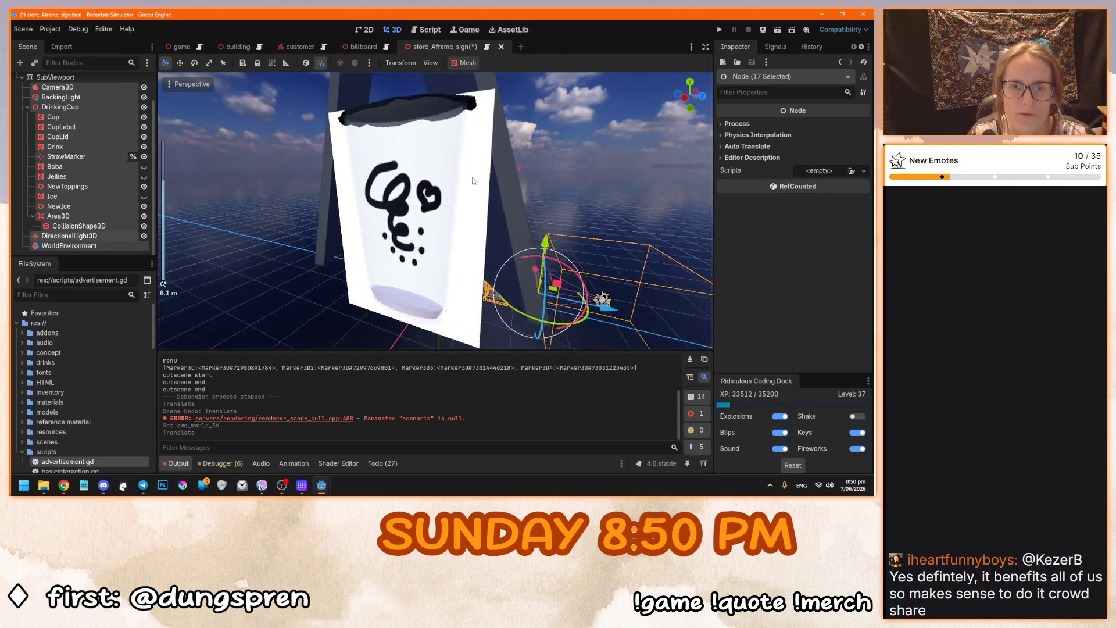
pyautogui.scroll(-4, 404, 199)
pyautogui.moveTo(403, 199)
pyautogui.mouseDown()
pyautogui.moveTo(468, 260)
pyautogui.moveTo(346, 251)
pyautogui.moveTo(472, 224)
pyautogui.moveTo(468, 135)
pyautogui.mouseUp()
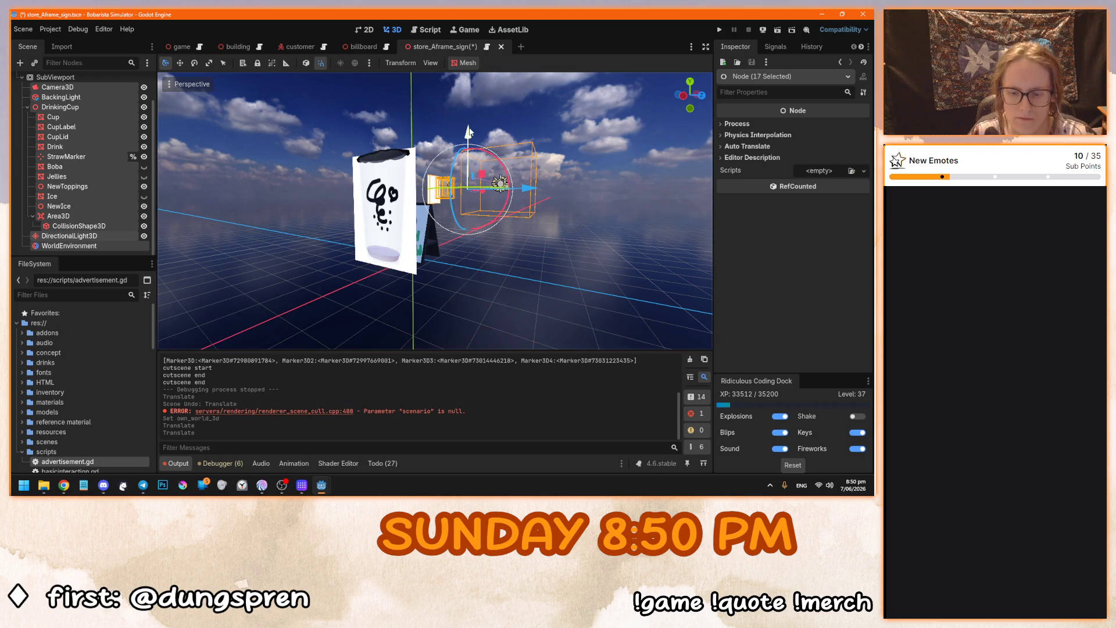
pyautogui.press('KP_1')
pyautogui.moveTo(413, 231)
pyautogui.mouseDown()
pyautogui.moveTo(414, 218)
pyautogui.moveTo(450, 277)
pyautogui.mouseUp()
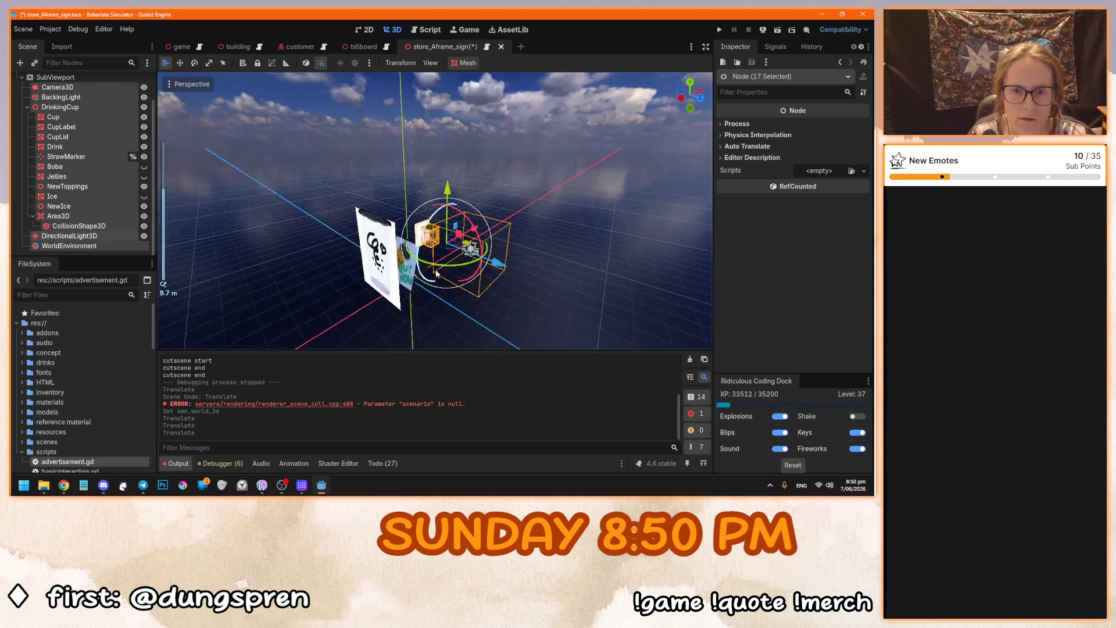
pyautogui.click(65, 78)
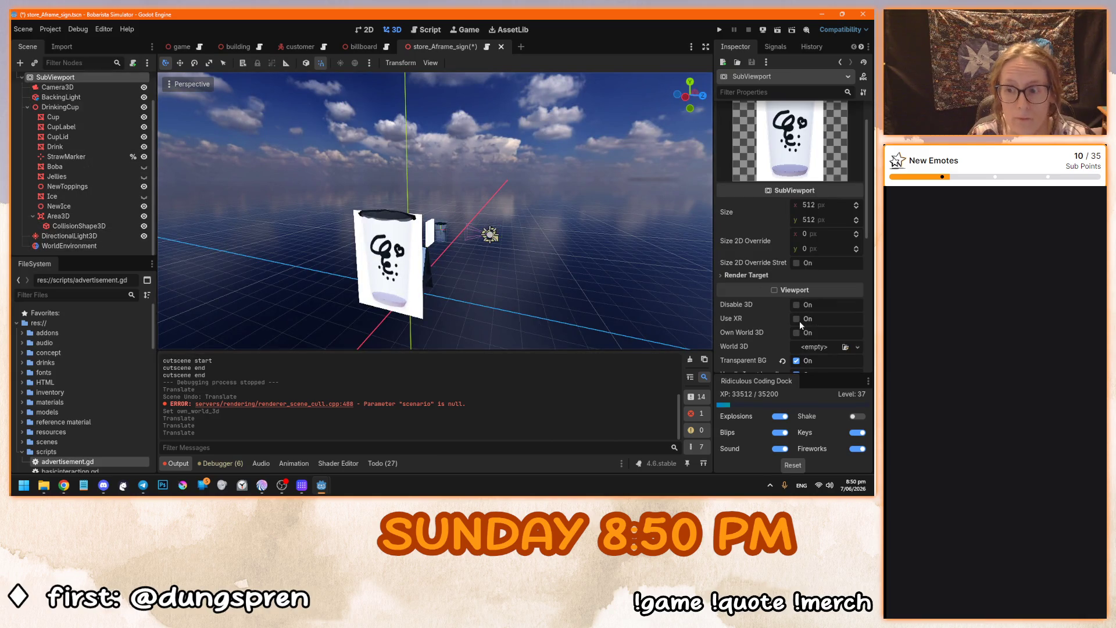
# Re-enable Own World 3D on the SubViewport, test-run with F5, then stop and select Sprite3D.
pyautogui.click(797, 318)
pyautogui.click(797, 332)
pyautogui.press('F5')
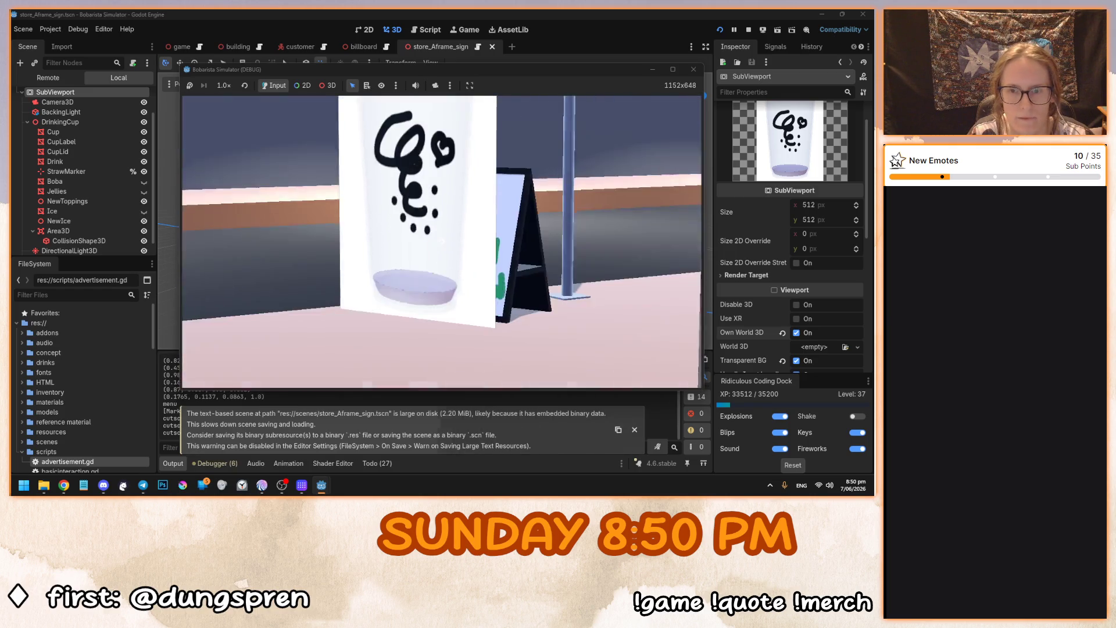
pyautogui.press('F8')
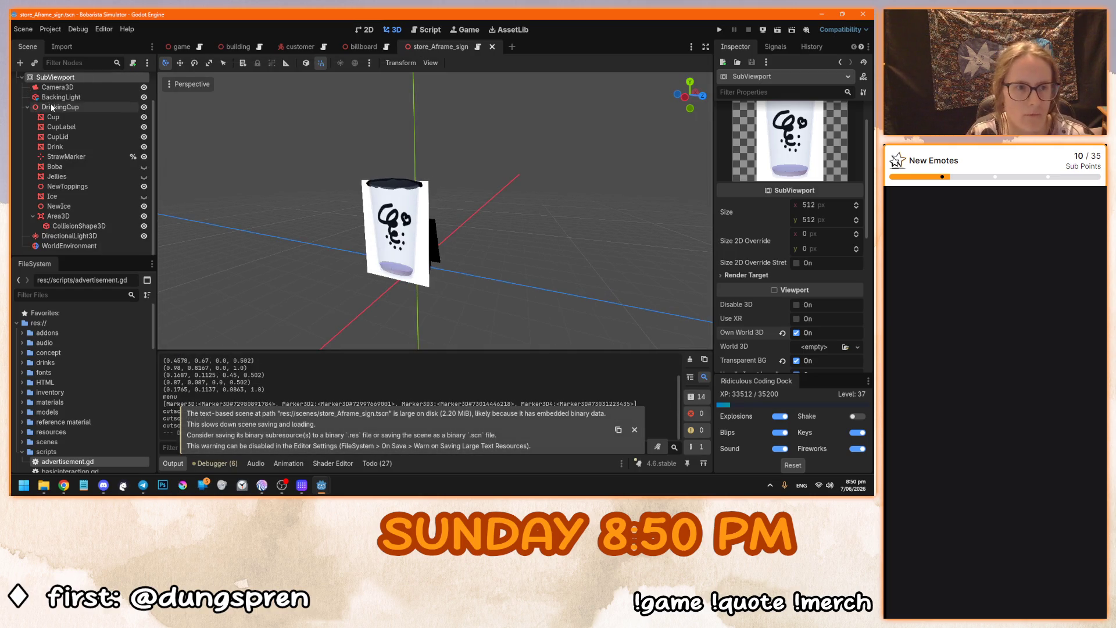
pyautogui.click(51, 106)
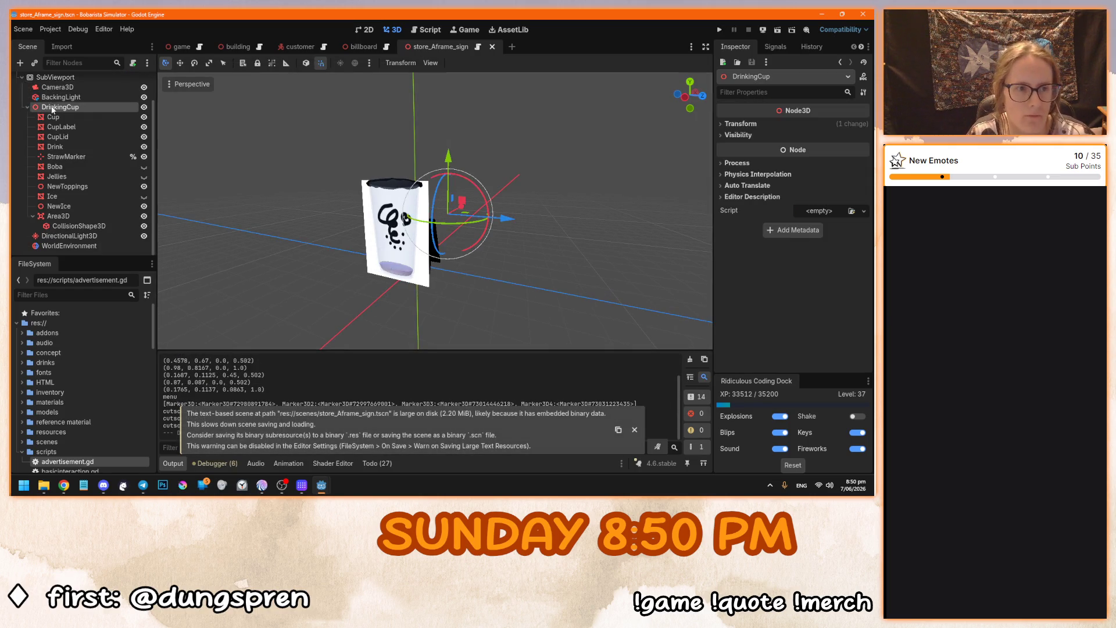
pyautogui.click(22, 77)
pyautogui.click(49, 101)
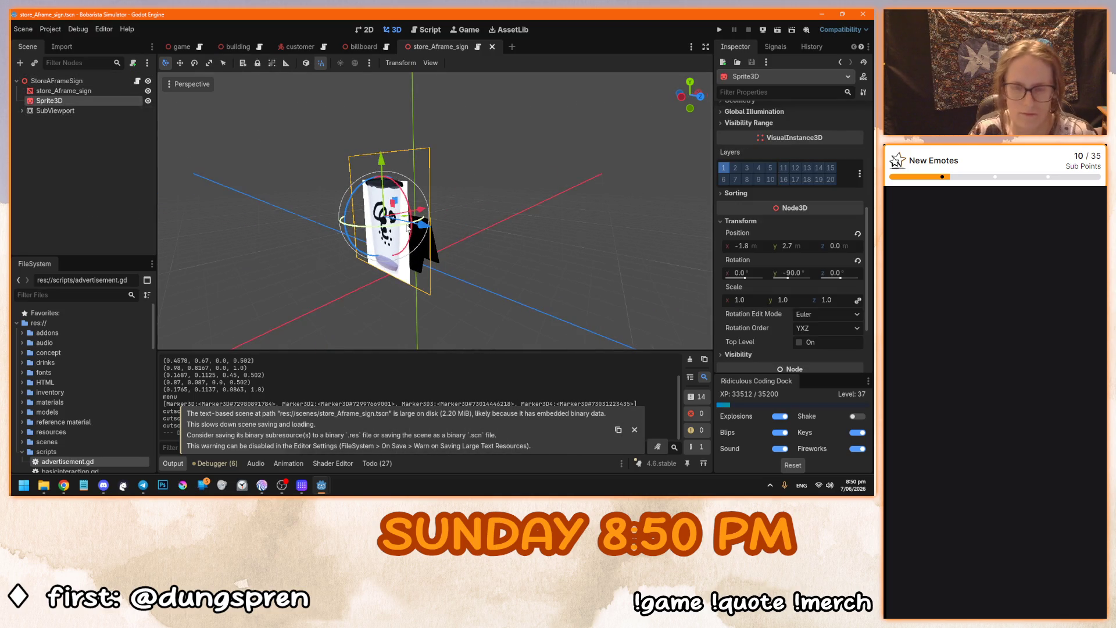
# In Front view, move the cup picture onto the sign face at (-0.2, 1.6) and save.
pyautogui.press('KP_1')
pyautogui.scroll(3, 406, 224)
pyautogui.scroll(5, 410, 243)
pyautogui.moveTo(337, 176)
pyautogui.mouseDown()
pyautogui.moveTo(375, 185)
pyautogui.moveTo(429, 244)
pyautogui.moveTo(455, 222)
pyautogui.mouseUp()
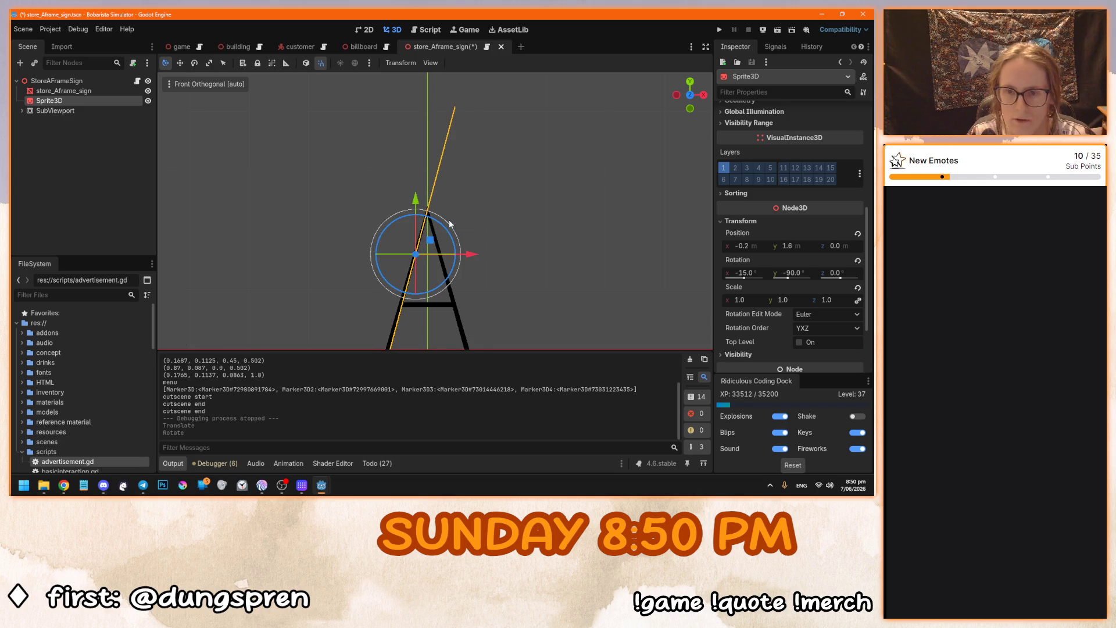
pyautogui.hotkey('alt', 'Tab')
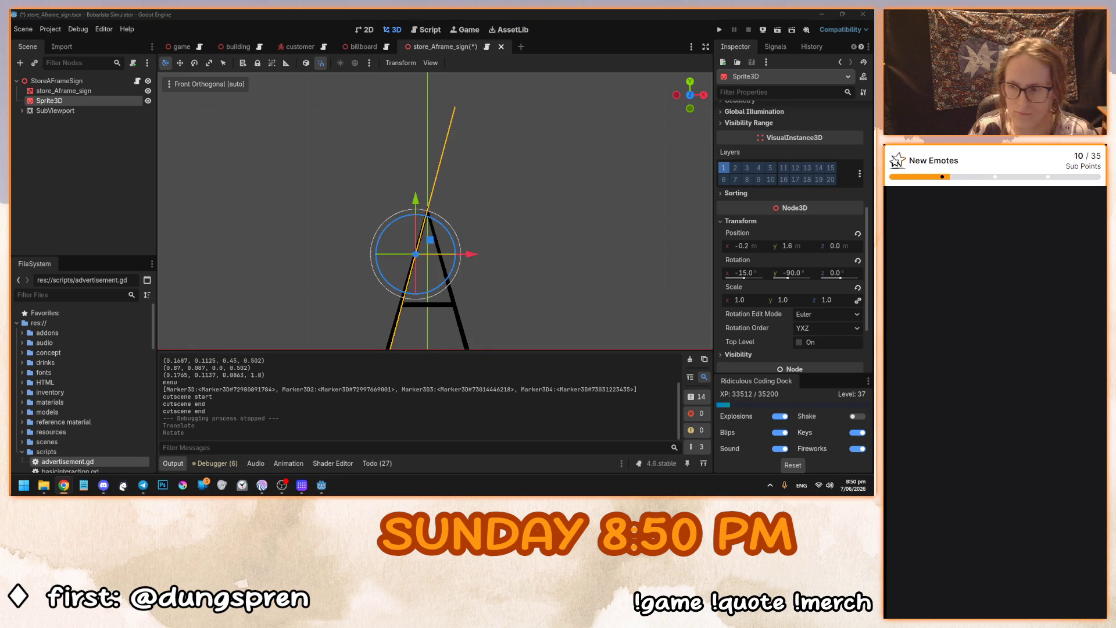
pyautogui.moveTo(304, 268)
pyautogui.mouseDown()
pyautogui.moveTo(292, 209)
pyautogui.moveTo(279, 214)
pyautogui.moveTo(326, 252)
pyautogui.mouseUp()
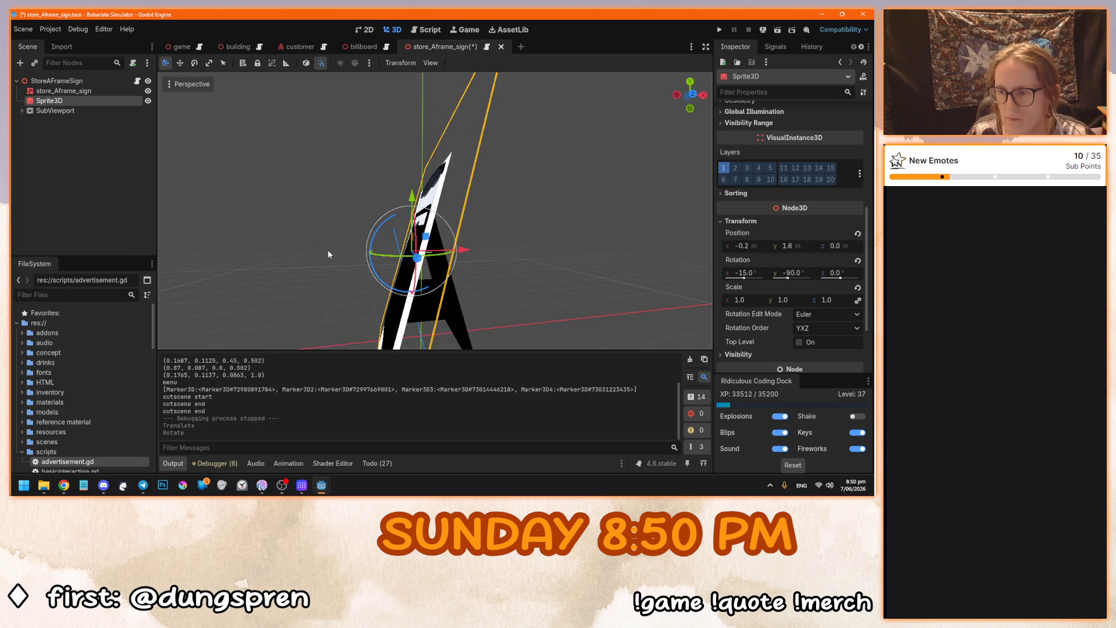
pyautogui.hotkey('ctrl', 's')
# Tilt the cup picture to about -16° to match the sign's slant.
pyautogui.press('KP_1')
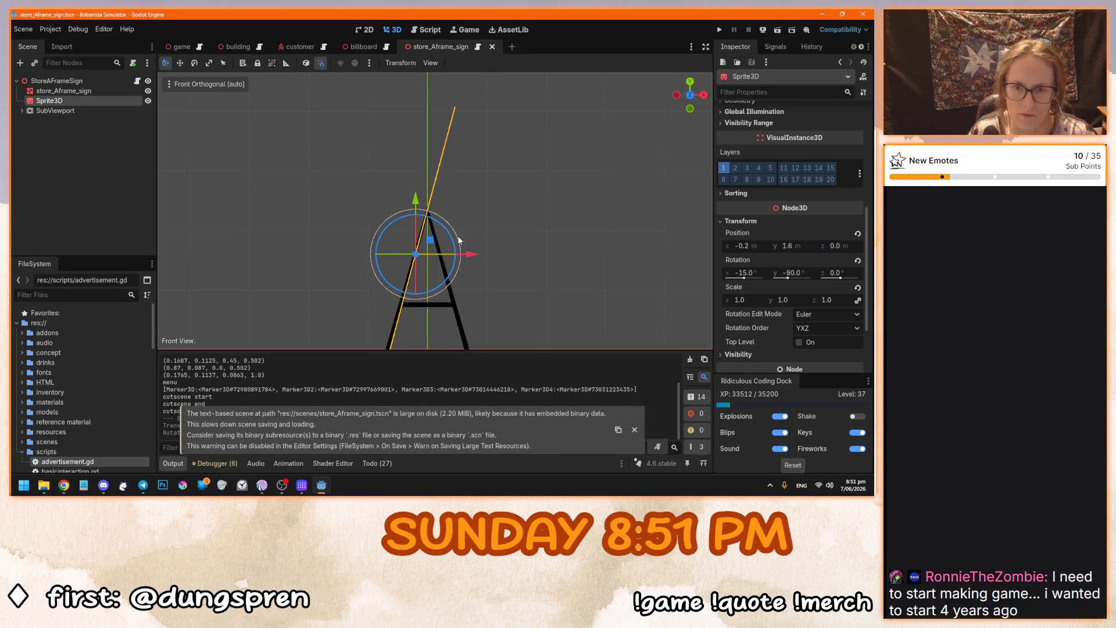
pyautogui.scroll(-3, 465, 190)
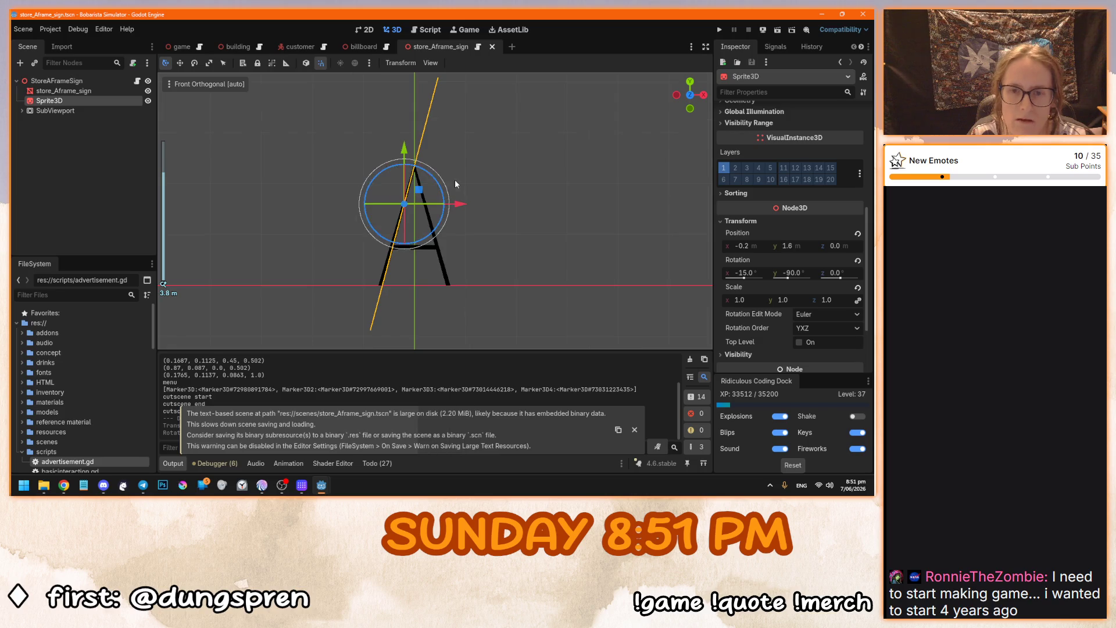
pyautogui.moveTo(422, 197)
pyautogui.mouseDown()
pyautogui.moveTo(449, 174)
pyautogui.moveTo(446, 160)
pyautogui.moveTo(470, 166)
pyautogui.moveTo(455, 158)
pyautogui.moveTo(424, 177)
pyautogui.mouseUp()
# Lock in the tilt and scale the cup picture down to 0.48.
pyautogui.press('y')
pyautogui.scroll(-2, 432, 241)
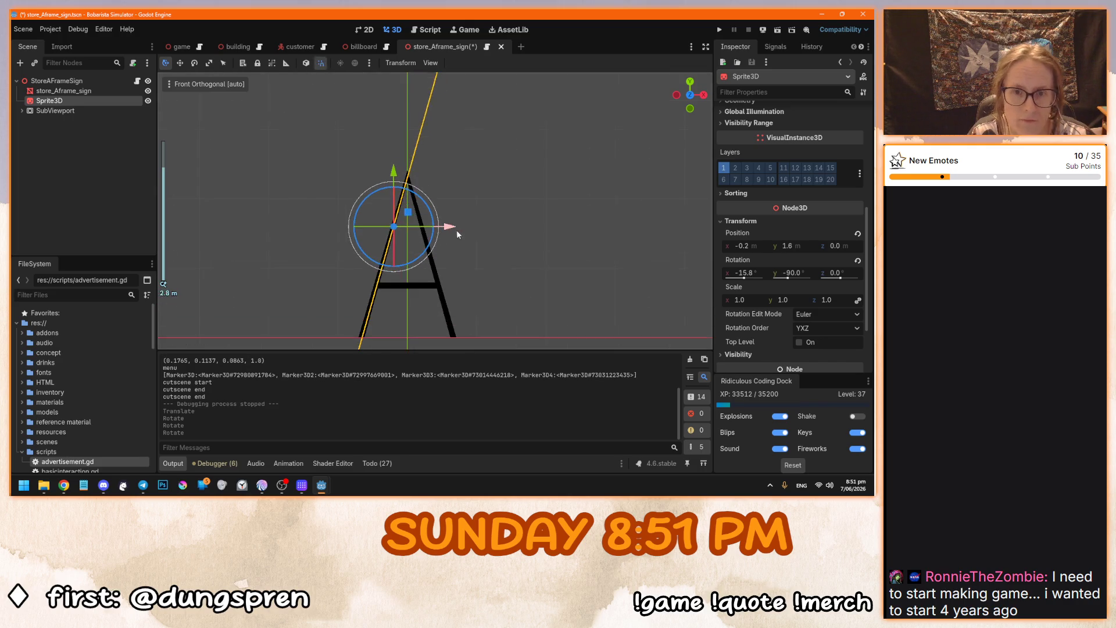
pyautogui.moveTo(432, 241); pyautogui.dragTo(567, 262)
pyautogui.moveTo(744, 299); pyautogui.dragTo(715, 299)
pyautogui.moveTo(645, 292); pyautogui.dragTo(455, 295)
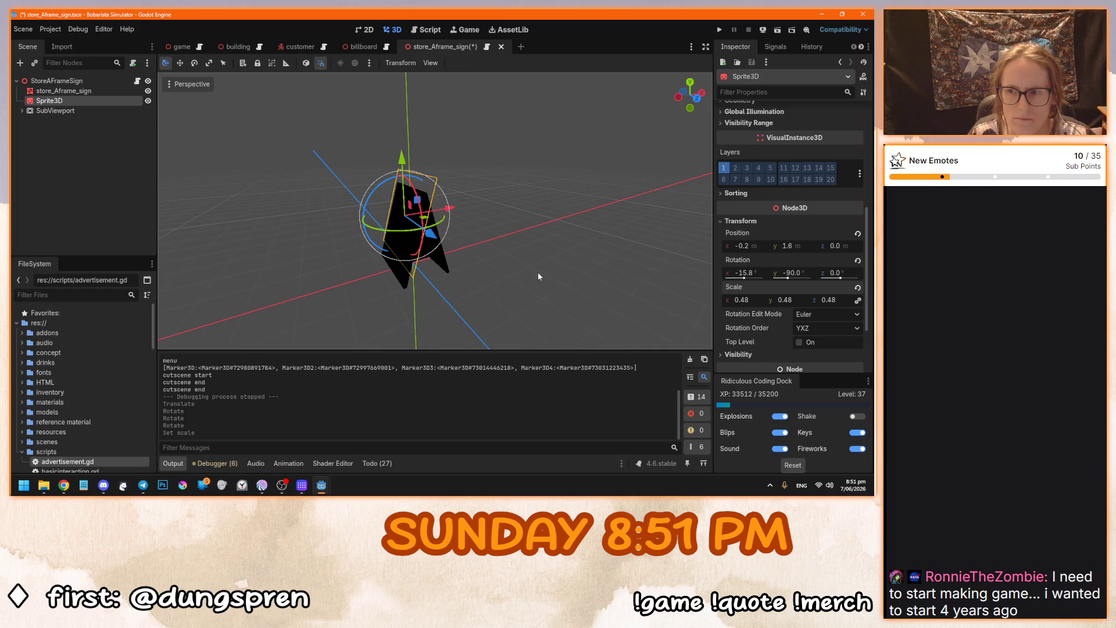
# In local space, push the picture flush to x −0.246, y 1.613, then run the game.
pyautogui.click(306, 63)
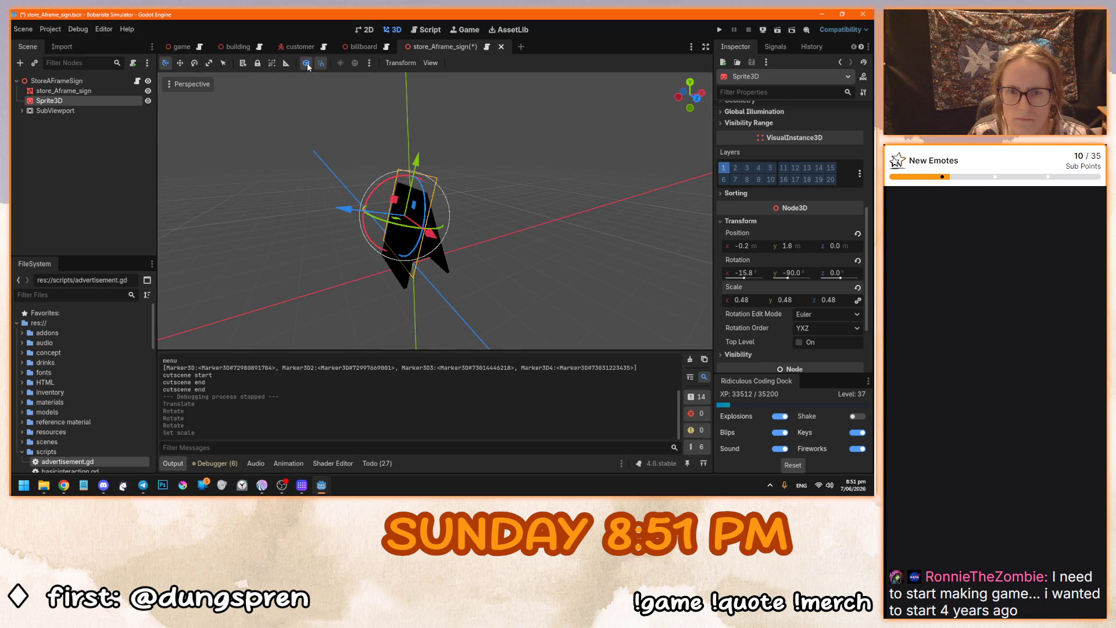
pyautogui.moveTo(342, 208)
pyautogui.mouseDown()
pyautogui.moveTo(325, 209)
pyautogui.moveTo(349, 220)
pyautogui.mouseUp()
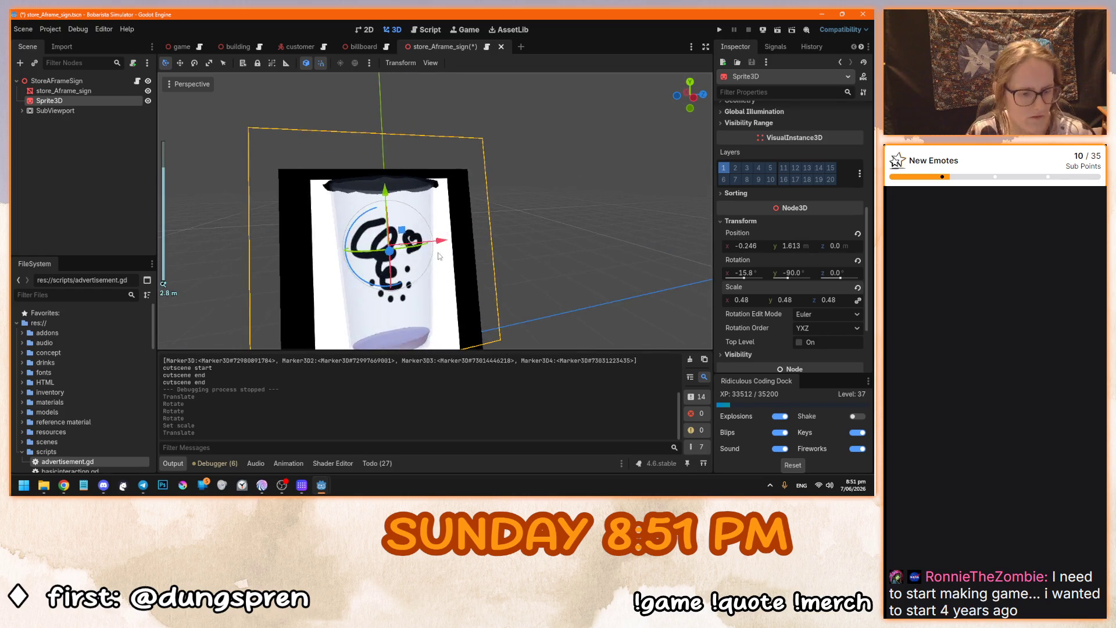
pyautogui.press('F5')
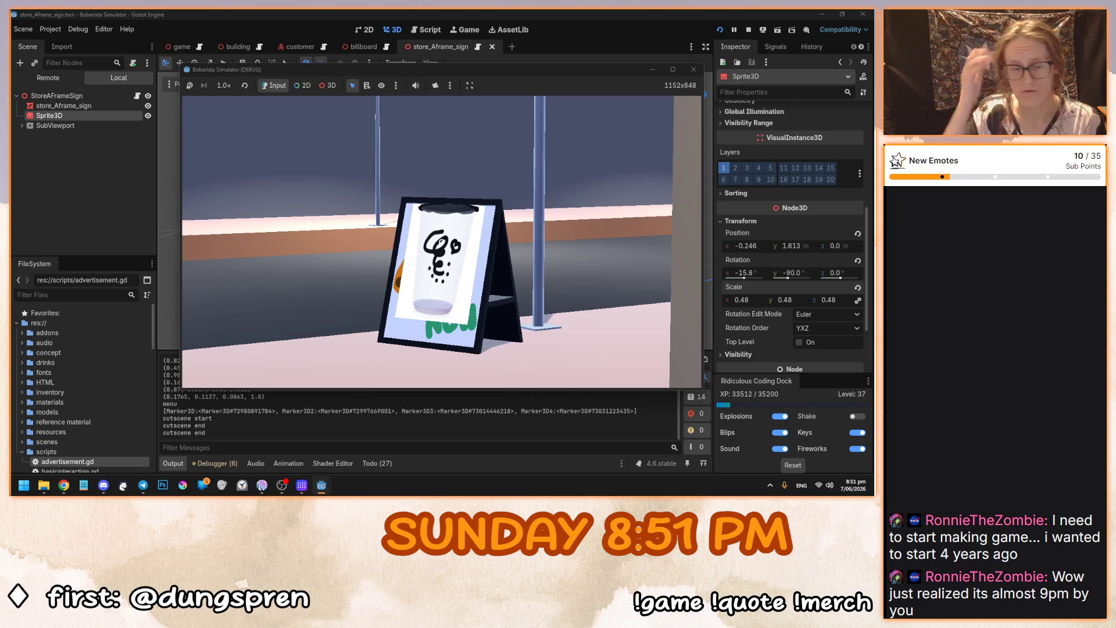
# Stop the running game and save the store_Aframe_sign scene.
pyautogui.press('F8')
pyautogui.hotkey('ctrl', 's')
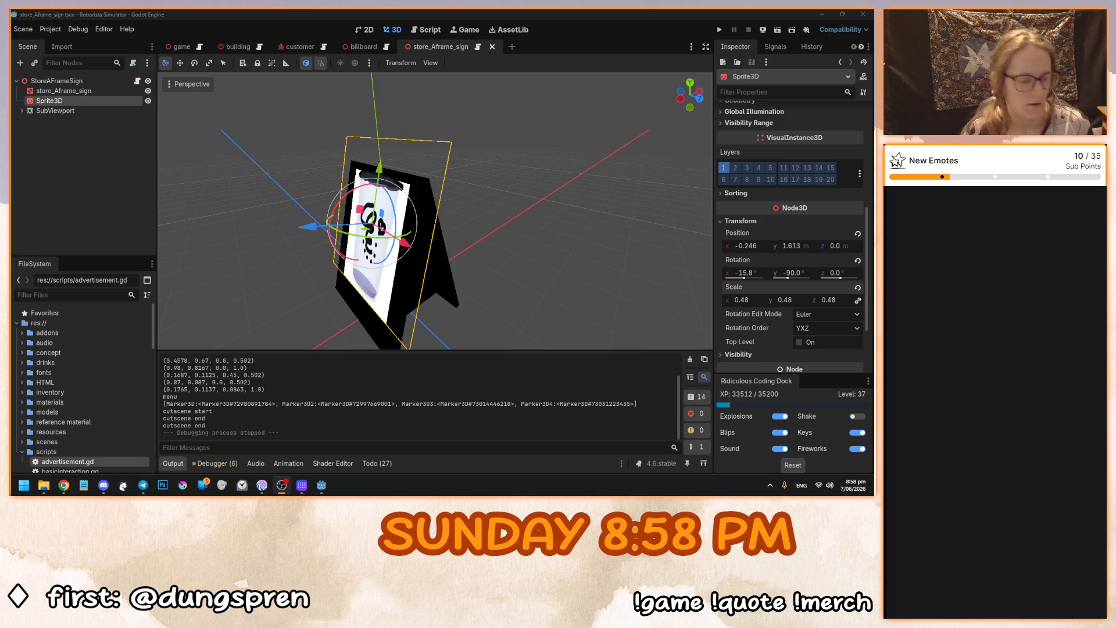
# Run Bobarista Simulator from its title menu to view the cup picture on the A-frame sign, then stop.
pyautogui.moveTo(434, 361); pyautogui.dragTo(583, 312)
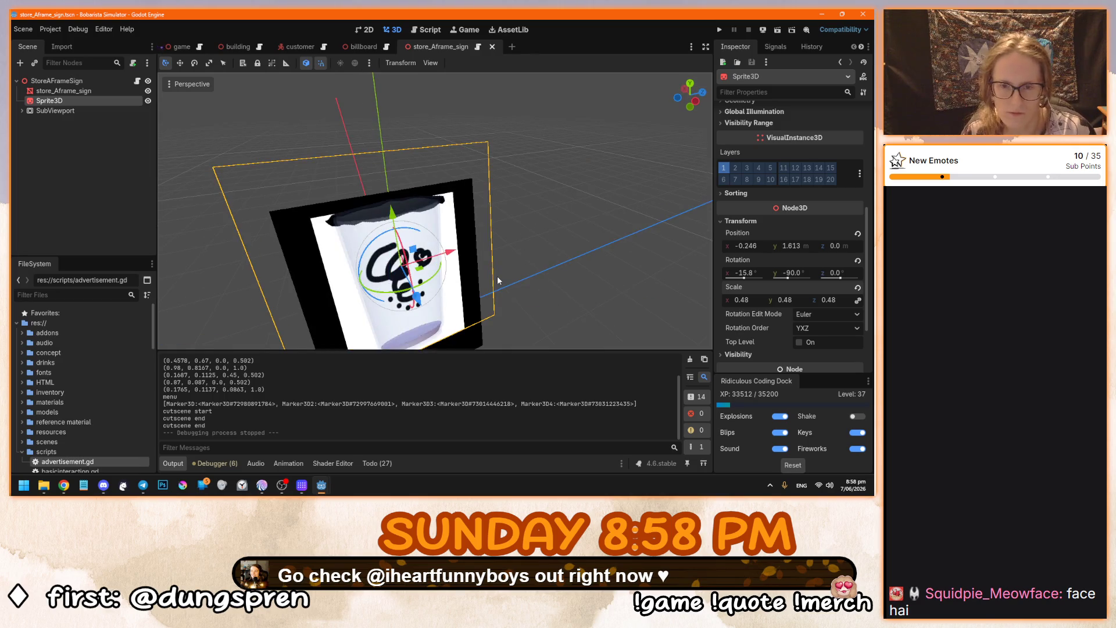
pyautogui.press('F5')
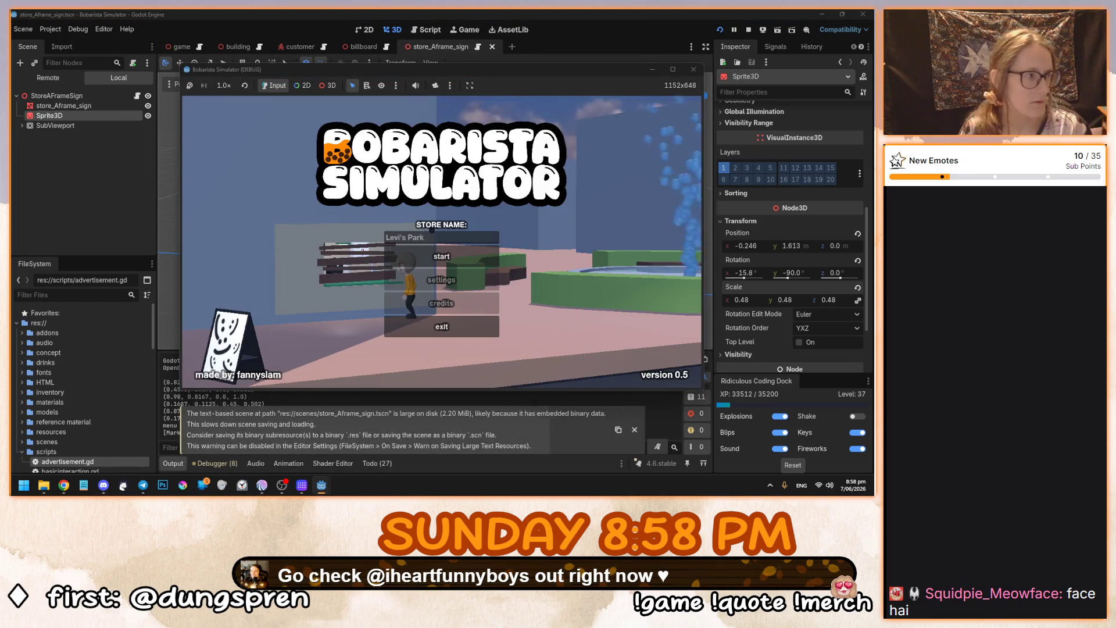
pyautogui.click(442, 257)
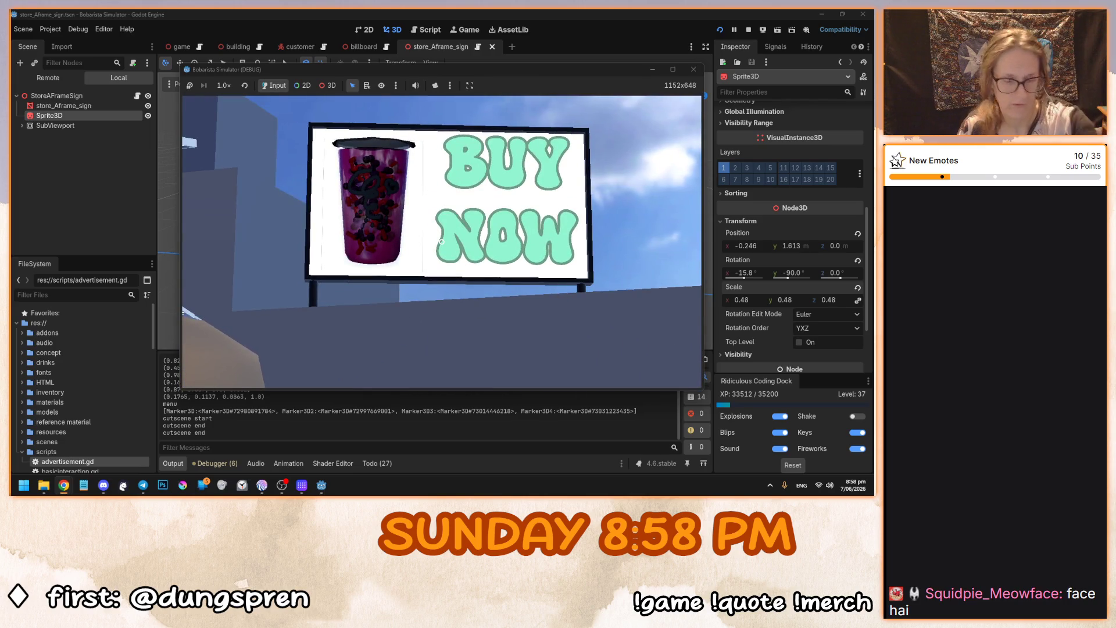
pyautogui.press('F8')
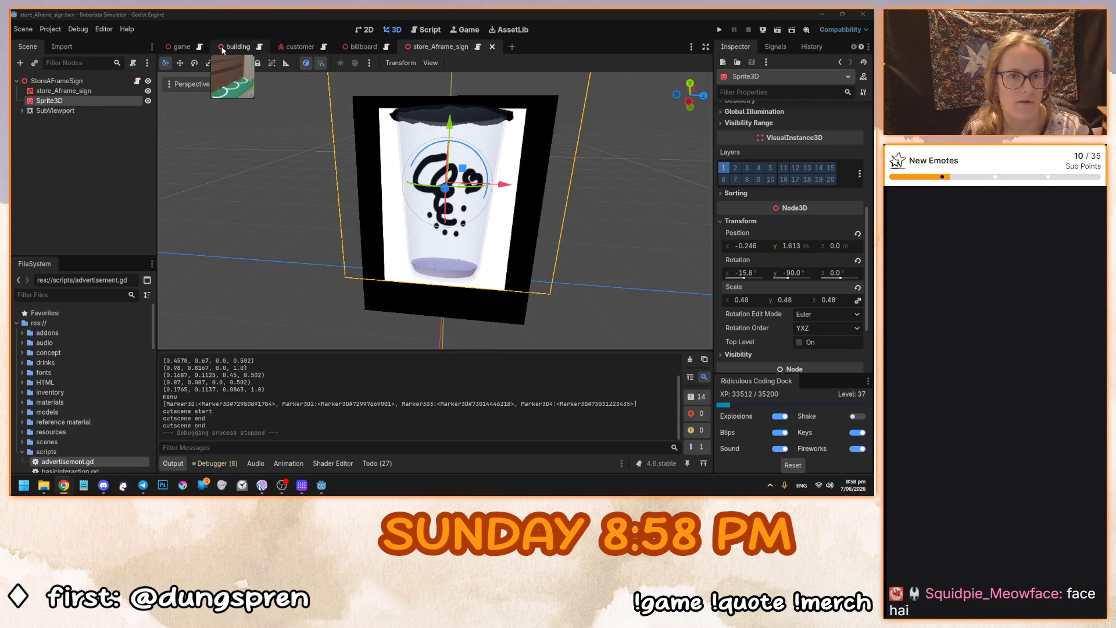
# Select the Billboard sign in the game scene.
pyautogui.click(225, 48)
pyautogui.scroll(-2, 401, 217)
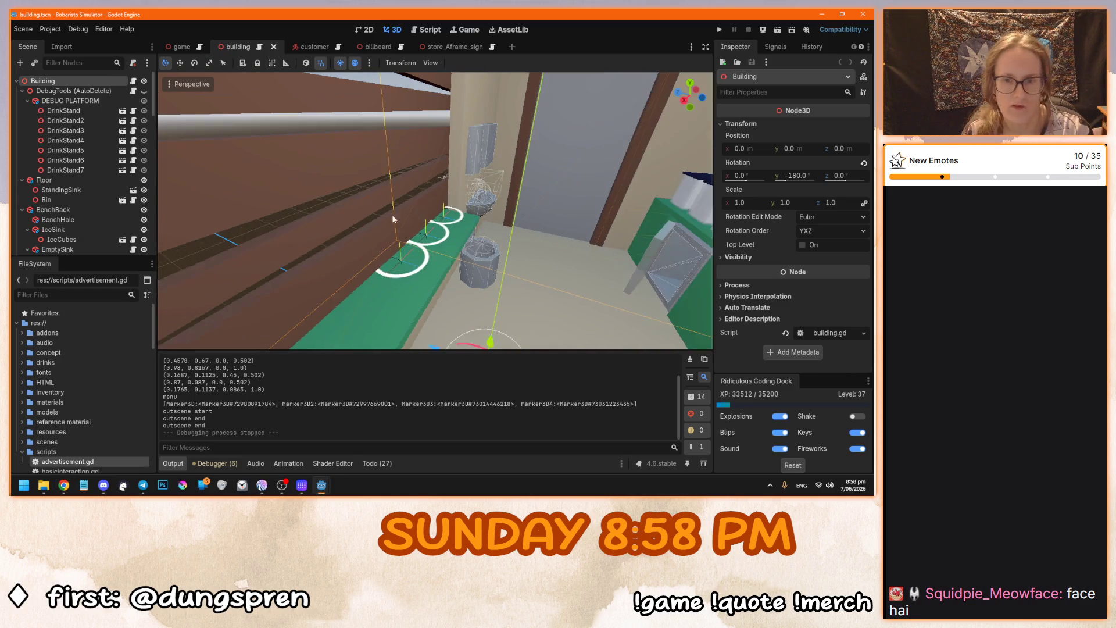
pyautogui.click(180, 46)
pyautogui.scroll(-3, 319, 187)
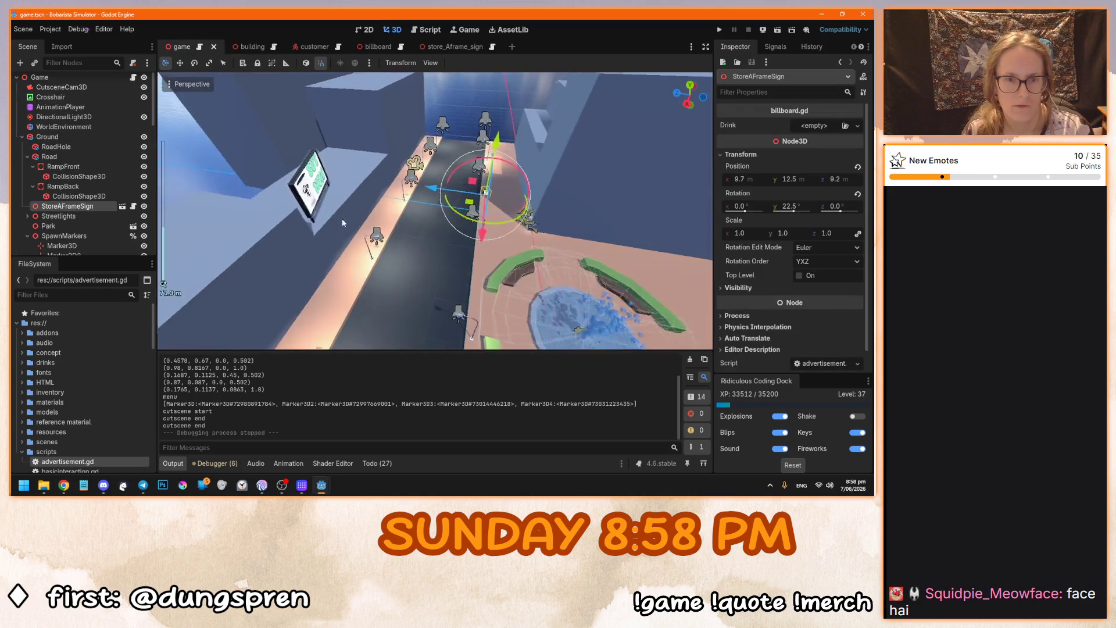
pyautogui.click(314, 186)
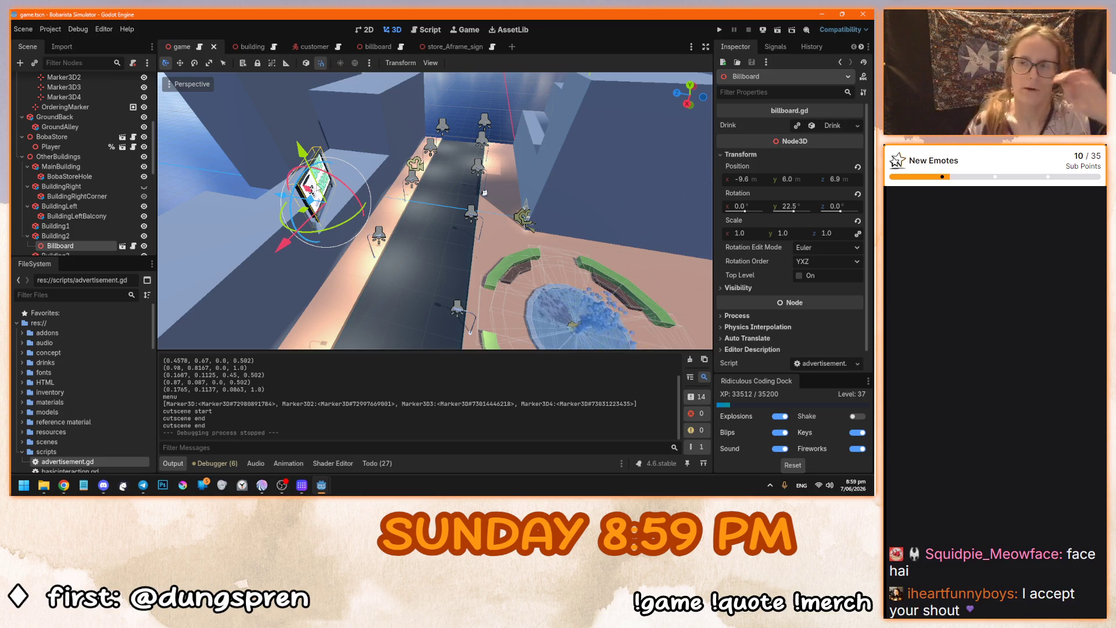
# Try saving the Billboard's Drink resource, dismiss the warning, then open advertisement.gd and billboard.tscn.
pyautogui.click(821, 128)
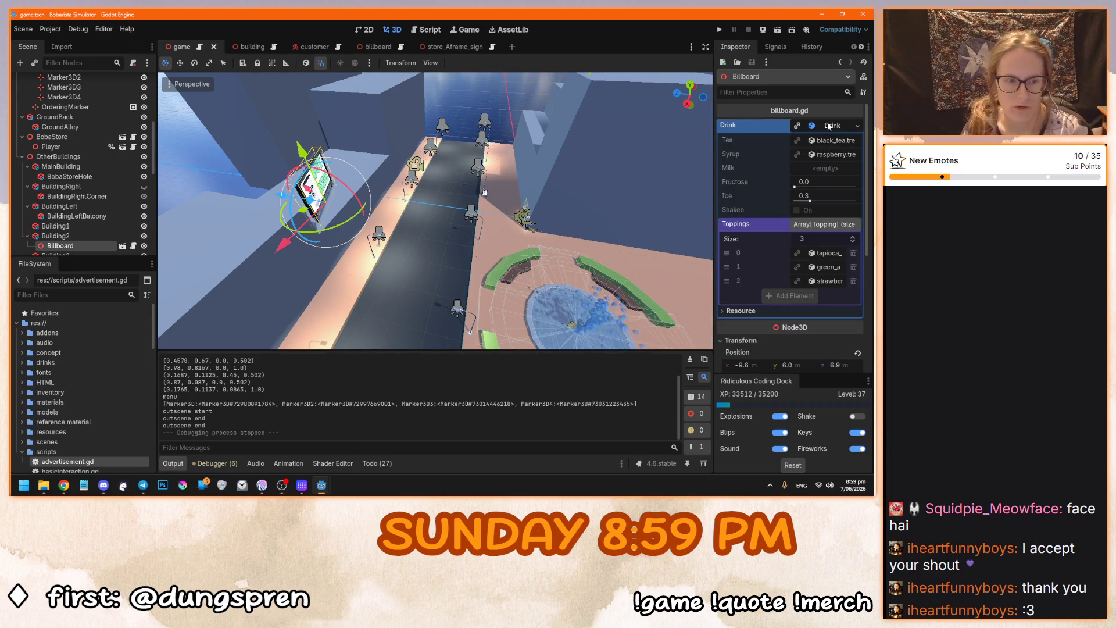
pyautogui.rightClick(830, 128)
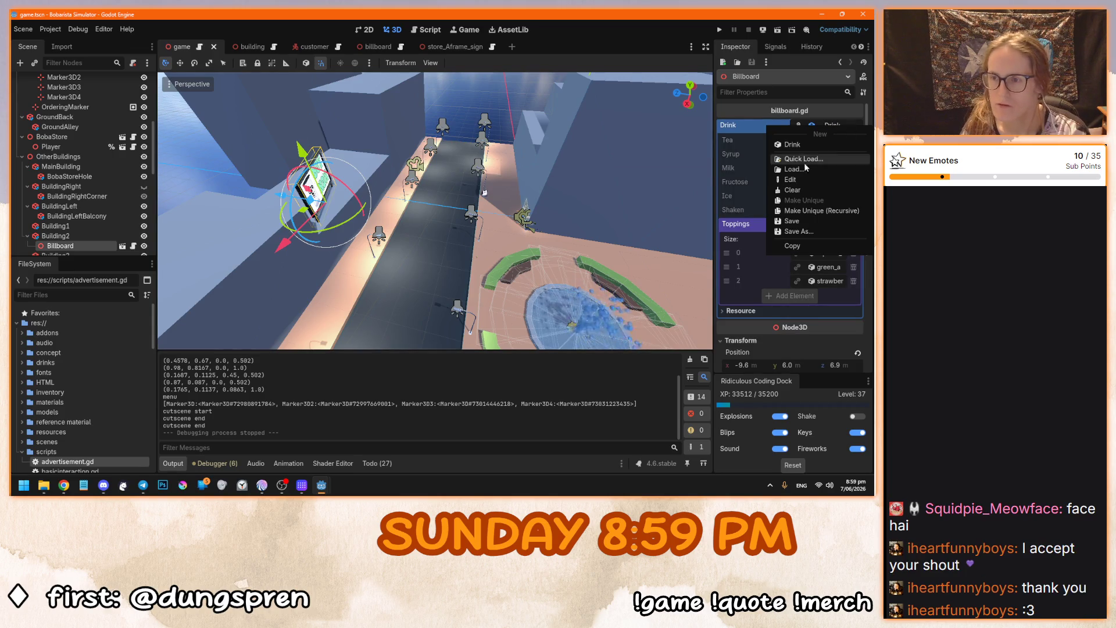
pyautogui.click(800, 222)
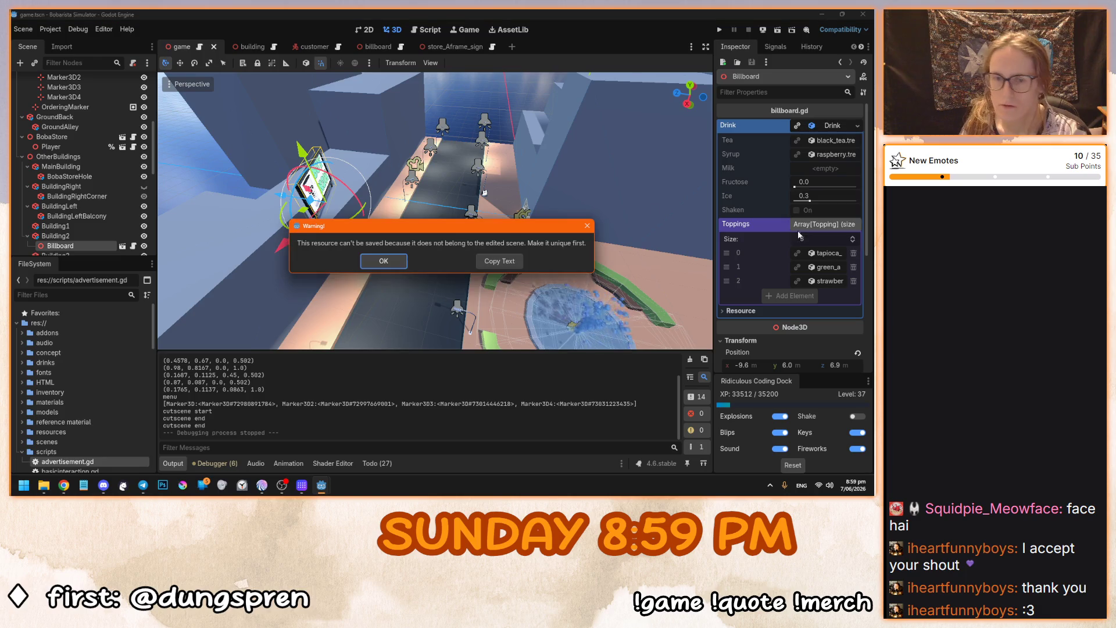
pyautogui.click(394, 266)
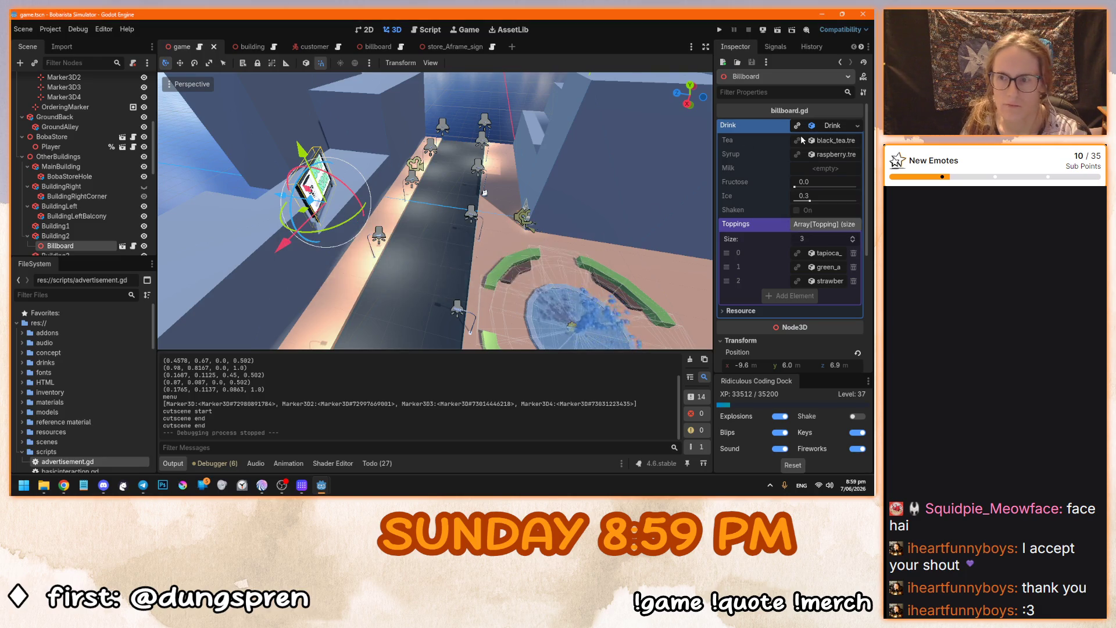
pyautogui.click(133, 246)
pyautogui.click(125, 247)
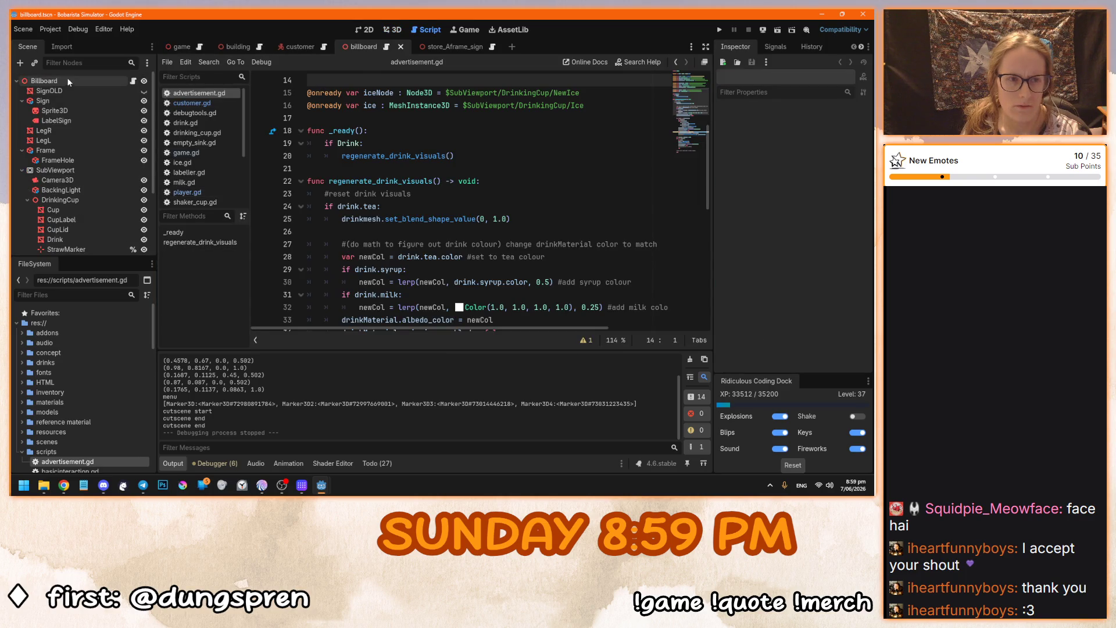
# Save the Drink resource over res://drinks/test_order.tres, confirm overwrite, then clear the Drink property.
pyautogui.click(820, 126)
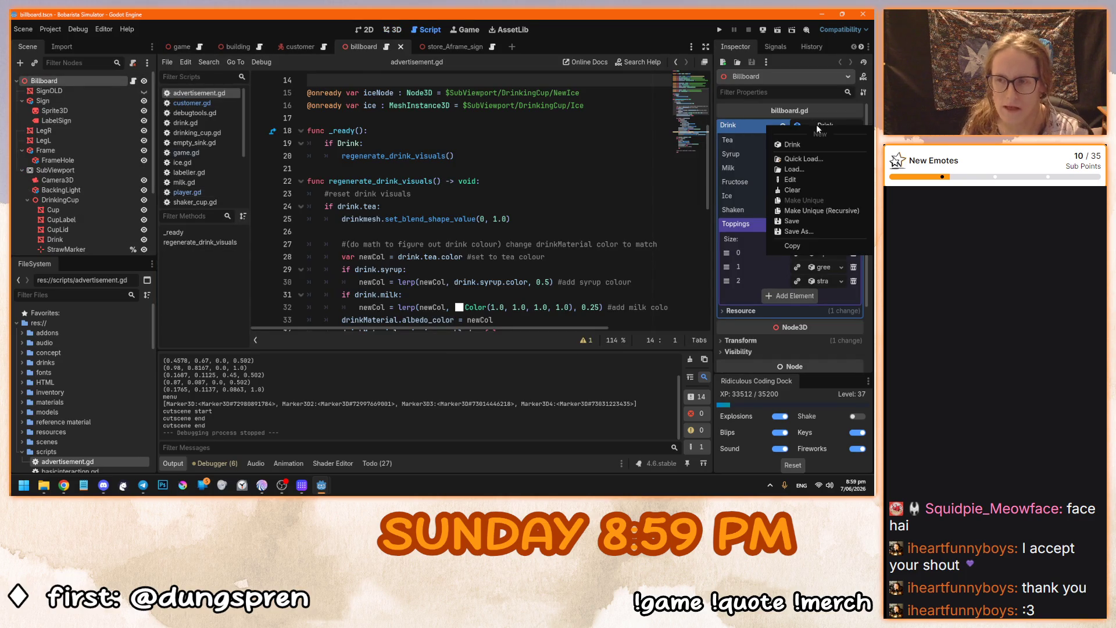
pyautogui.click(803, 235)
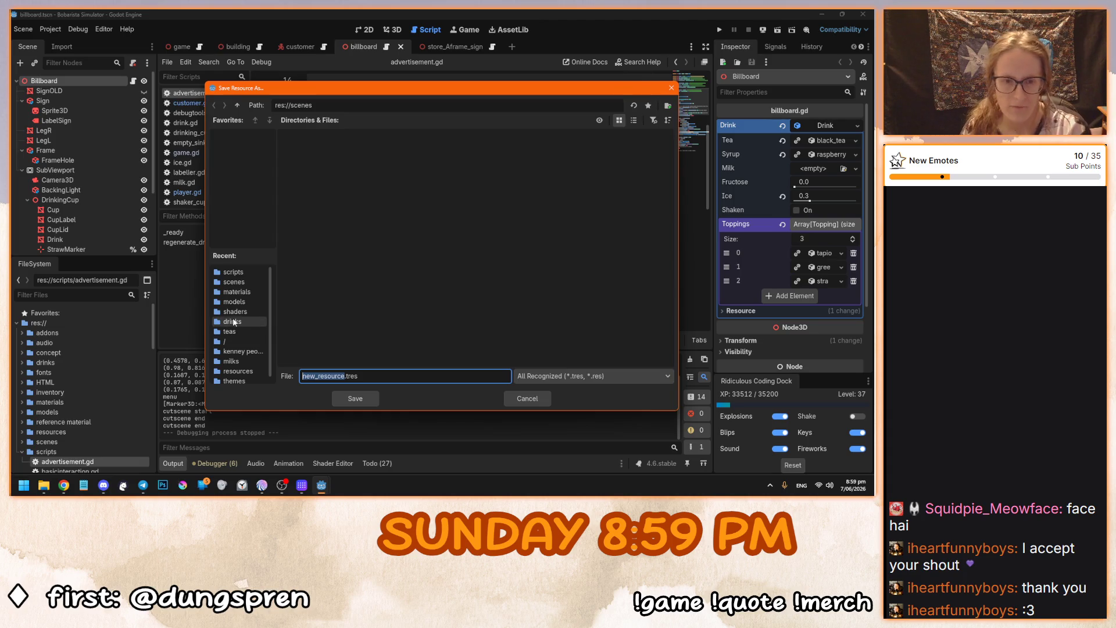
pyautogui.click(235, 321)
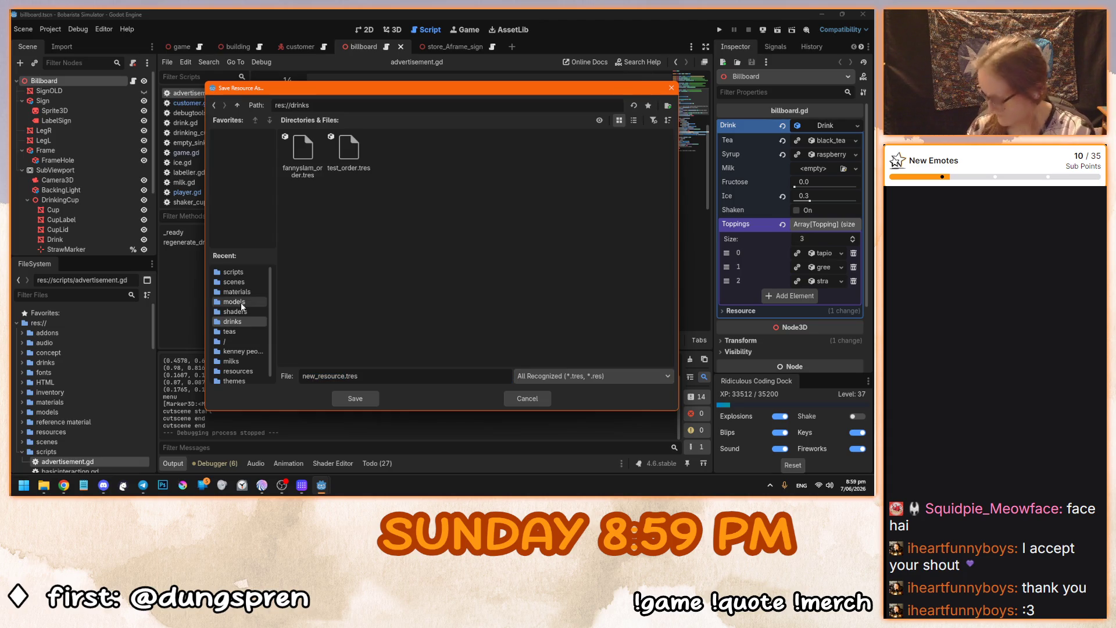
pyautogui.click(349, 150)
pyautogui.click(350, 401)
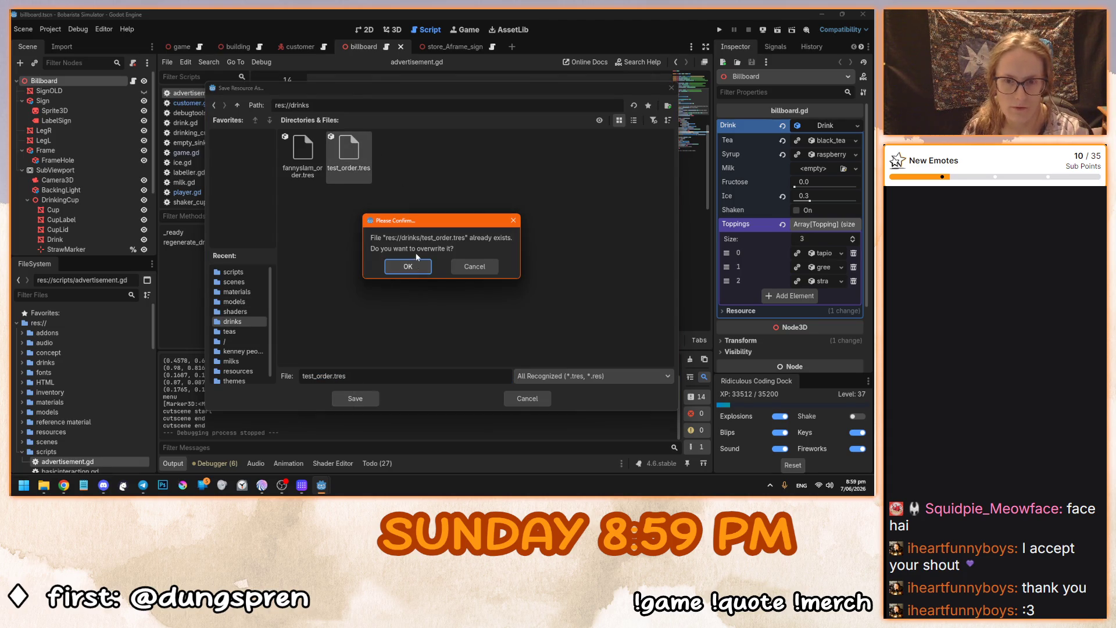
pyautogui.click(408, 266)
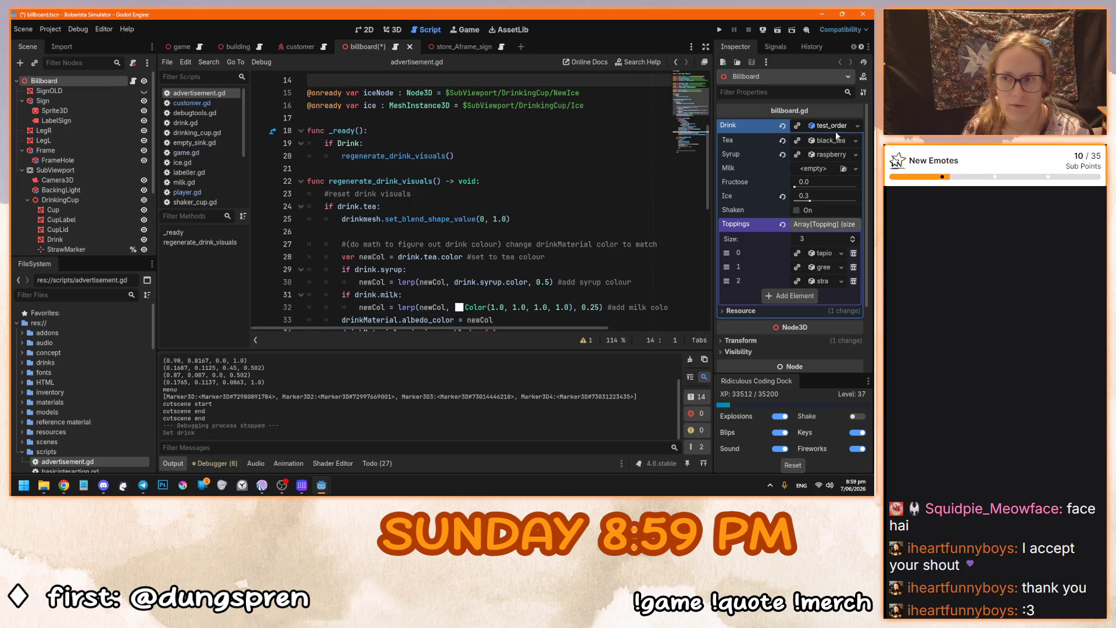
pyautogui.click(783, 126)
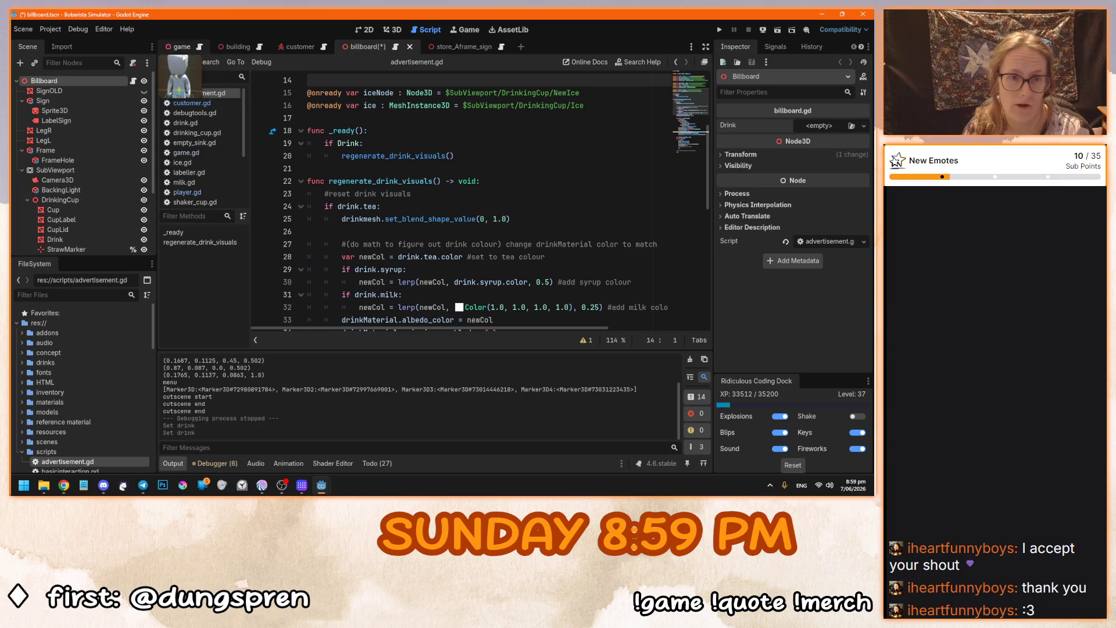
# Select the Billboard in the game scene, save billboard.tscn with Ctrl+S, and return to the game tab.
pyautogui.click(173, 49)
pyautogui.click(390, 30)
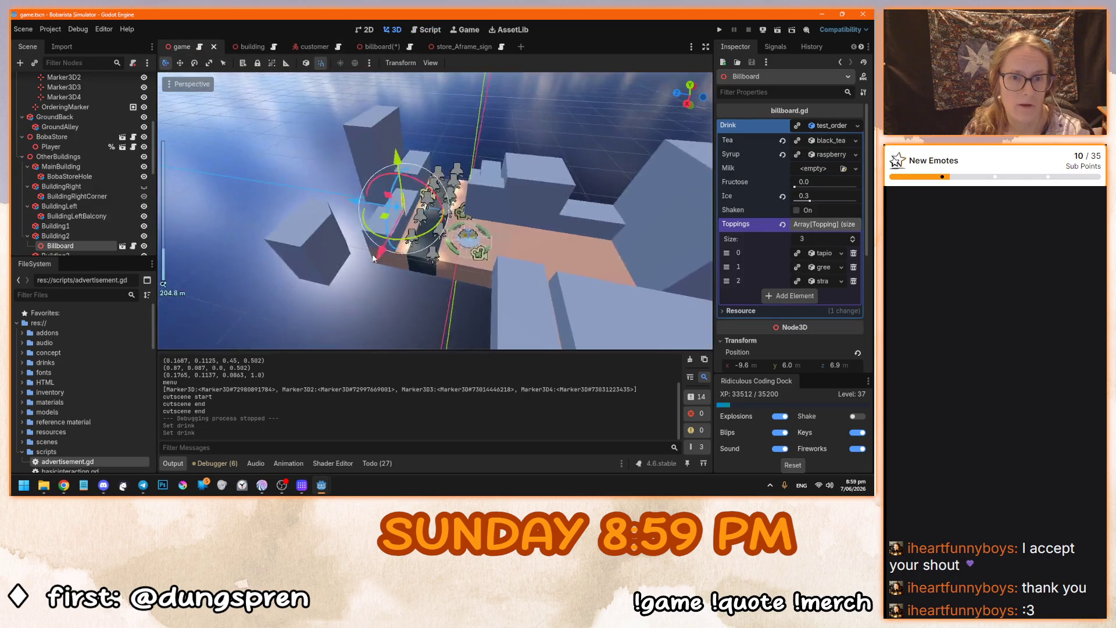
pyautogui.scroll(5, 85, 159)
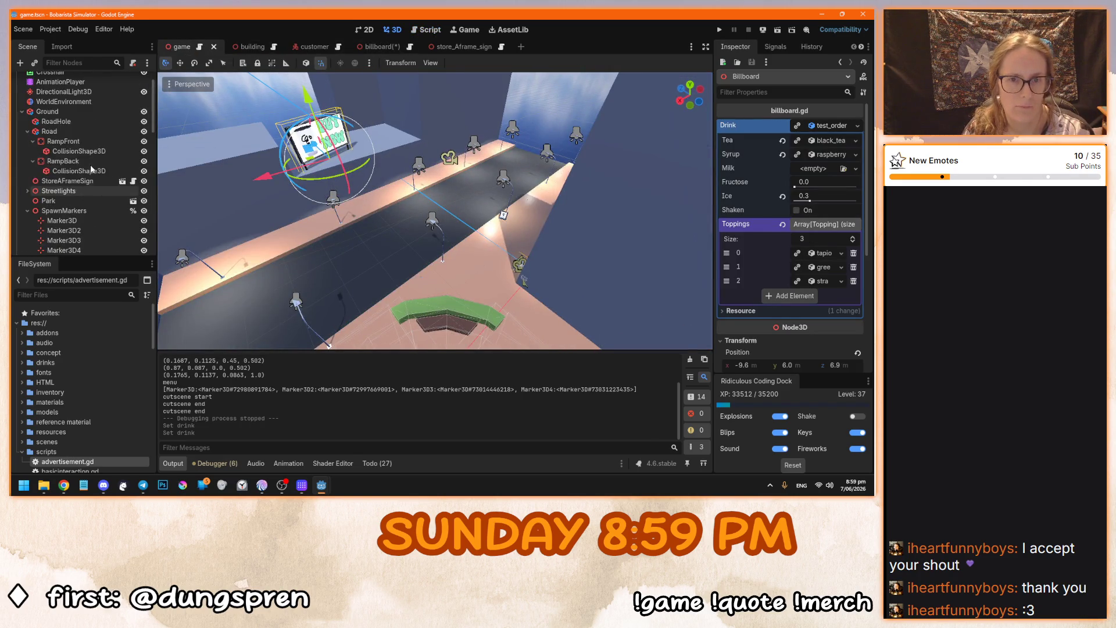
pyautogui.scroll(-5, 85, 159)
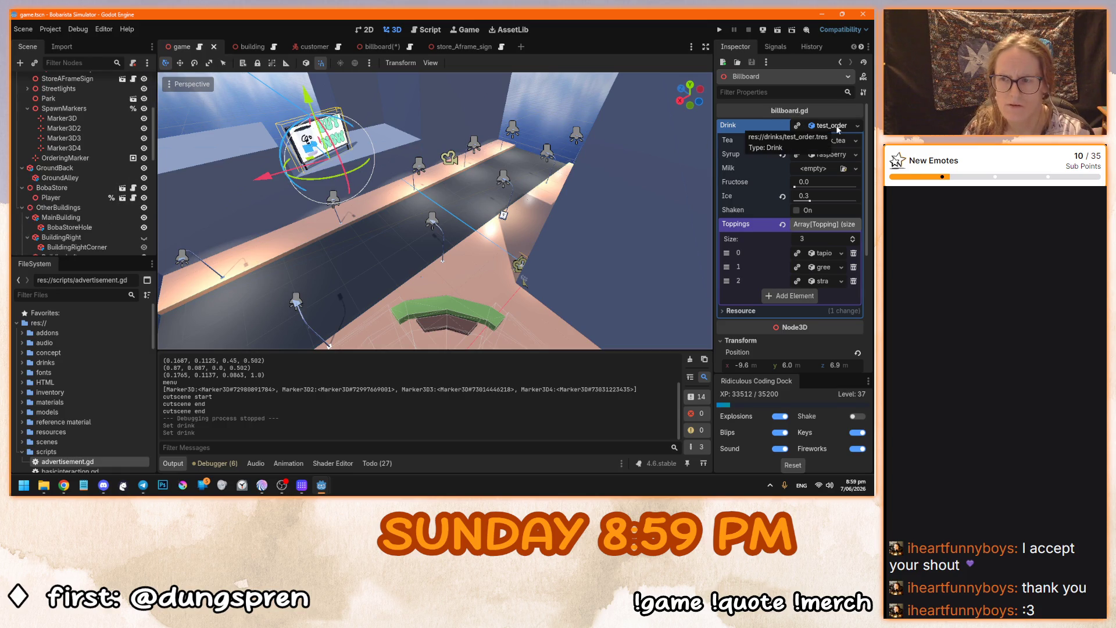
pyautogui.click(374, 220)
pyautogui.click(314, 138)
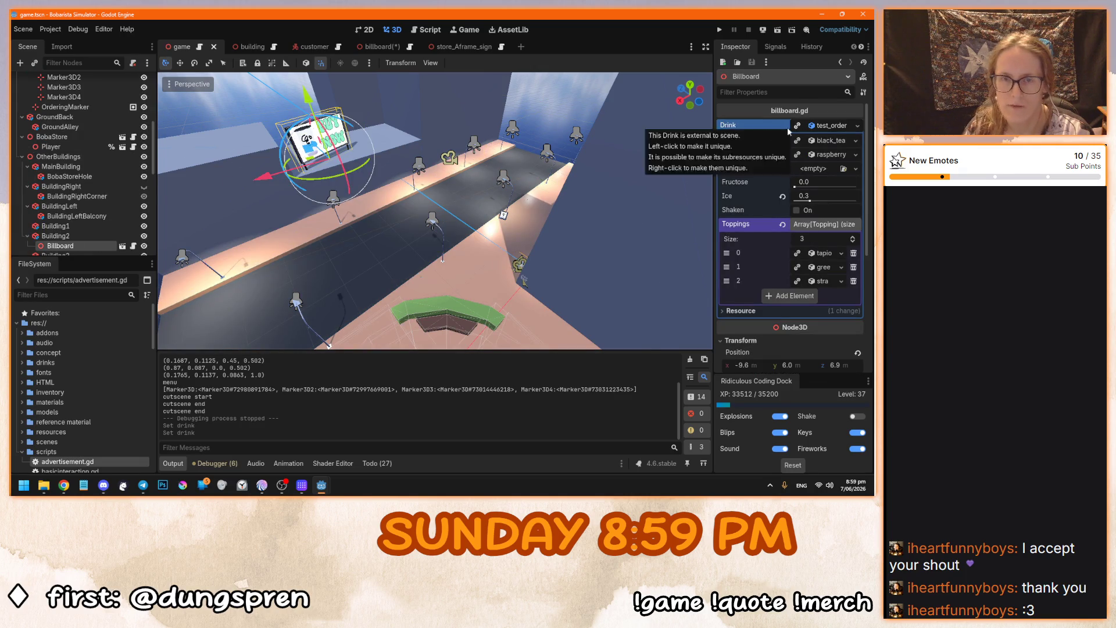
pyautogui.click(375, 47)
pyautogui.hotkey('ctrl', 's')
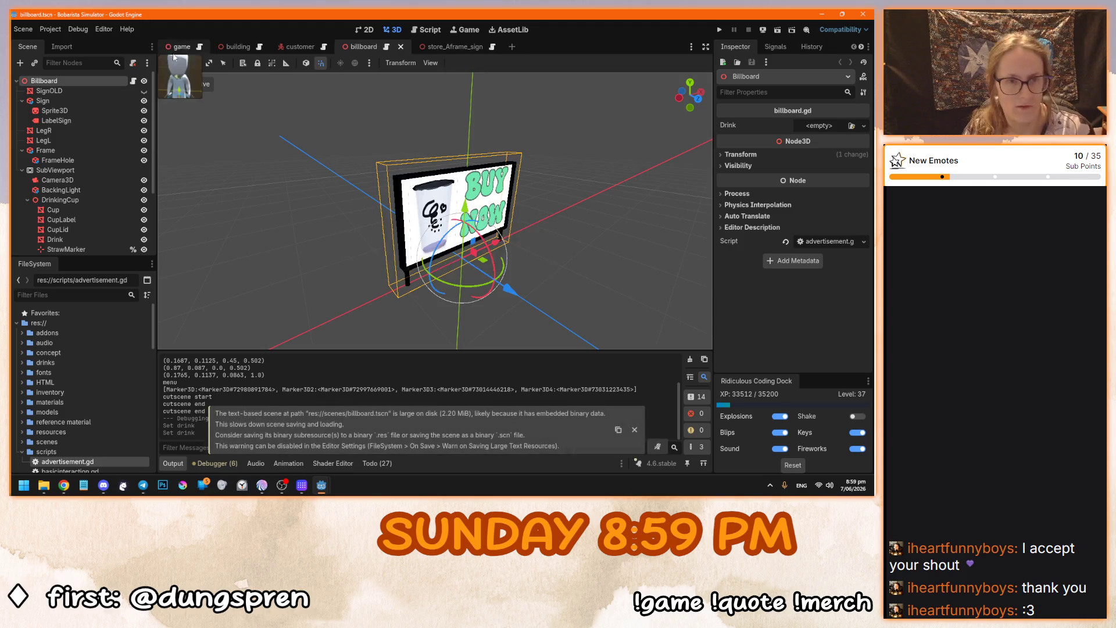
pyautogui.click(181, 47)
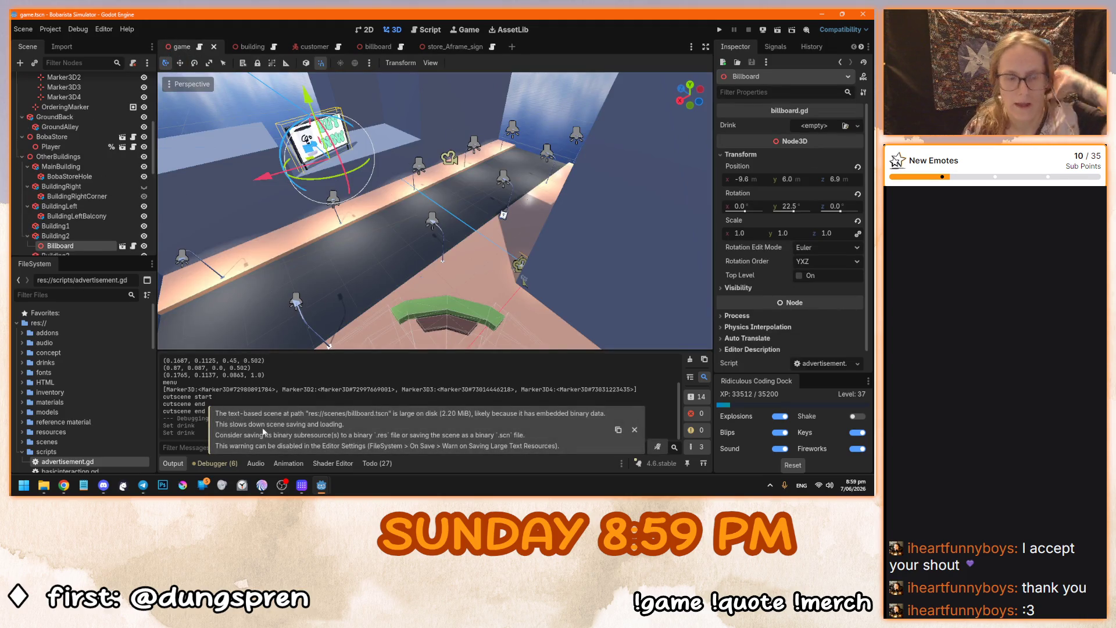
# Assign test_order.tres as the Drink of both the Billboard and StoreAFrameSign.
pyautogui.click(22, 362)
pyautogui.moveTo(63, 381)
pyautogui.mouseDown()
pyautogui.moveTo(47, 342)
pyautogui.moveTo(825, 125)
pyautogui.mouseUp()
pyautogui.click(505, 216)
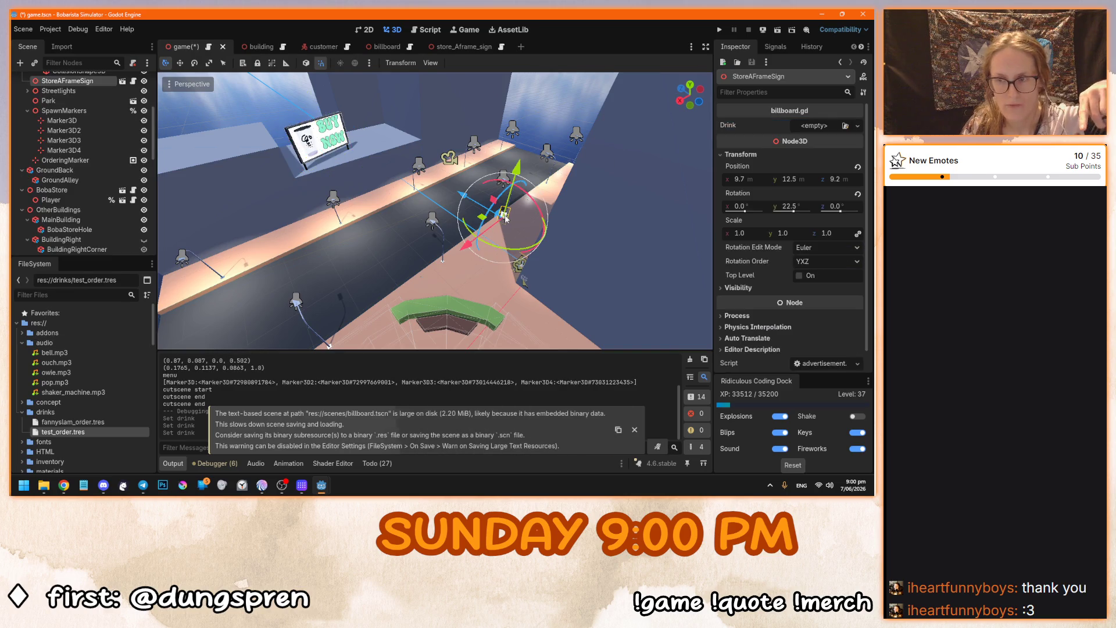
pyautogui.moveTo(63, 432); pyautogui.dragTo(814, 125)
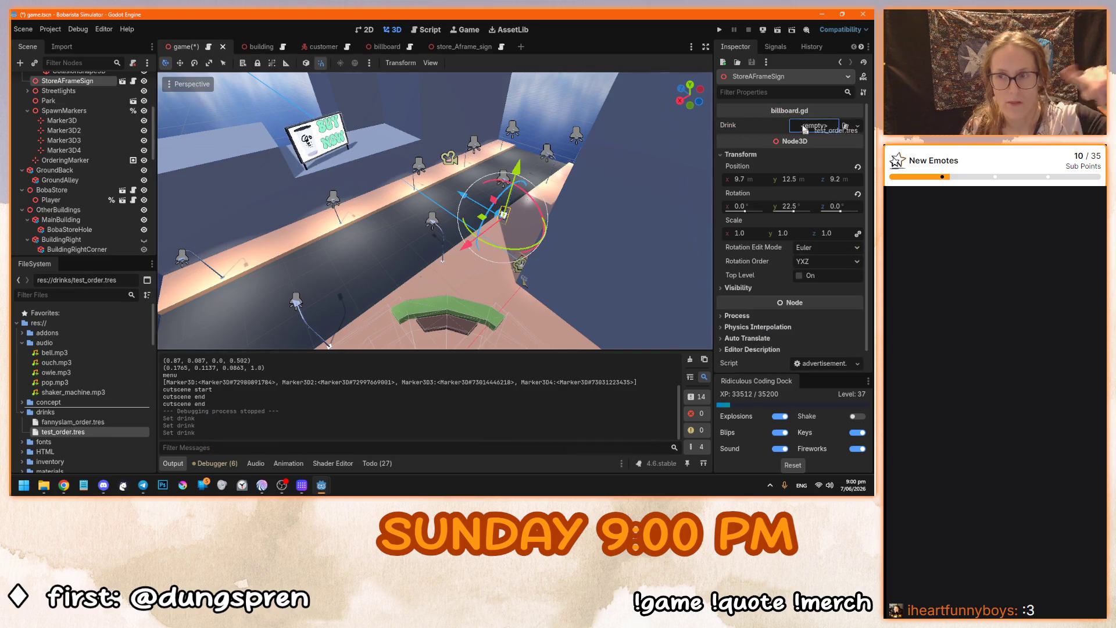
# Test-run the game with F5, close the drink menu, and stop it with F8.
pyautogui.press('F5')
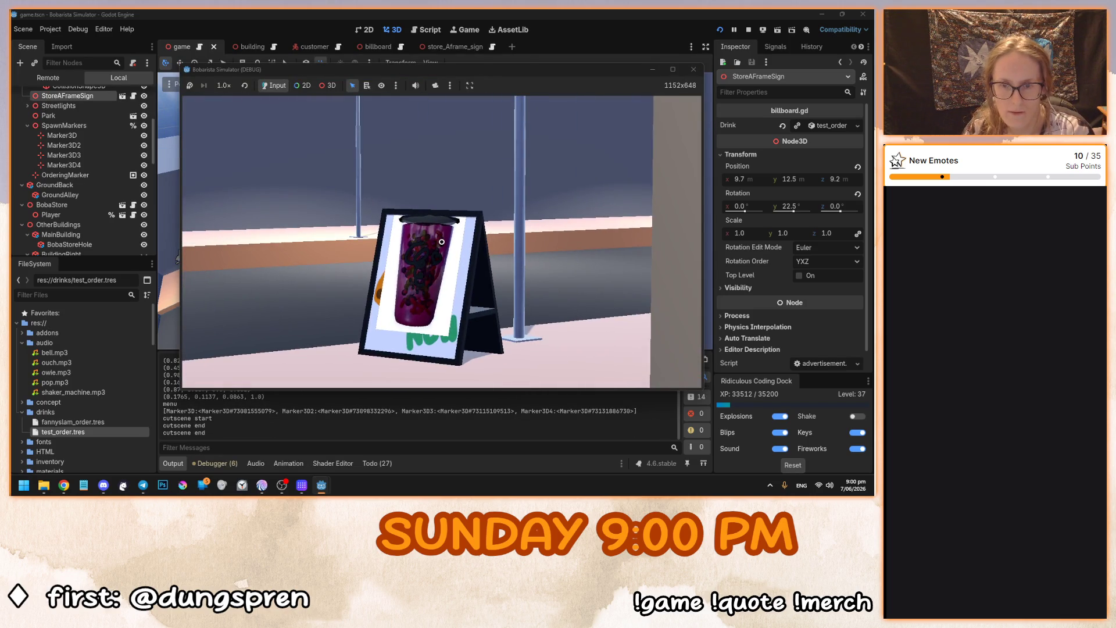
pyautogui.press('Escape')
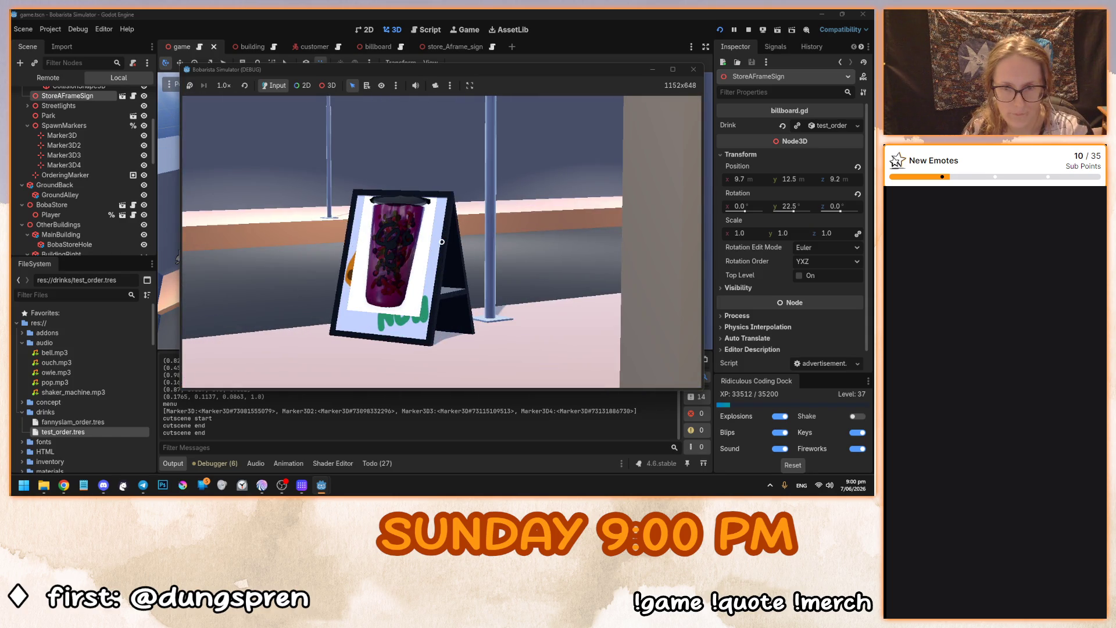
pyautogui.press('F8')
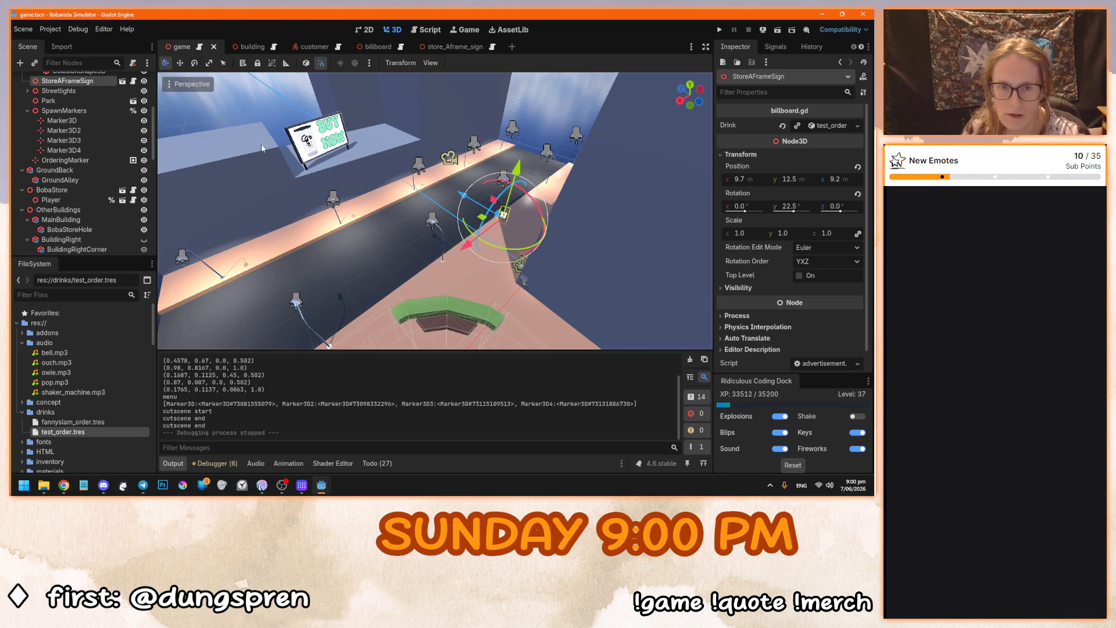
pyautogui.scroll(5, 275, 144)
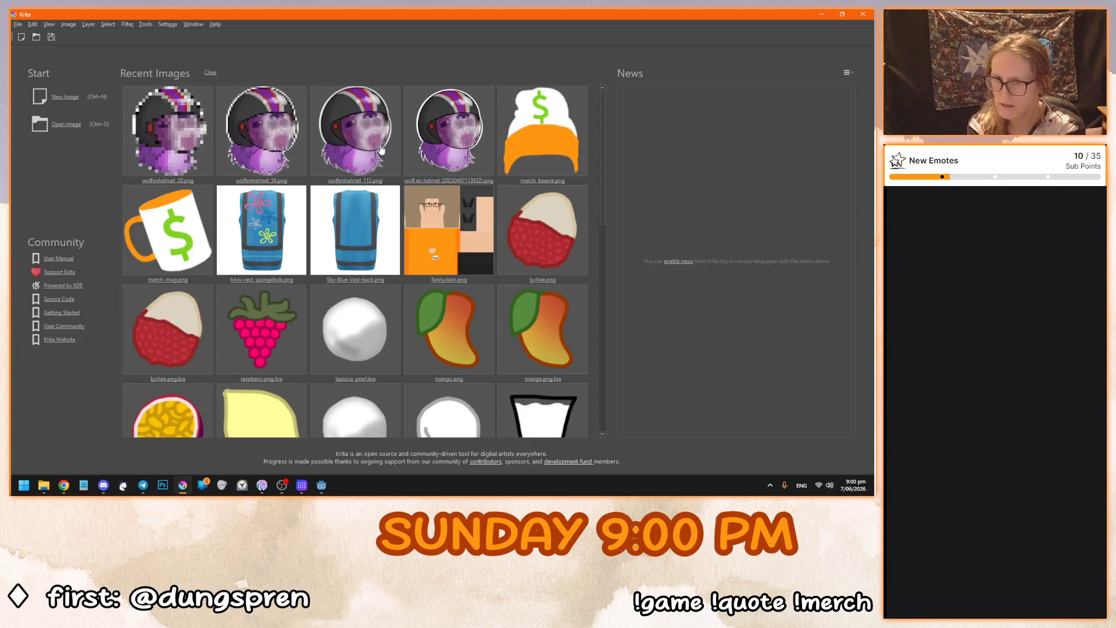
# Create a custom document 1920 pixels wide and 1080 pixels high.
pyautogui.click(54, 102)
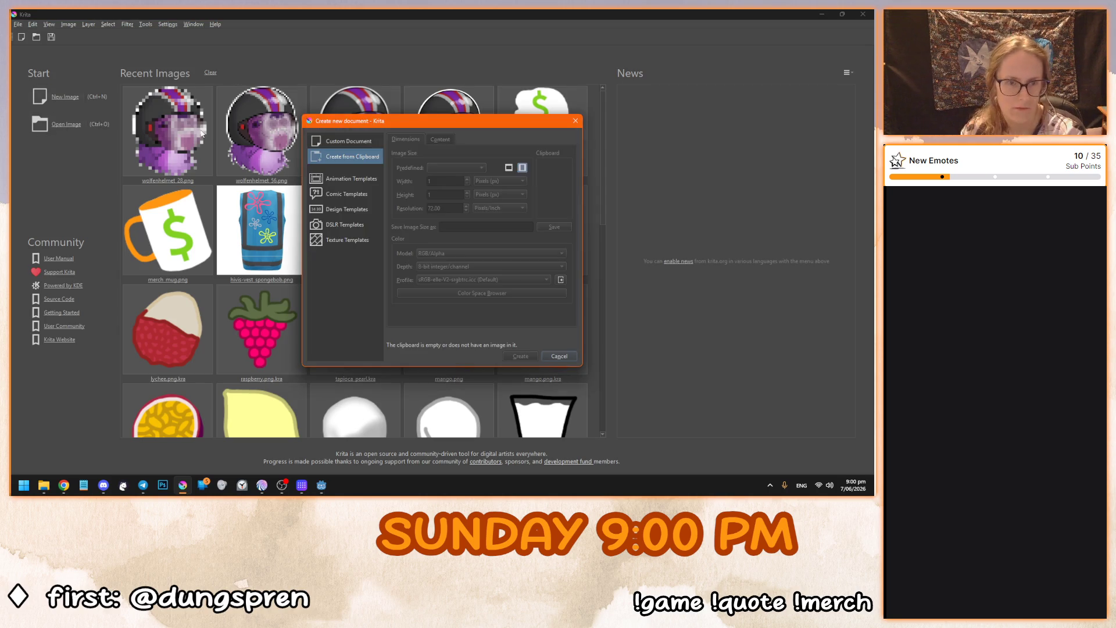
pyautogui.click(335, 142)
pyautogui.write('1920')
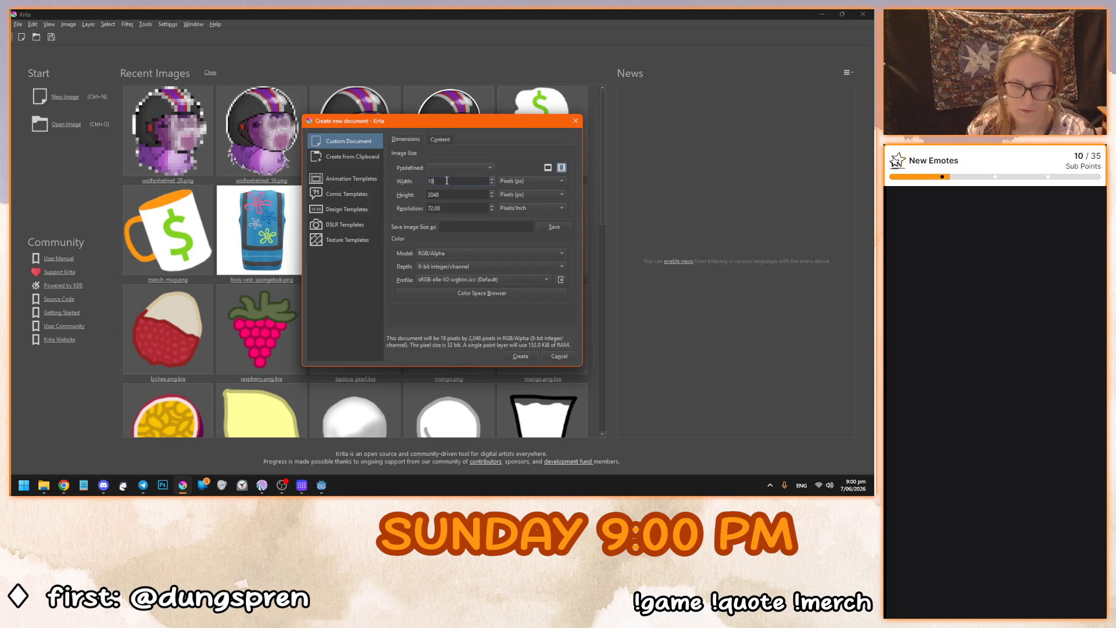
pyautogui.press('Tab')
pyautogui.write('1080')
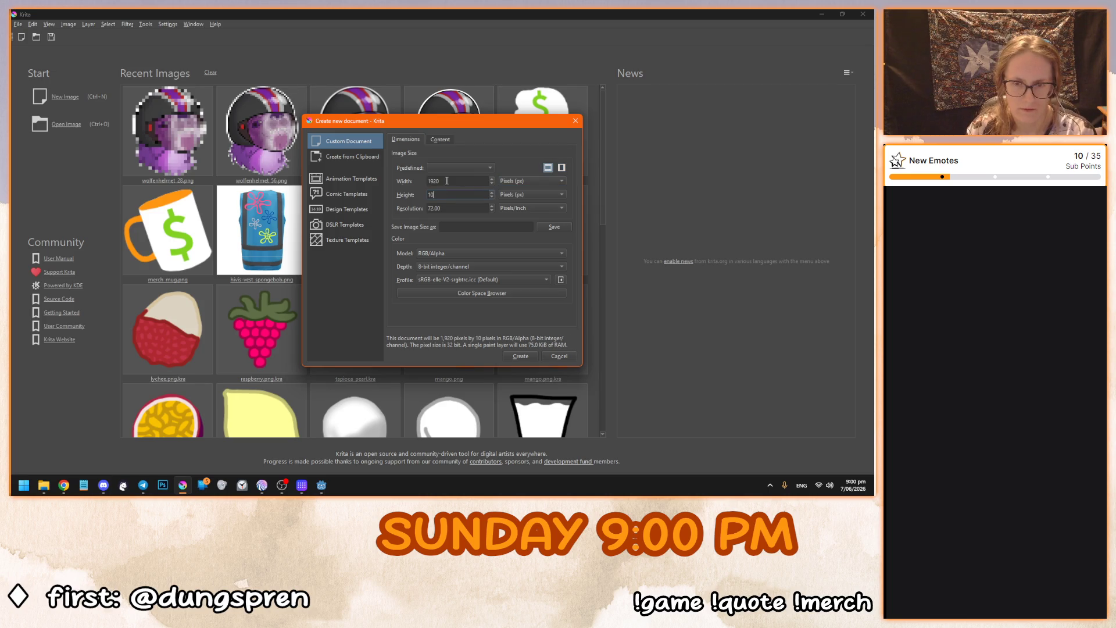
pyautogui.click(526, 356)
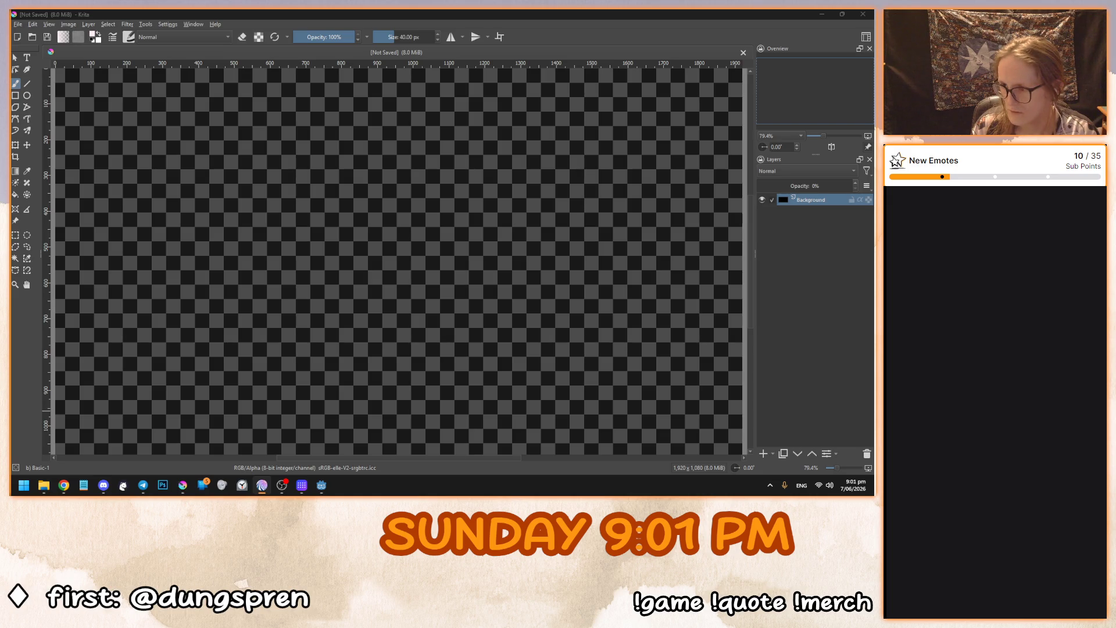
# Return to Krita, zoom out to 50% to fit the canvas, and select the Gradient tool.
pyautogui.click(282, 485)
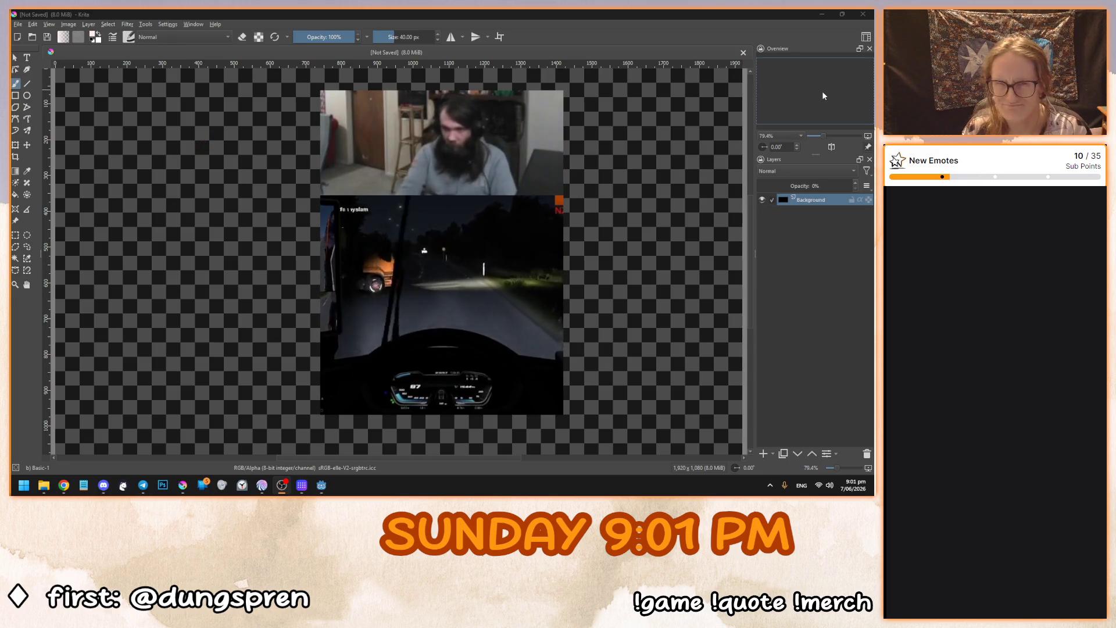
pyautogui.click(785, 271)
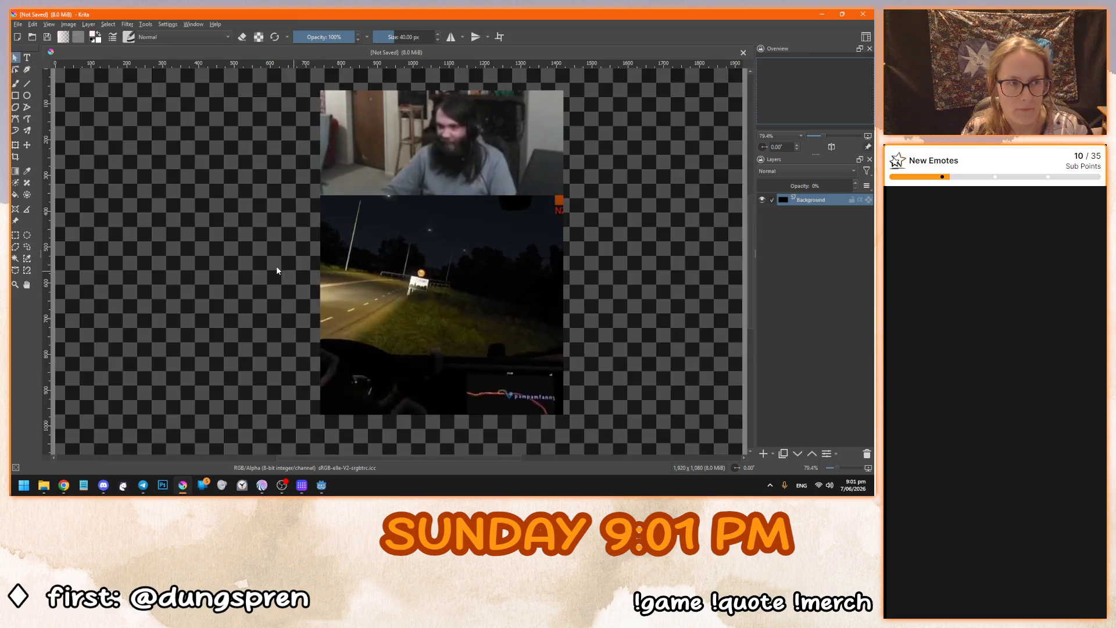
pyautogui.press('-')
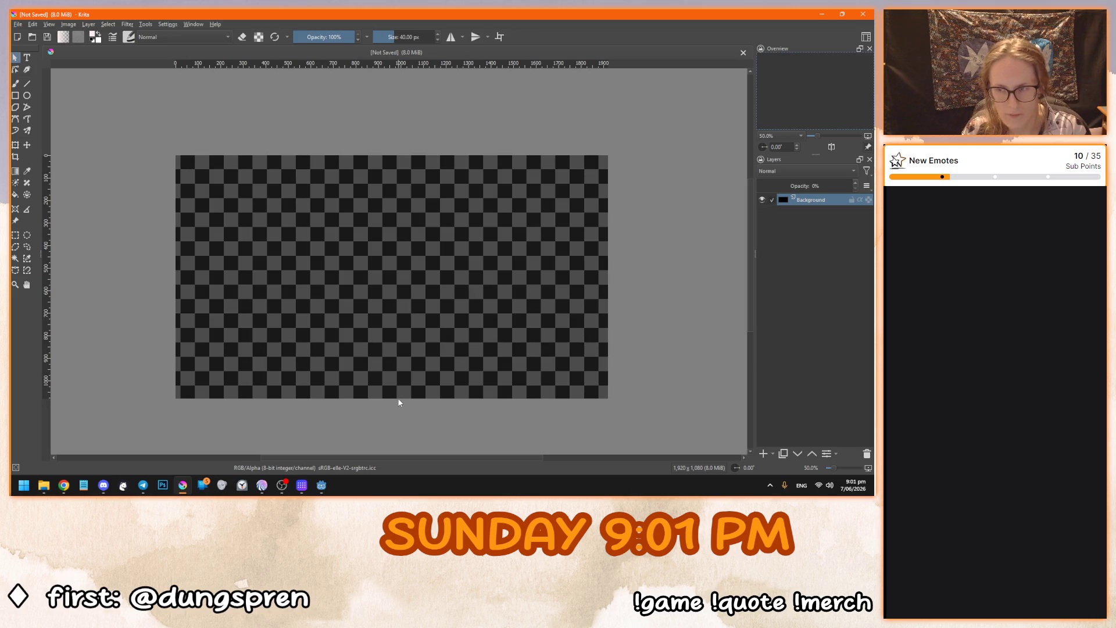
pyautogui.press('g')
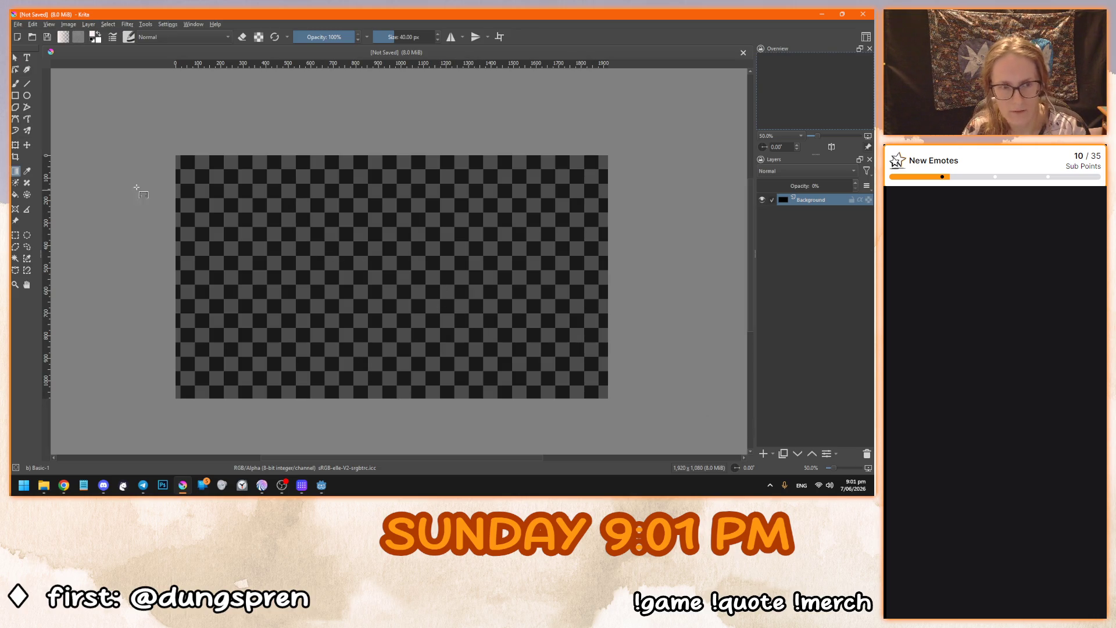
# Bucket-fill the Background layer dark teal at 100% opacity.
pyautogui.click(15, 195)
pyautogui.click(306, 279)
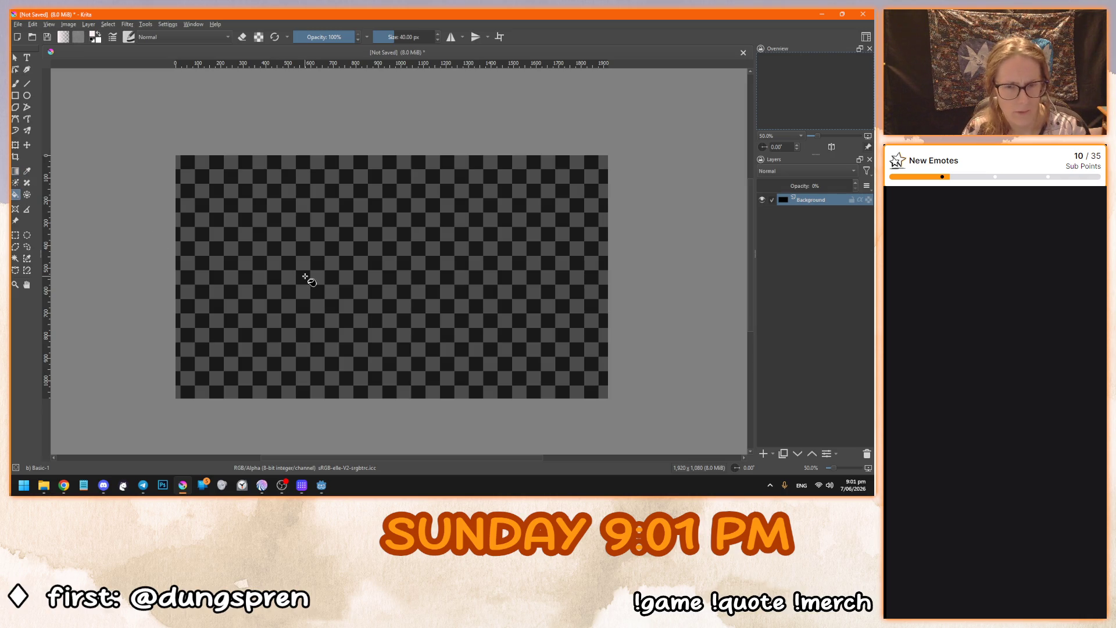
pyautogui.scroll(1, 328, 349)
pyautogui.scroll(-1, 328, 336)
pyautogui.click(823, 186)
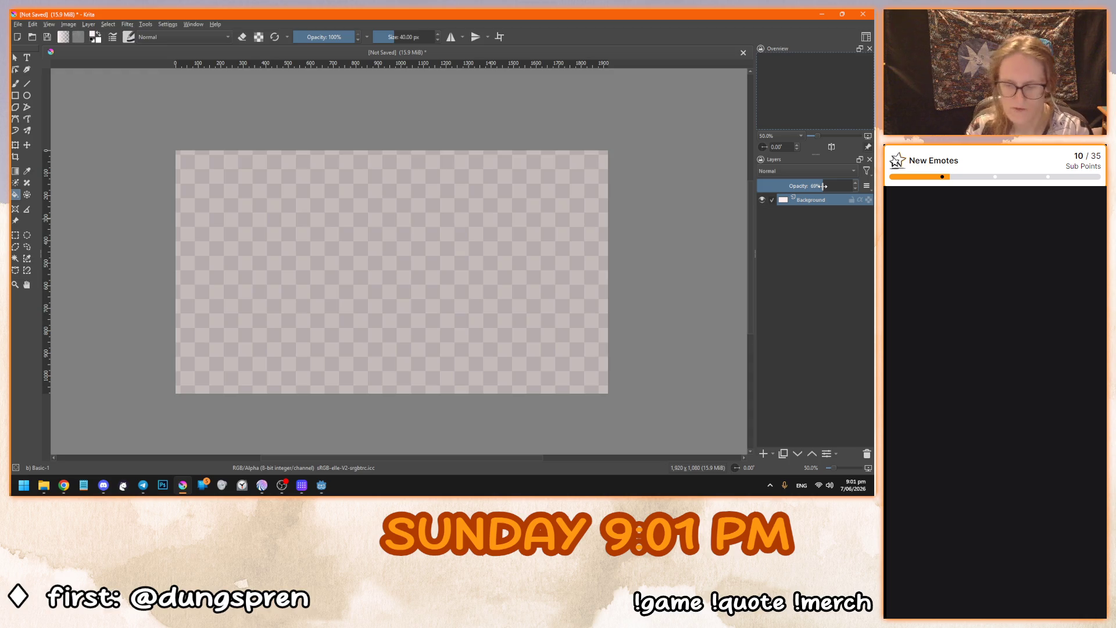
pyautogui.moveTo(823, 186); pyautogui.dragTo(858, 186)
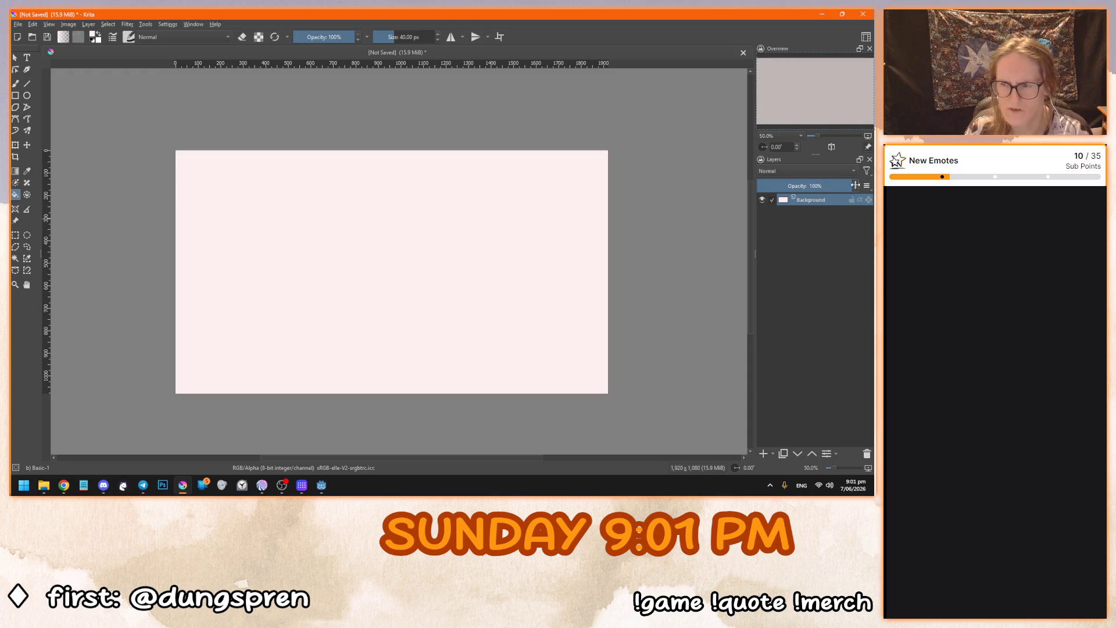
pyautogui.click(393, 257)
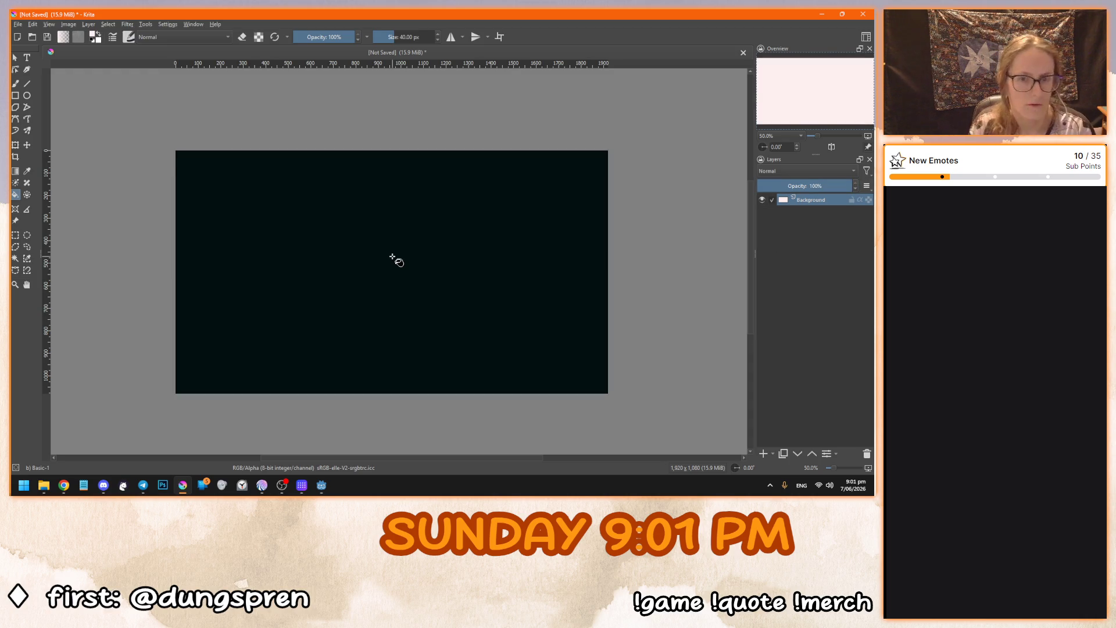
pyautogui.scroll(1, 373, 299)
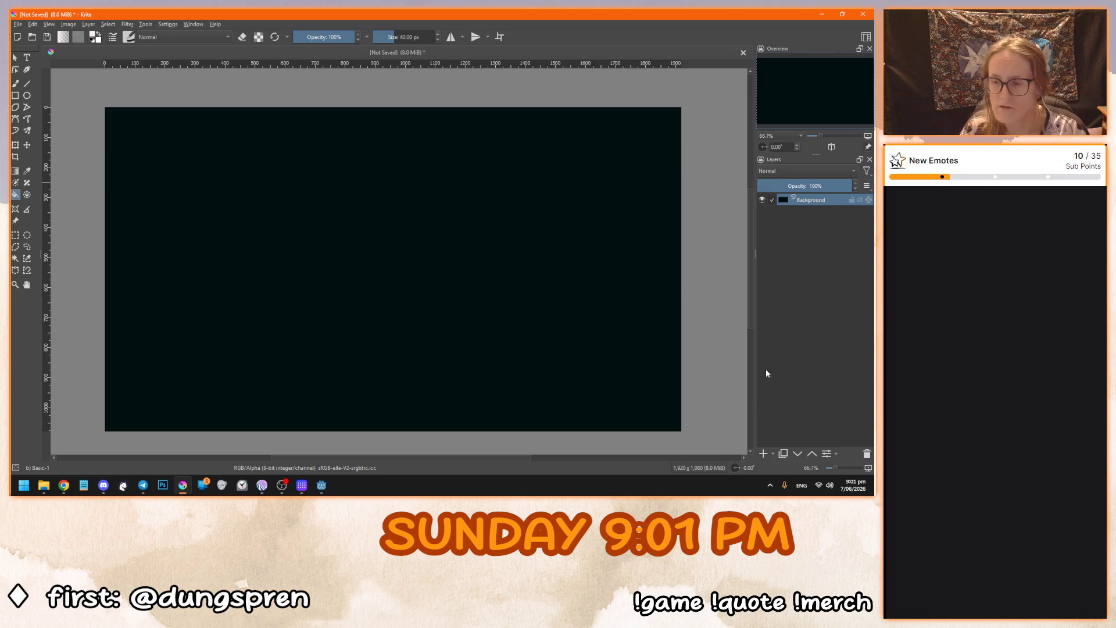
# Add Paint Layer 1, try and undo a diagonal gradient, then fill it light pink.
pyautogui.click(762, 455)
pyautogui.click(15, 171)
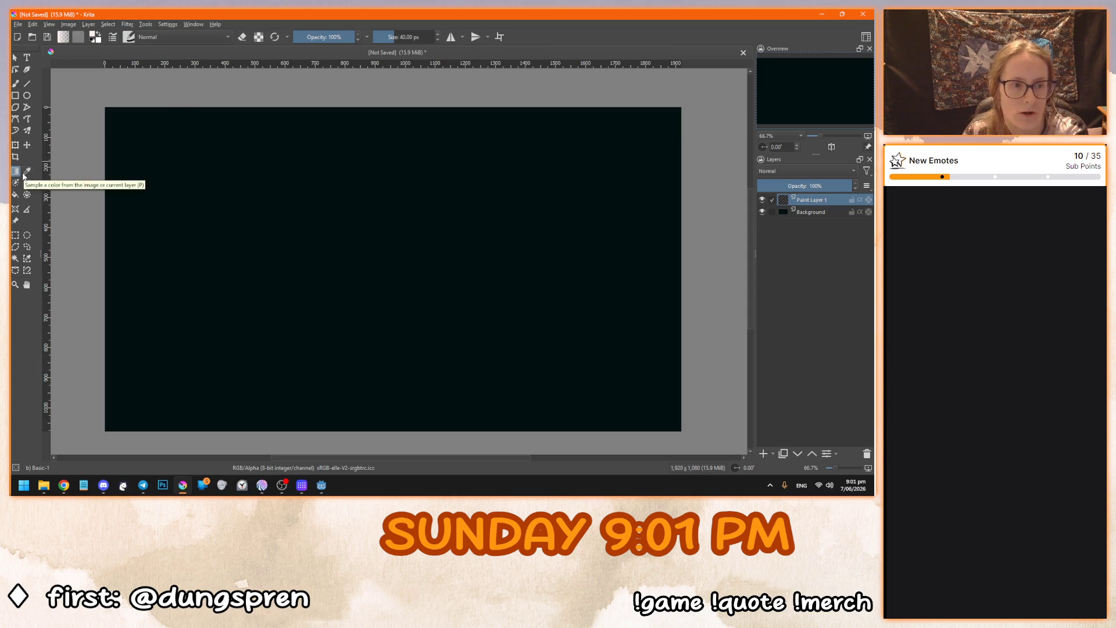
pyautogui.moveTo(341, 231); pyautogui.dragTo(475, 297)
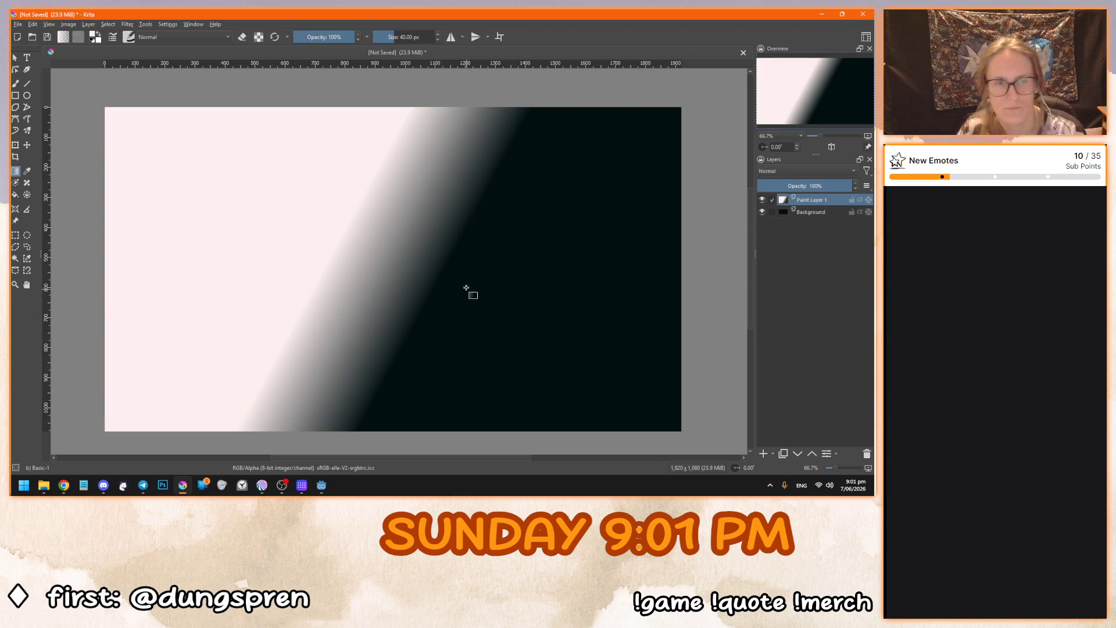
pyautogui.hotkey('ctrl', 'z')
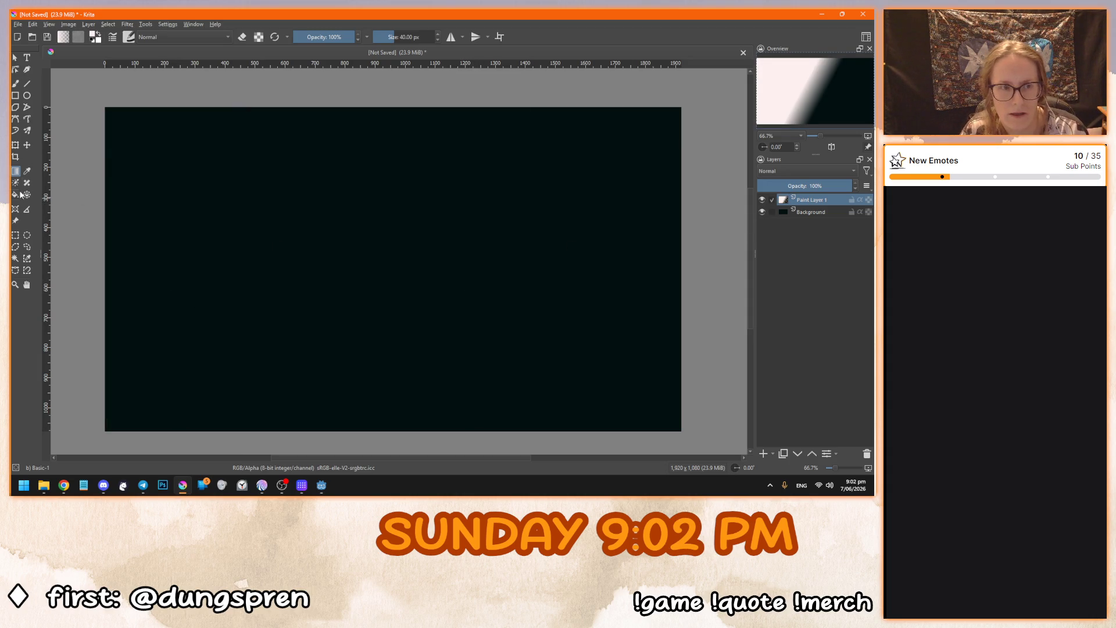
pyautogui.click(16, 194)
pyautogui.click(256, 220)
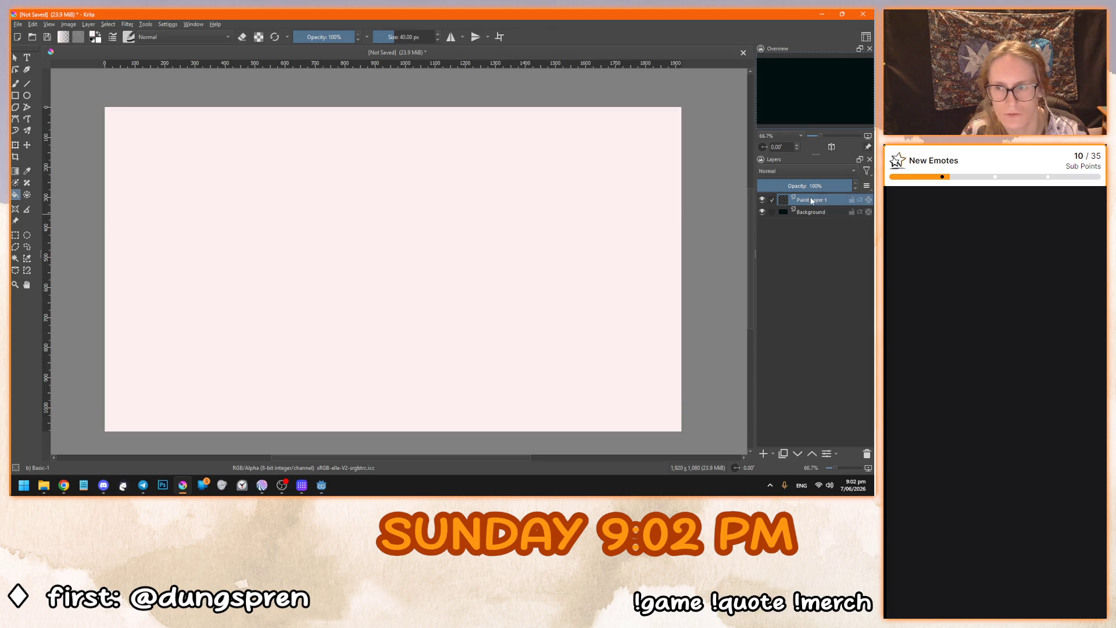
# Give Paint Layer 1 a radial foreground-to-background Gradient Overlay, Normal blend, 100% opacity.
pyautogui.rightClick(812, 200)
pyautogui.click(783, 213)
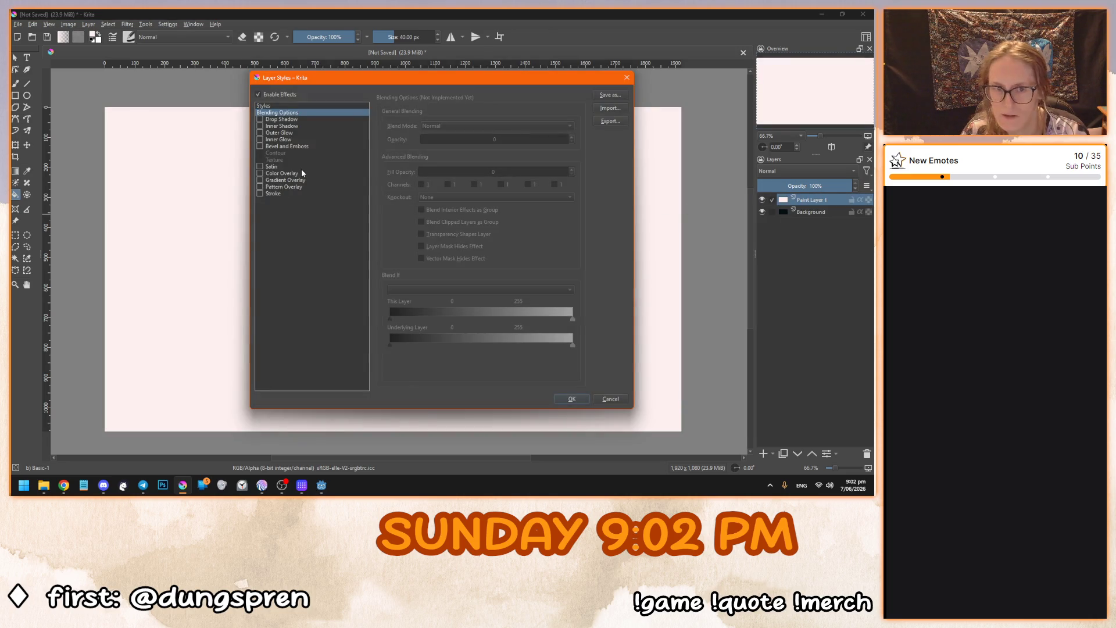
pyautogui.click(260, 180)
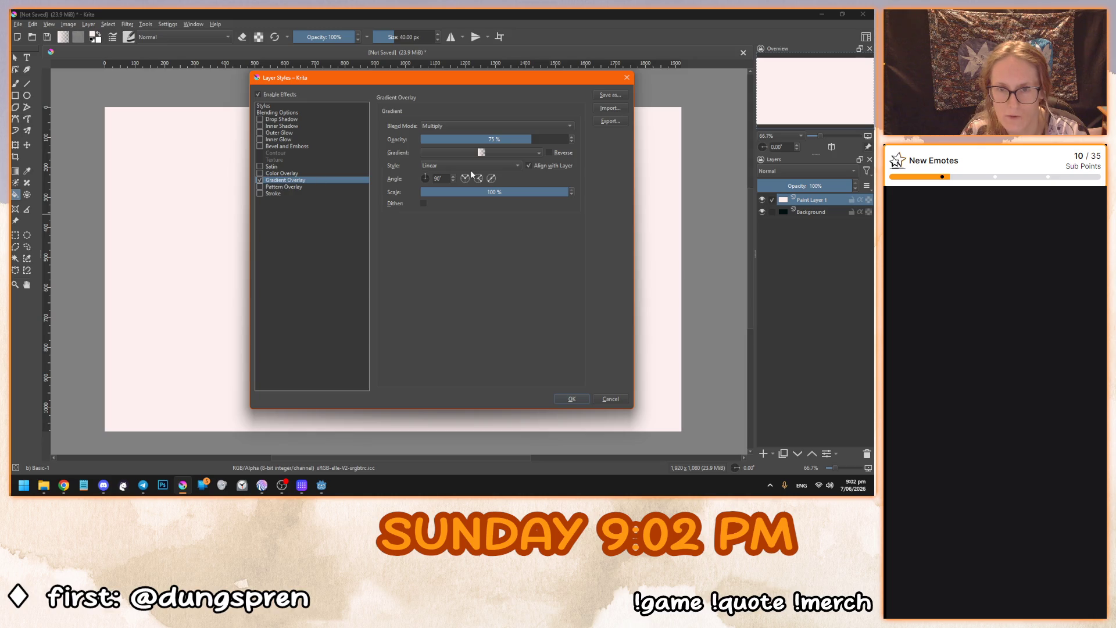
pyautogui.click(435, 166)
pyautogui.click(433, 176)
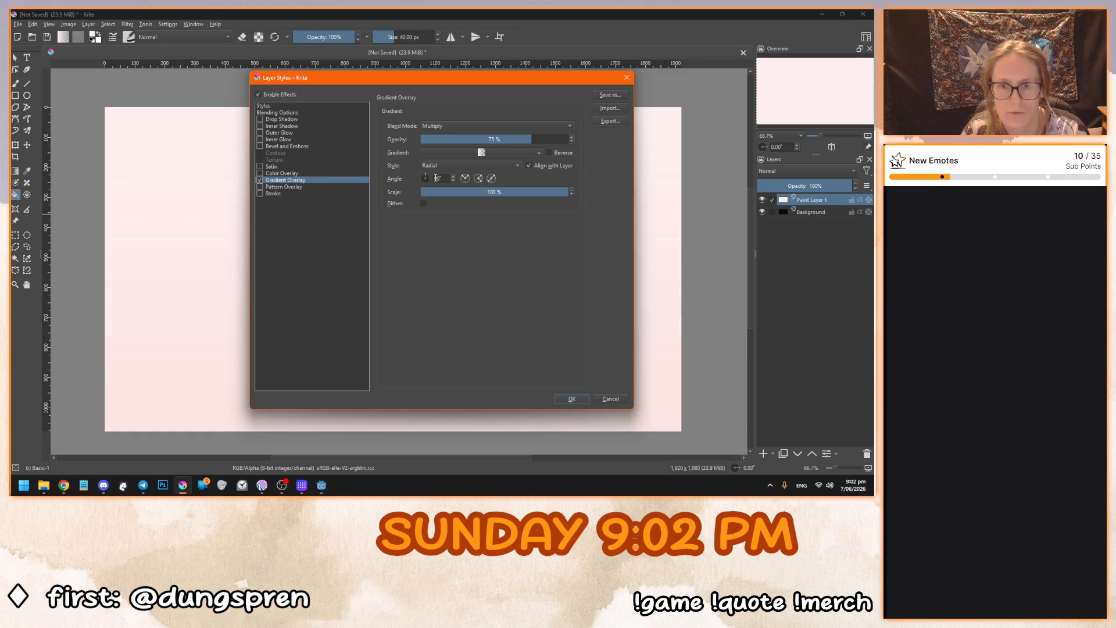
pyautogui.moveTo(447, 81)
pyautogui.mouseDown()
pyautogui.moveTo(603, 105)
pyautogui.moveTo(446, 82)
pyautogui.mouseUp()
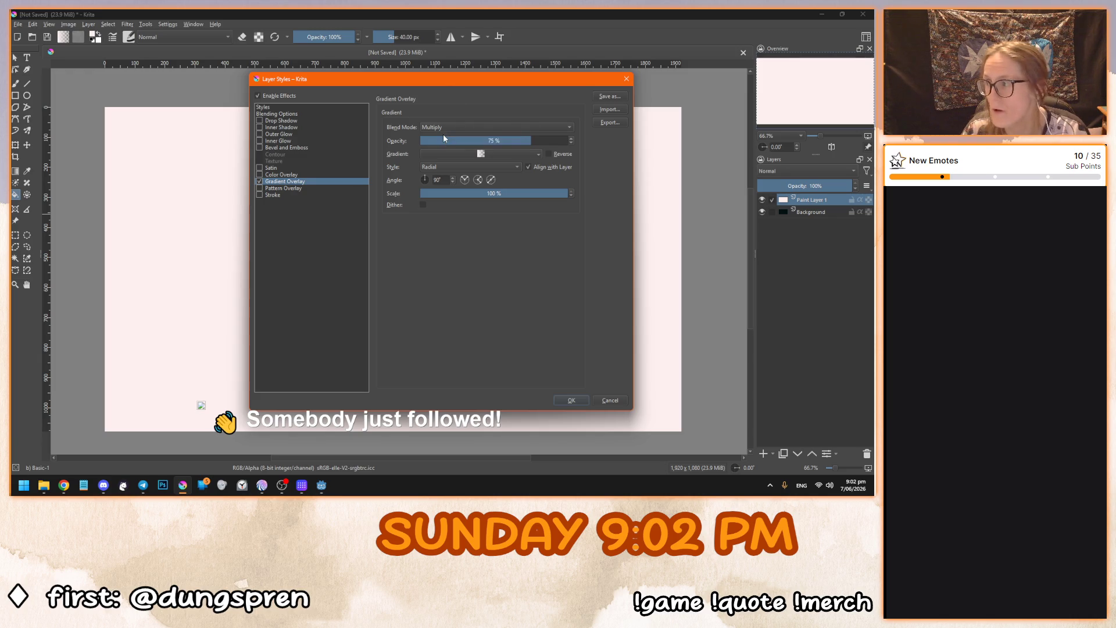
pyautogui.click(466, 155)
pyautogui.click(390, 263)
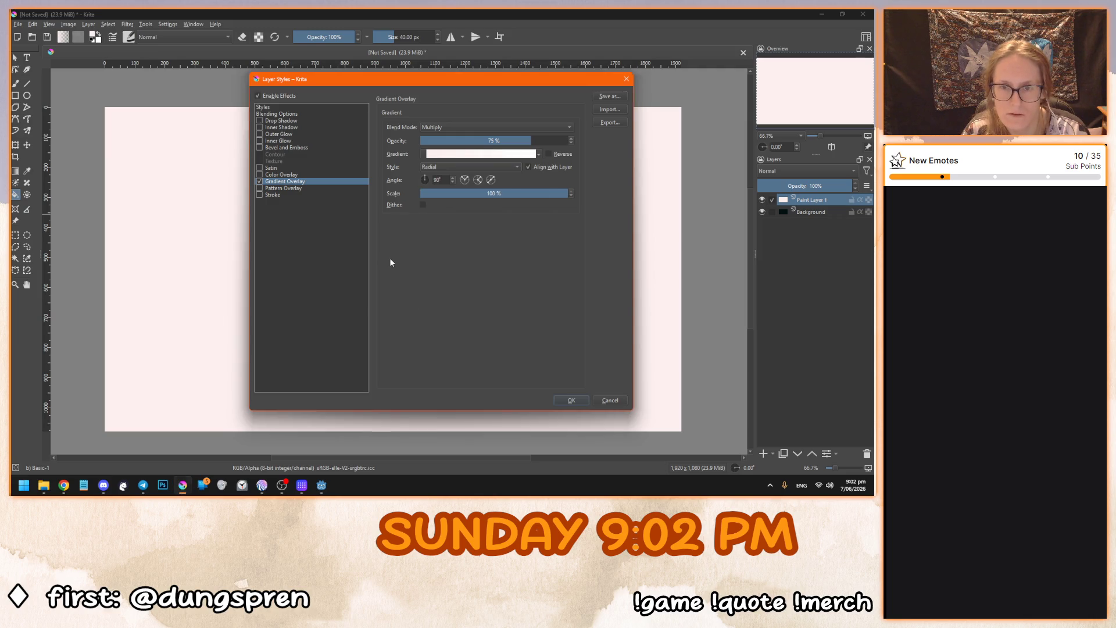
pyautogui.moveTo(444, 81)
pyautogui.mouseDown()
pyautogui.moveTo(663, 106)
pyautogui.moveTo(448, 98)
pyautogui.mouseUp()
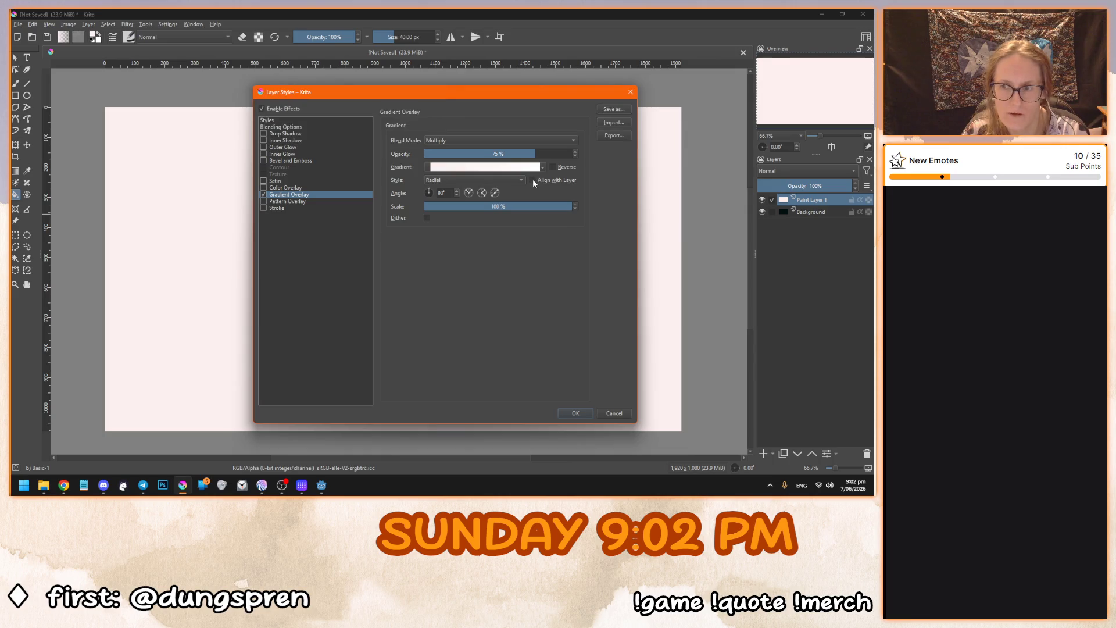
pyautogui.click(514, 140)
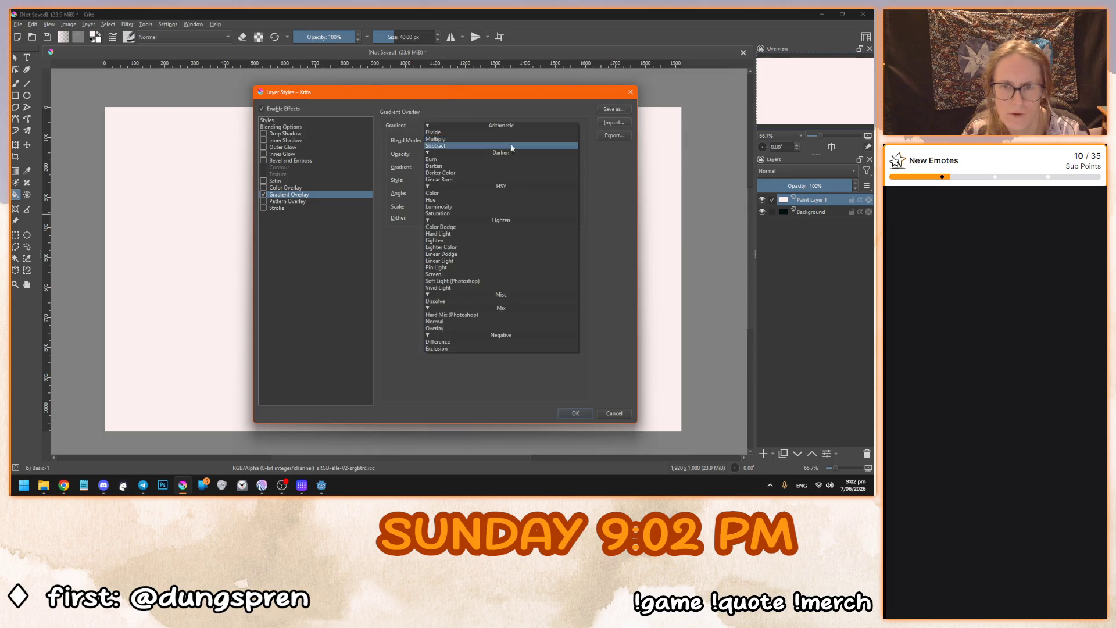
pyautogui.click(483, 321)
pyautogui.moveTo(523, 150); pyautogui.dragTo(599, 154)
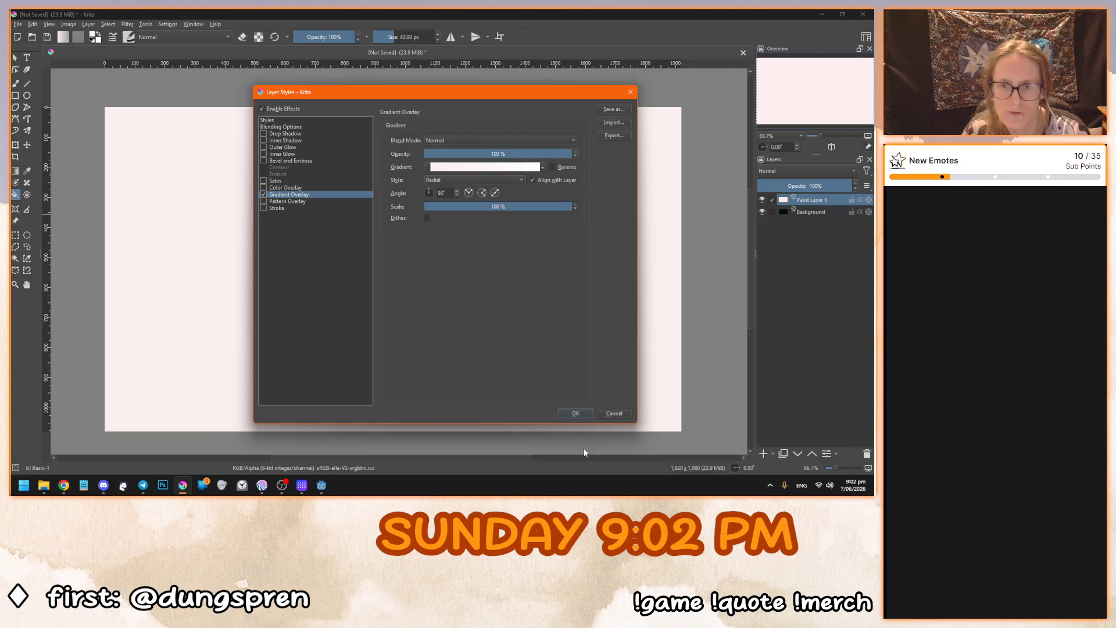
pyautogui.click(575, 414)
# Toggle the layer effects off and on to compare flat pink with the radial gradient.
pyautogui.scroll(-2, 546, 361)
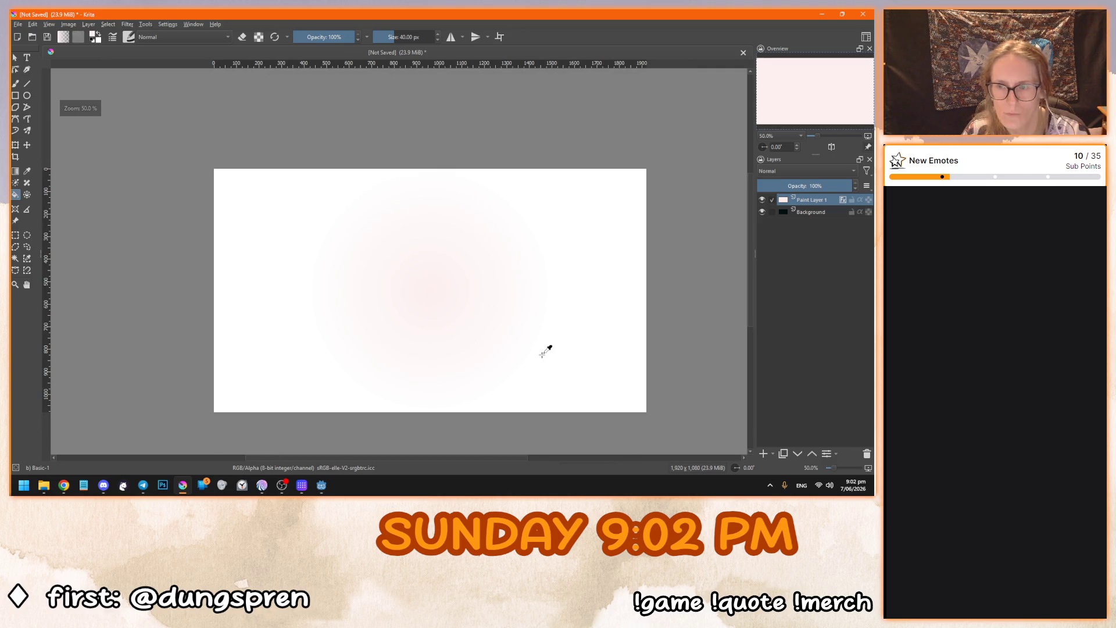
pyautogui.scroll(1, 552, 356)
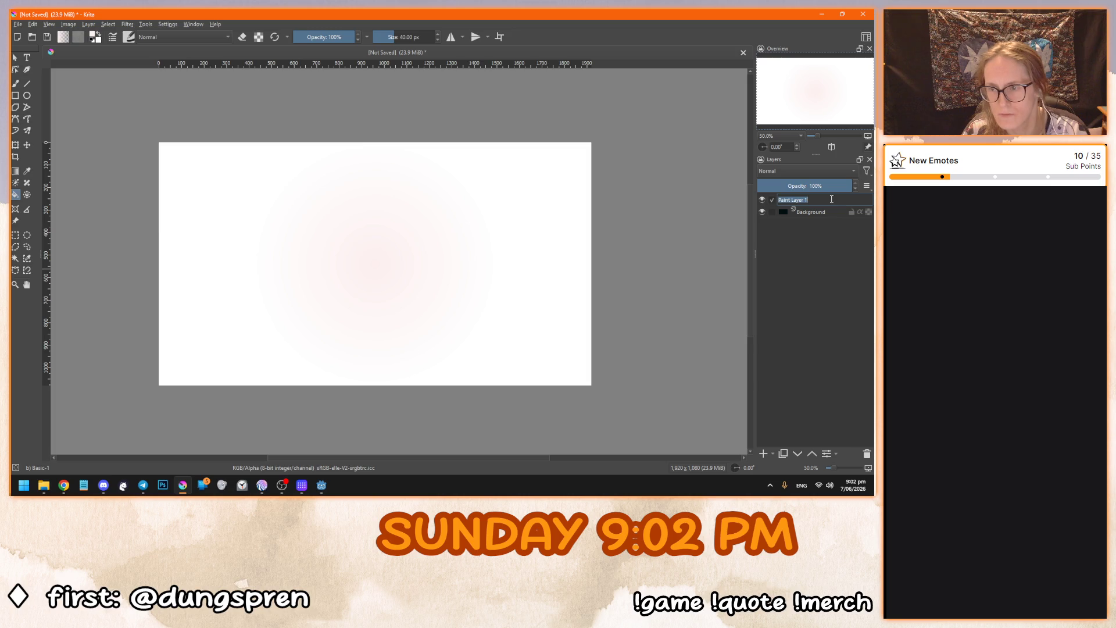
pyautogui.click(842, 199)
pyautogui.click(842, 199)
pyautogui.click(842, 199)
pyautogui.click(843, 199)
pyautogui.click(843, 199)
pyautogui.click(842, 199)
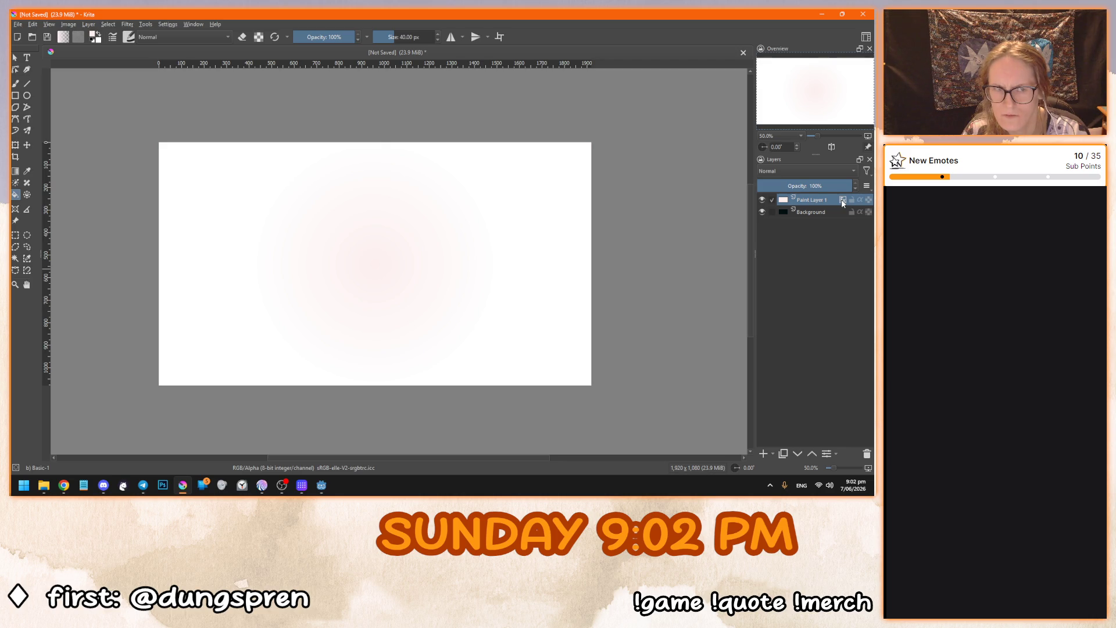
# Reopen the Layer Style settings for Paint Layer 1.
pyautogui.doubleClick(832, 200)
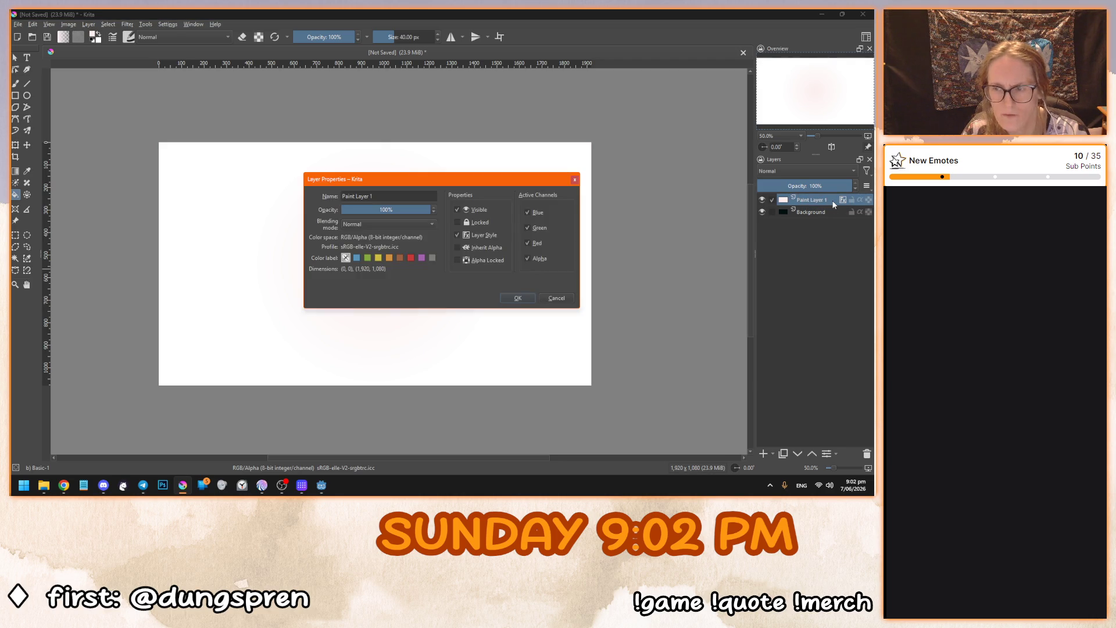
pyautogui.click(556, 298)
pyautogui.doubleClick(806, 202)
pyautogui.press('Escape')
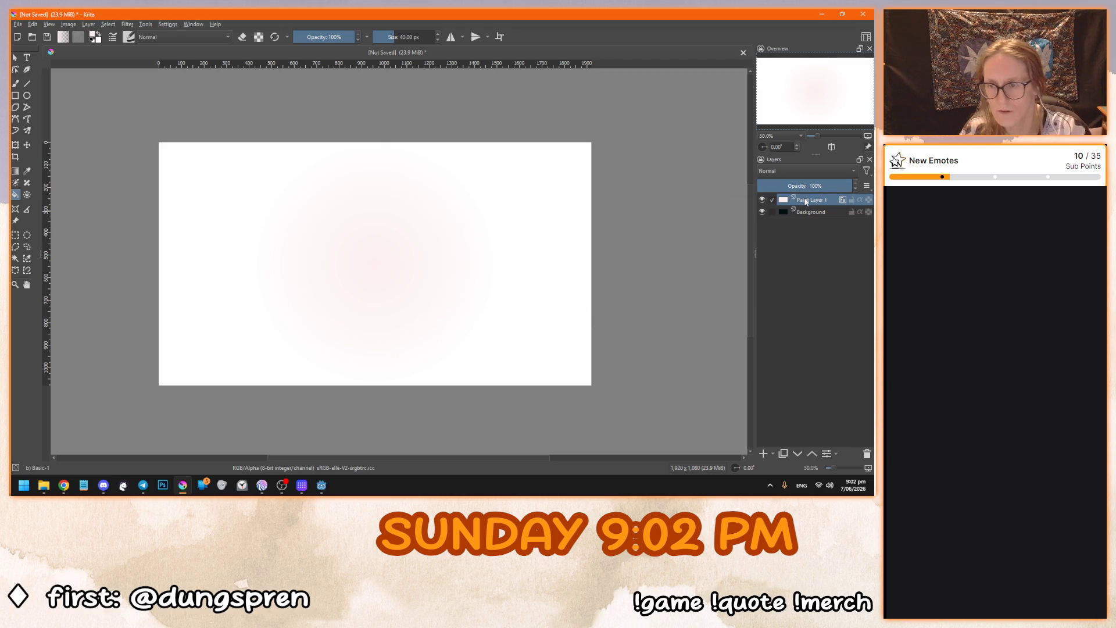
pyautogui.rightClick(806, 200)
pyautogui.click(791, 214)
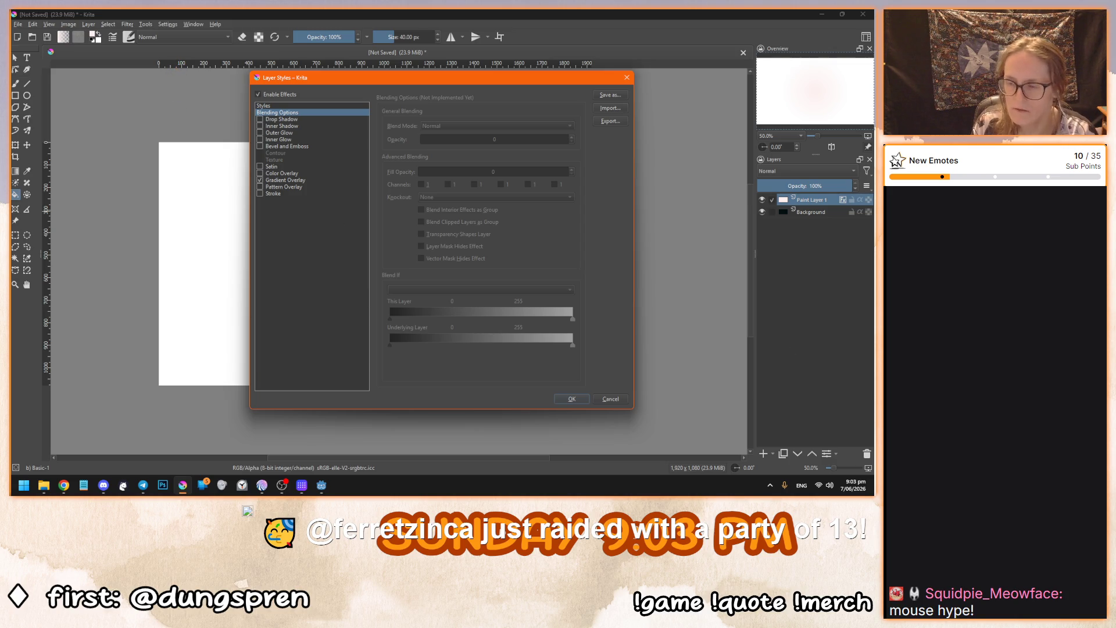
pyautogui.hotkey('alt', 'Tab')
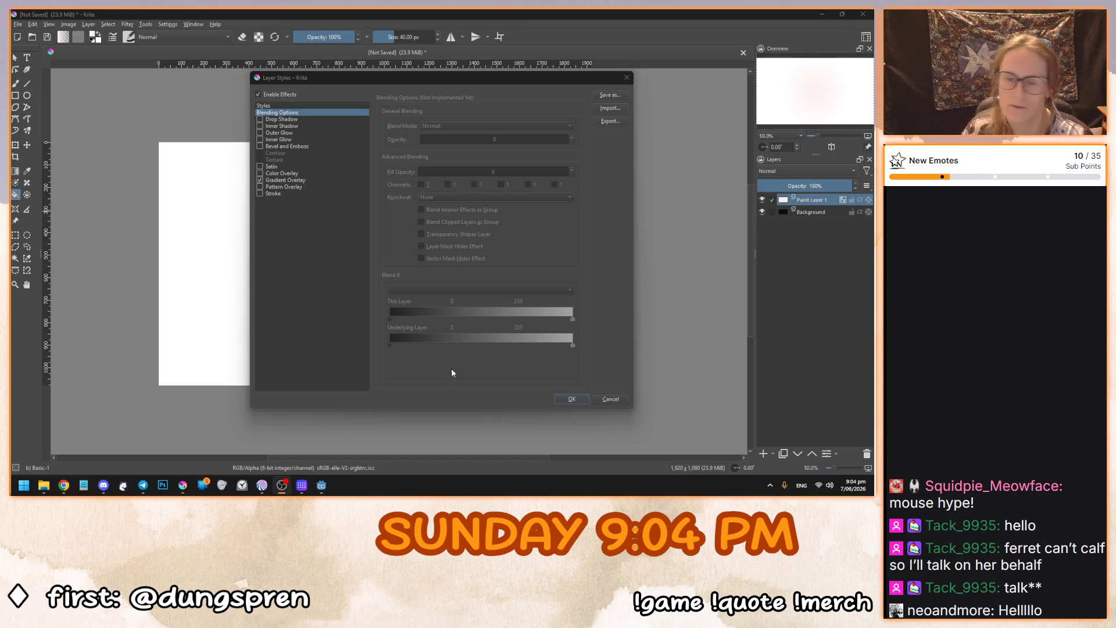
pyautogui.click(467, 378)
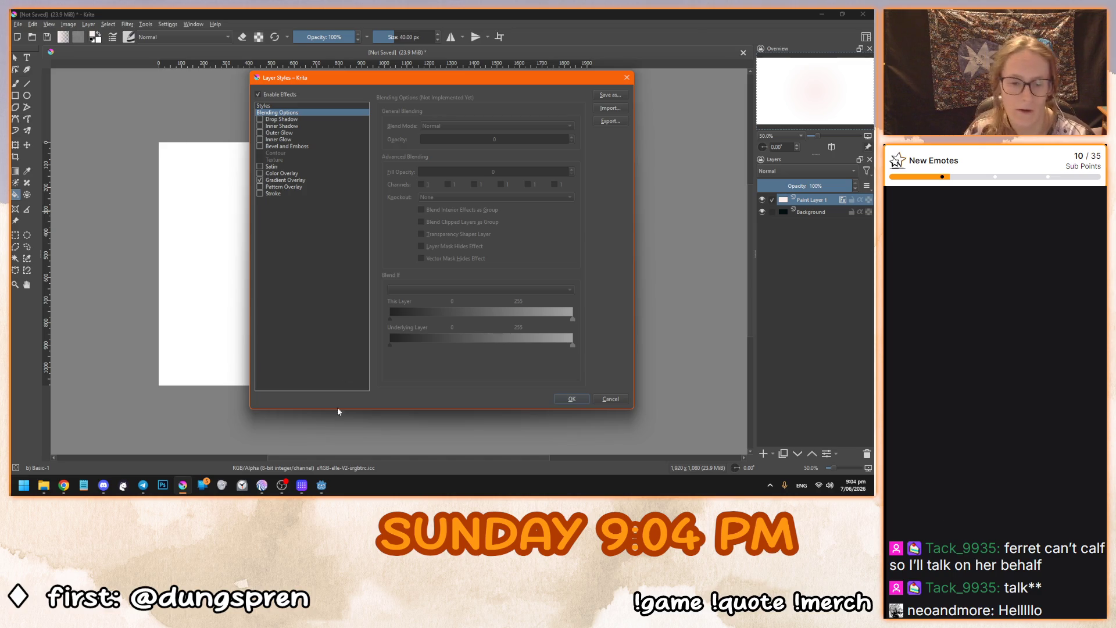
pyautogui.click(322, 485)
# Bring the Godot editor forward and launch the game with F5 to test it.
pyautogui.click(285, 453)
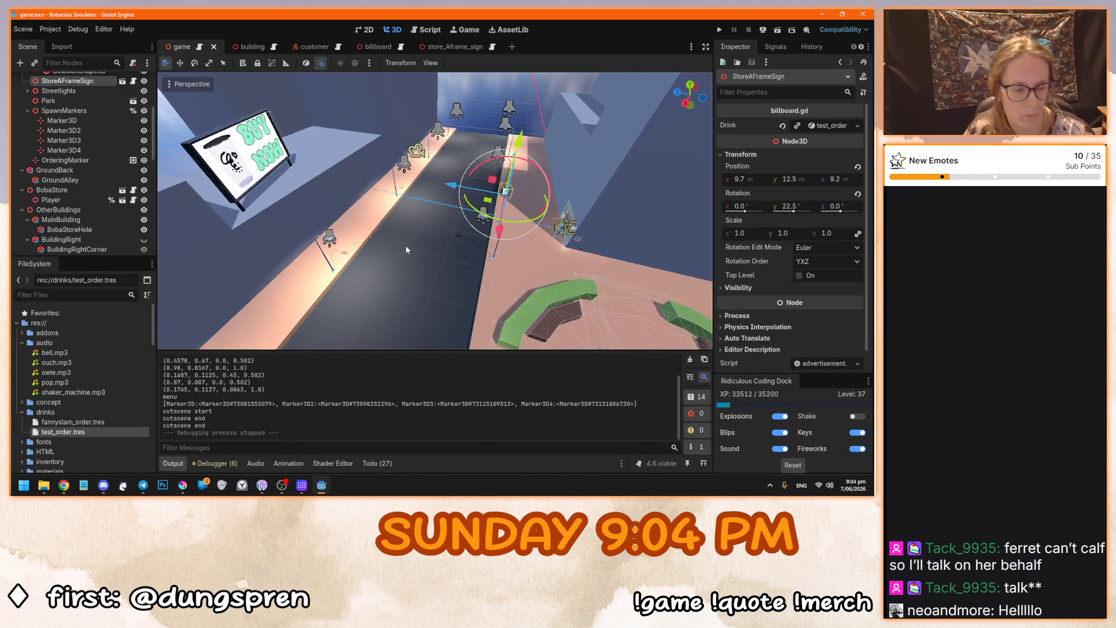
pyautogui.press('F5')
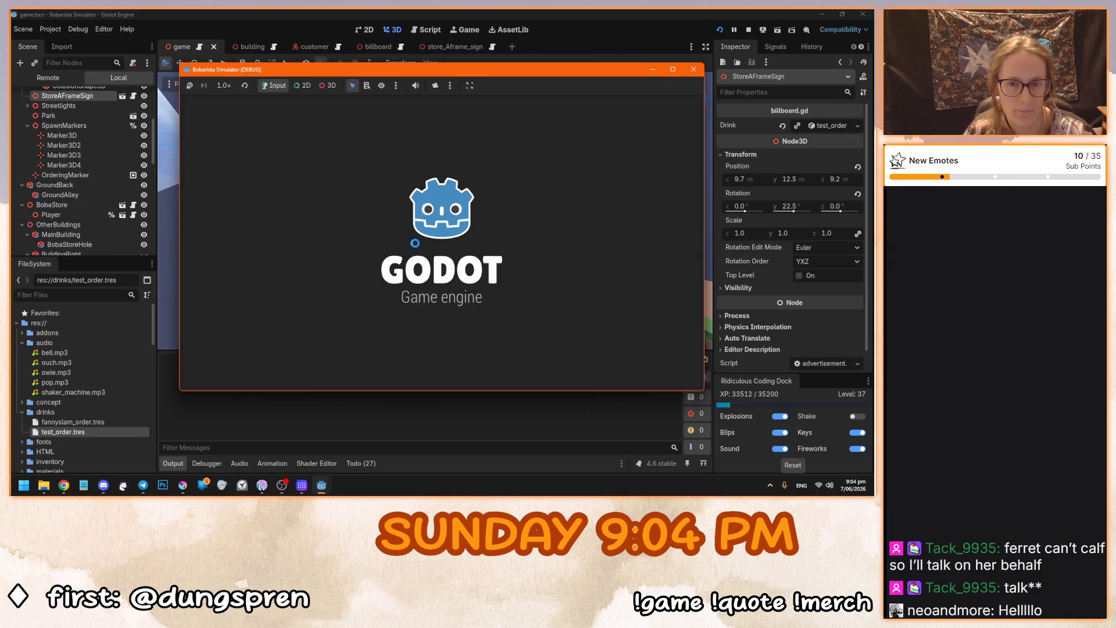
pyautogui.click(431, 257)
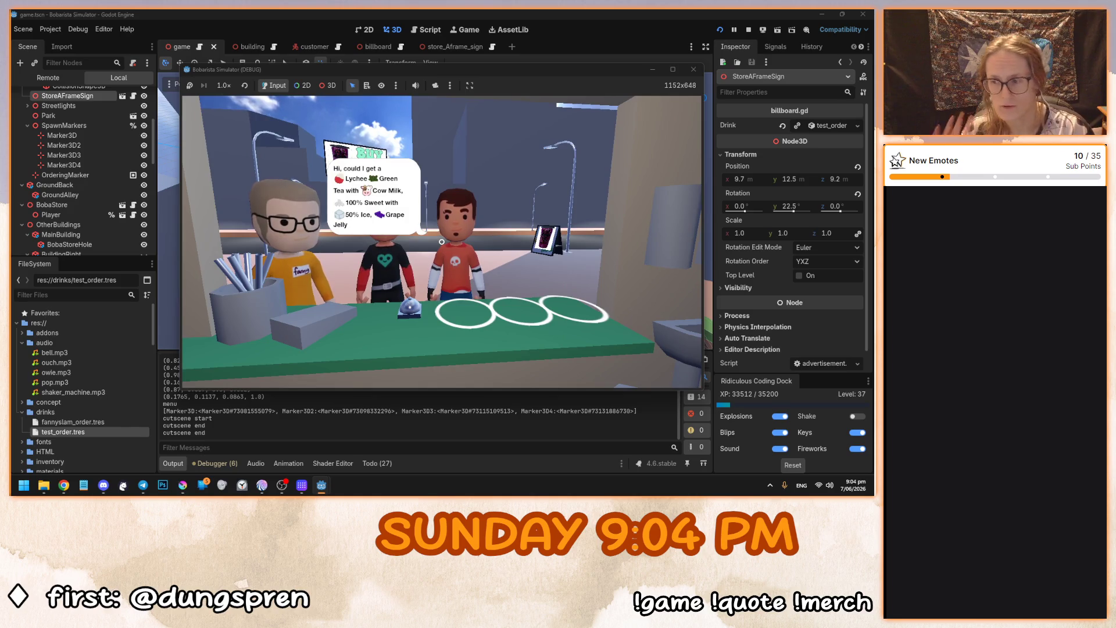
# Stop the game, save the scene with Ctrl+S, and return to Krita.
pyautogui.press('F8')
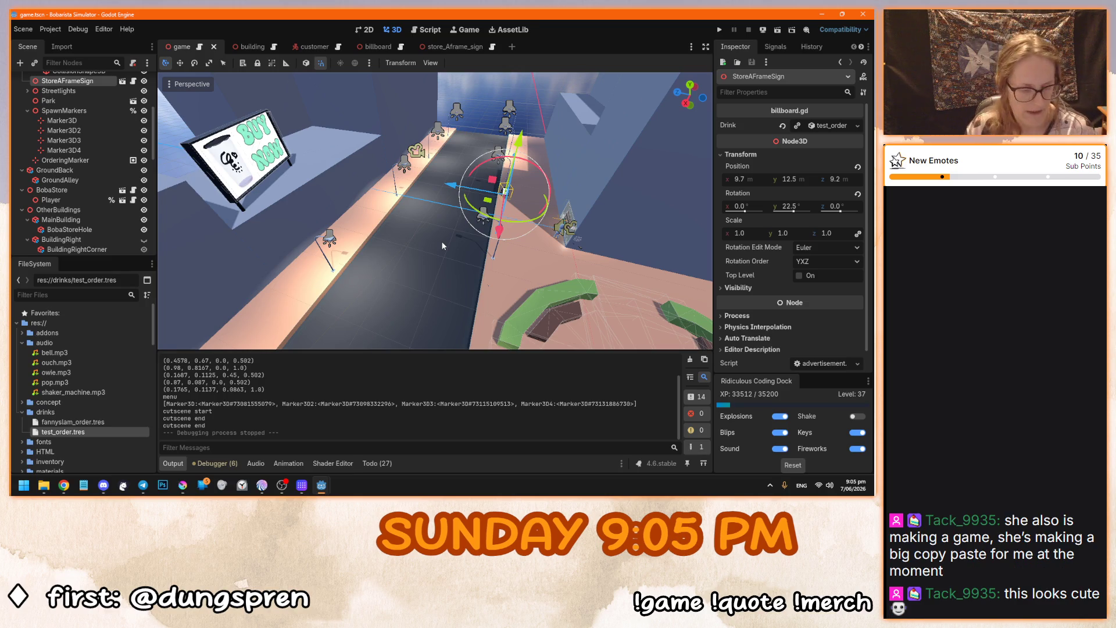
pyautogui.hotkey('ctrl', 's')
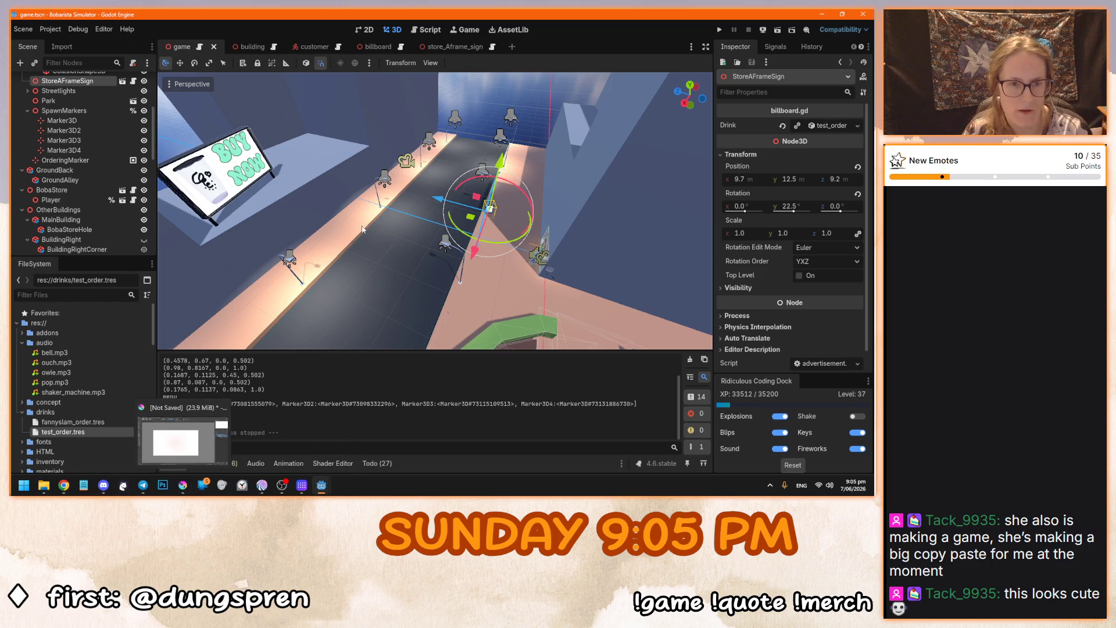
pyautogui.click(207, 432)
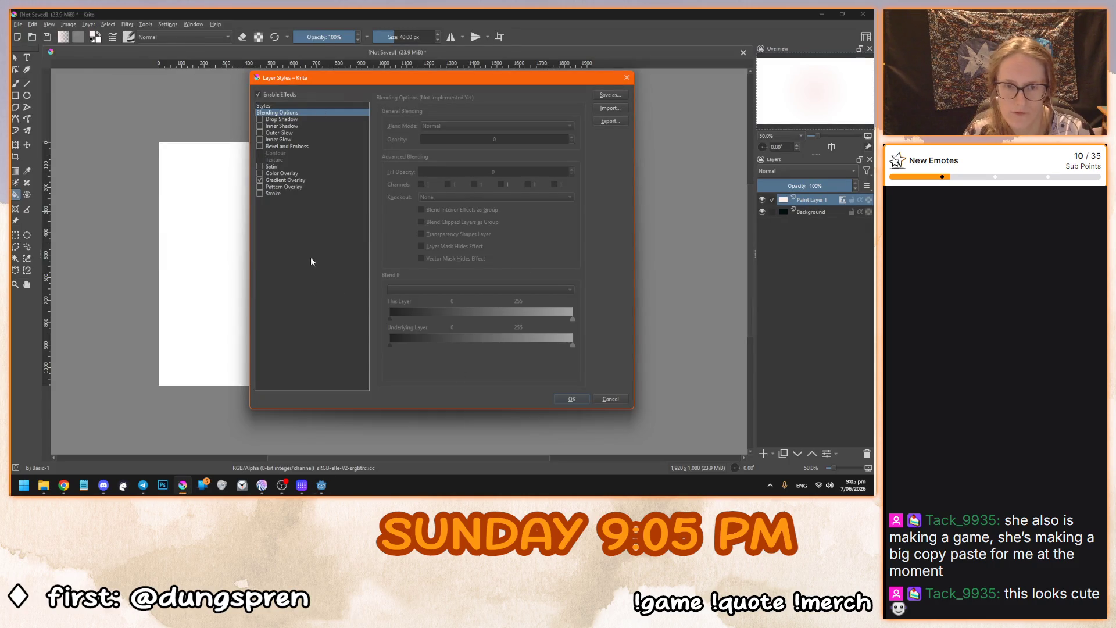
# Apply the pink gradient overlay to Paint Layer 1 after browsing the gradient presets.
pyautogui.click(296, 181)
pyautogui.click(441, 154)
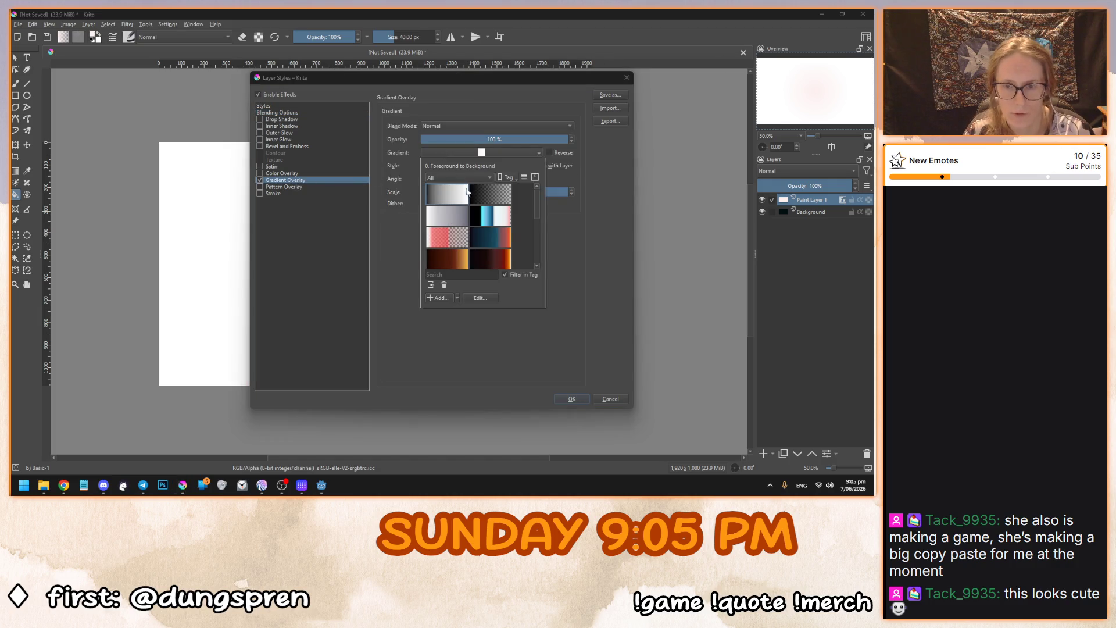
pyautogui.click(514, 374)
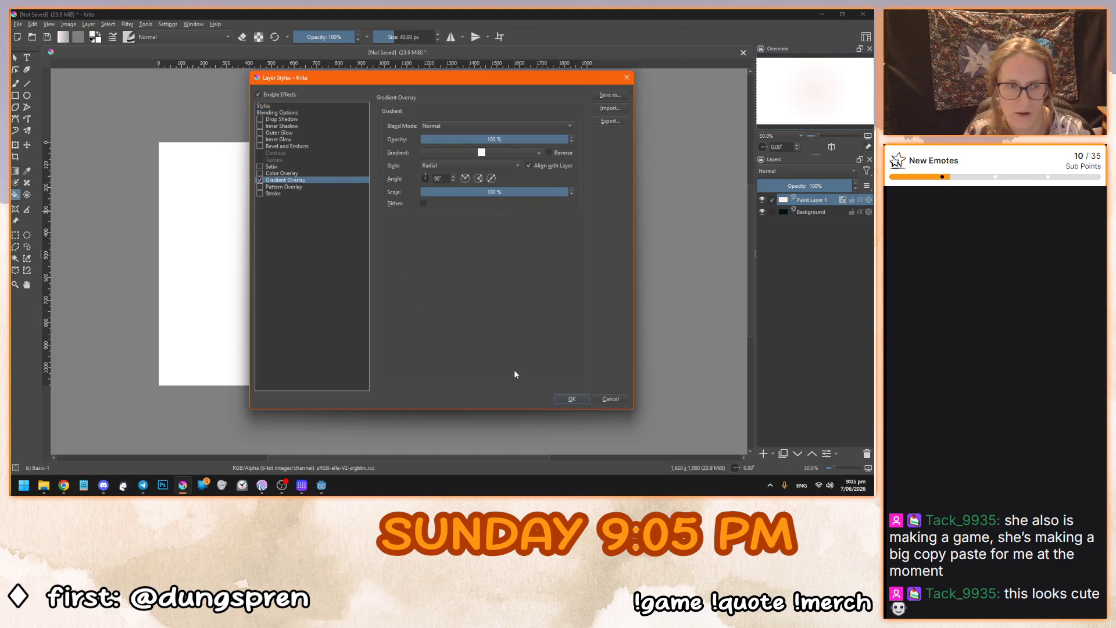
pyautogui.click(438, 152)
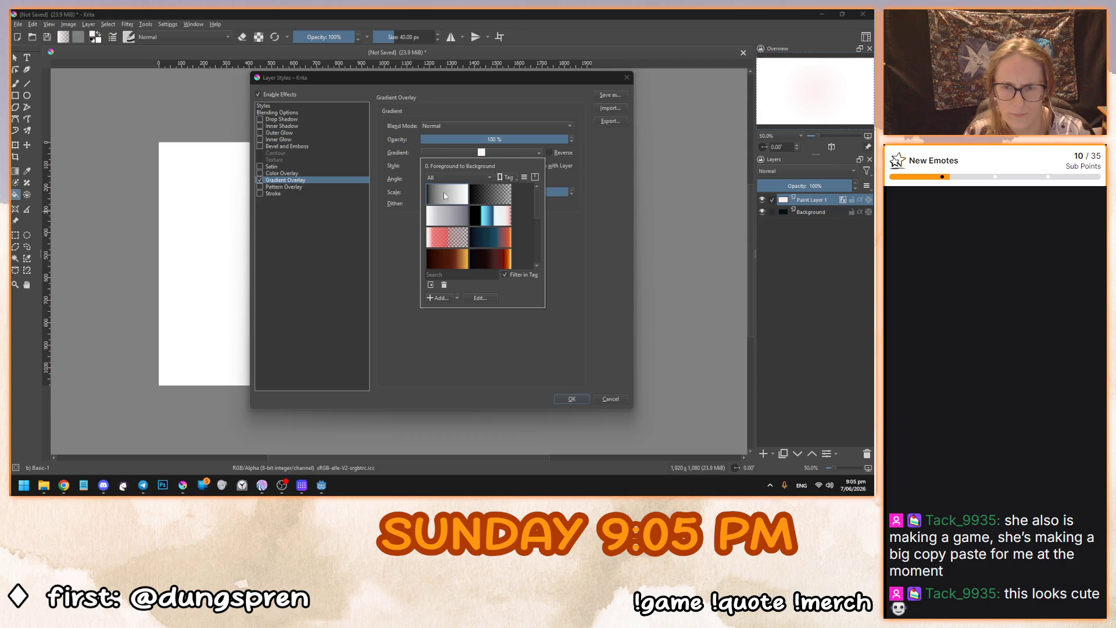
pyautogui.moveTo(448, 196)
pyautogui.click(448, 333)
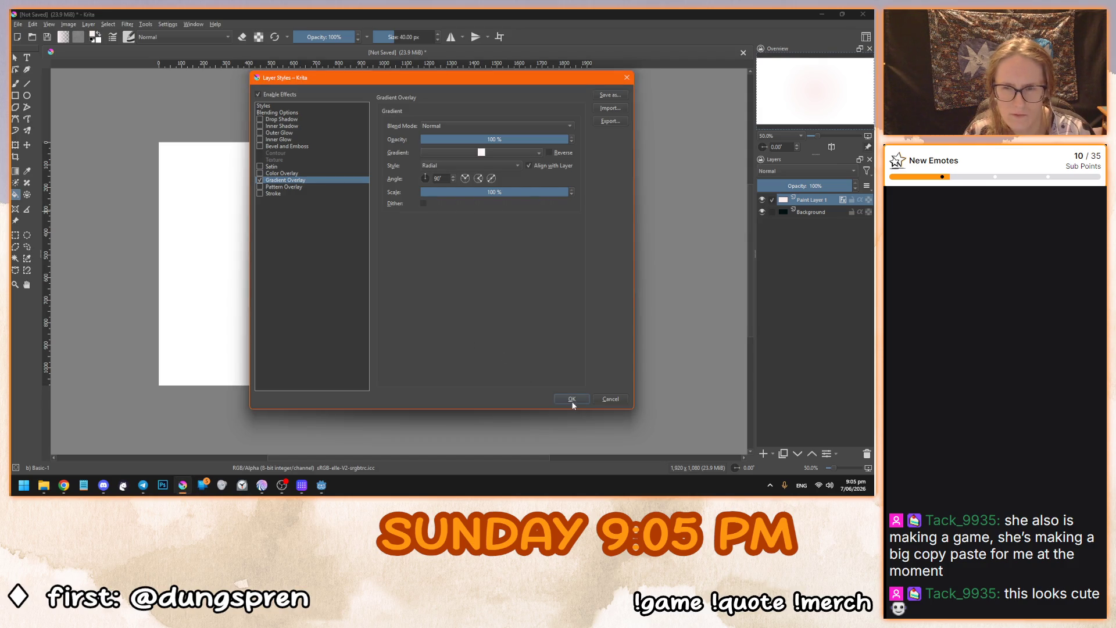
pyautogui.click(572, 399)
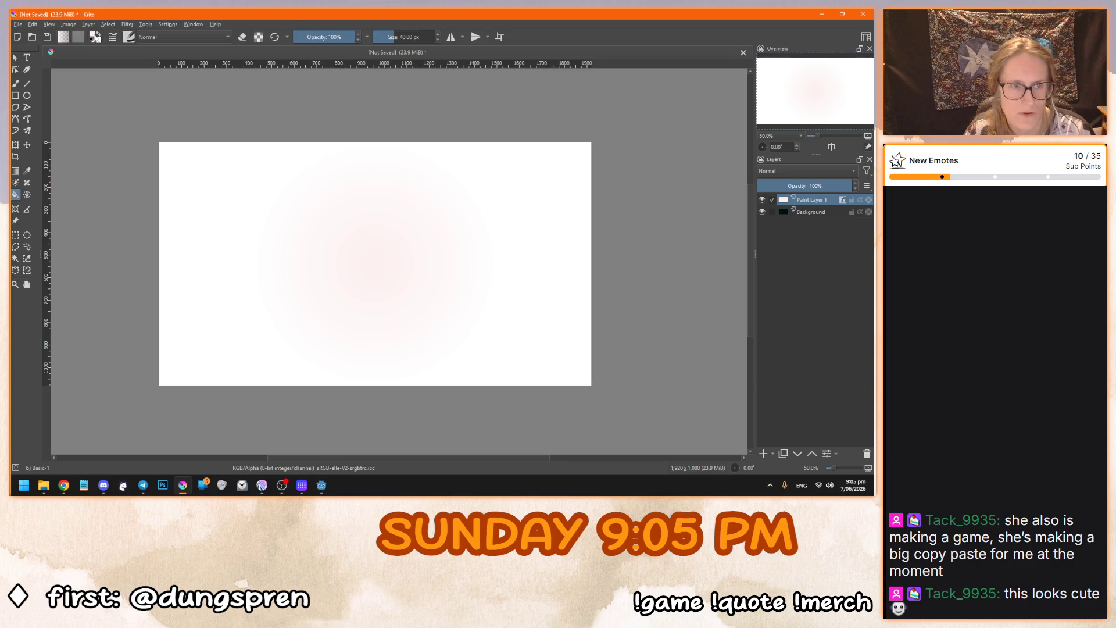
# Set the foreground colour to pure red (R 255, G 18, B 0).
pyautogui.click(95, 37)
pyautogui.moveTo(383, 194); pyautogui.dragTo(414, 208)
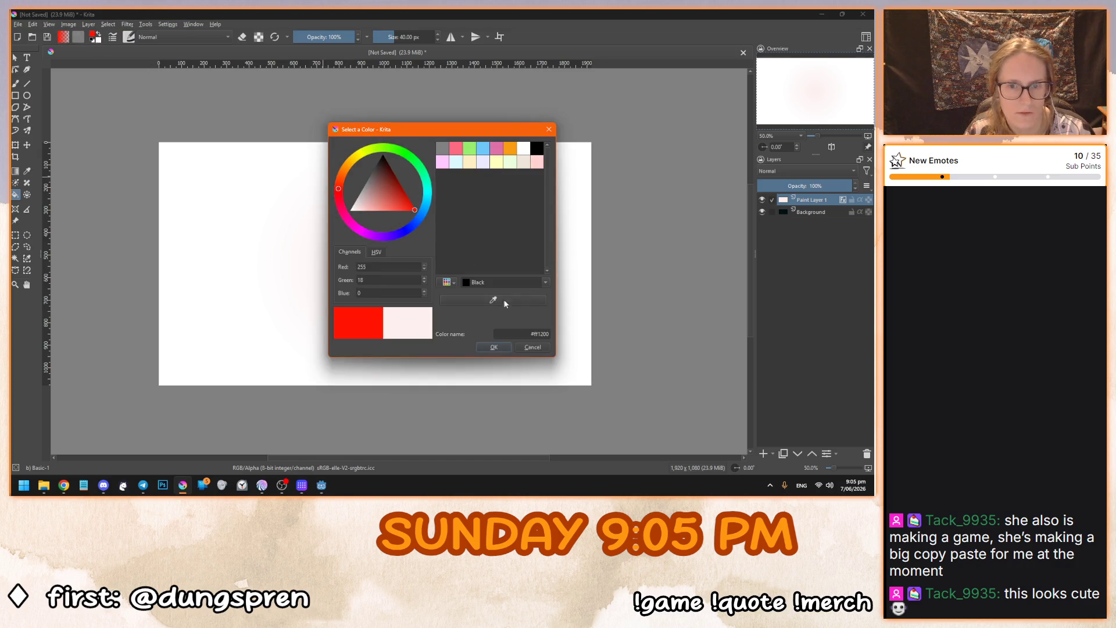
pyautogui.click(498, 349)
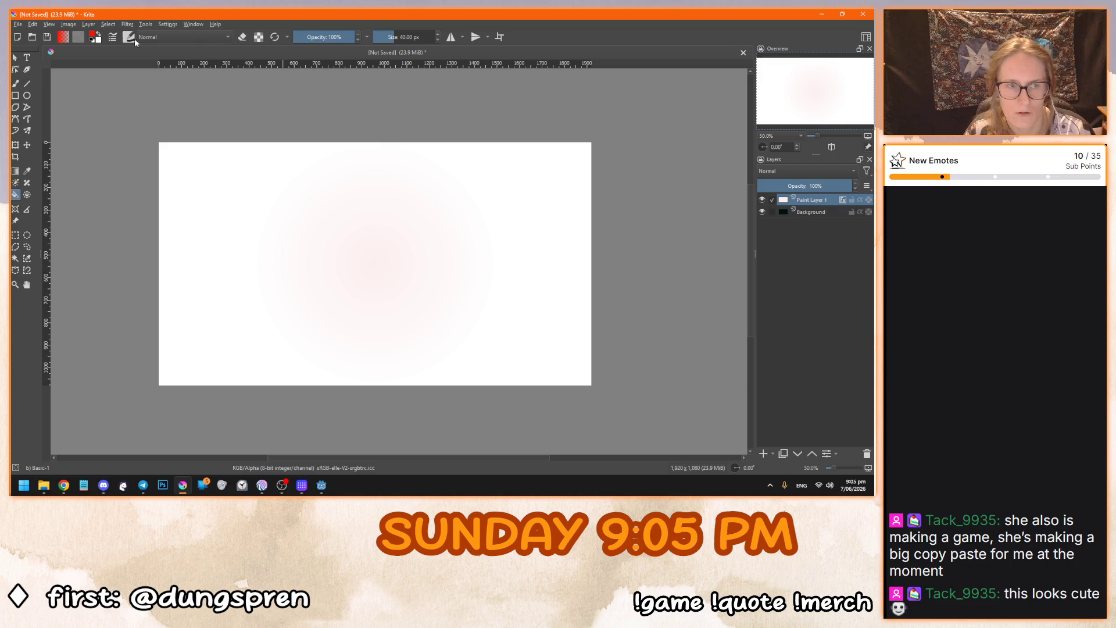
# Reopen the Layer Style settings for Paint Layer 1 from its context menu.
pyautogui.doubleClick(810, 200)
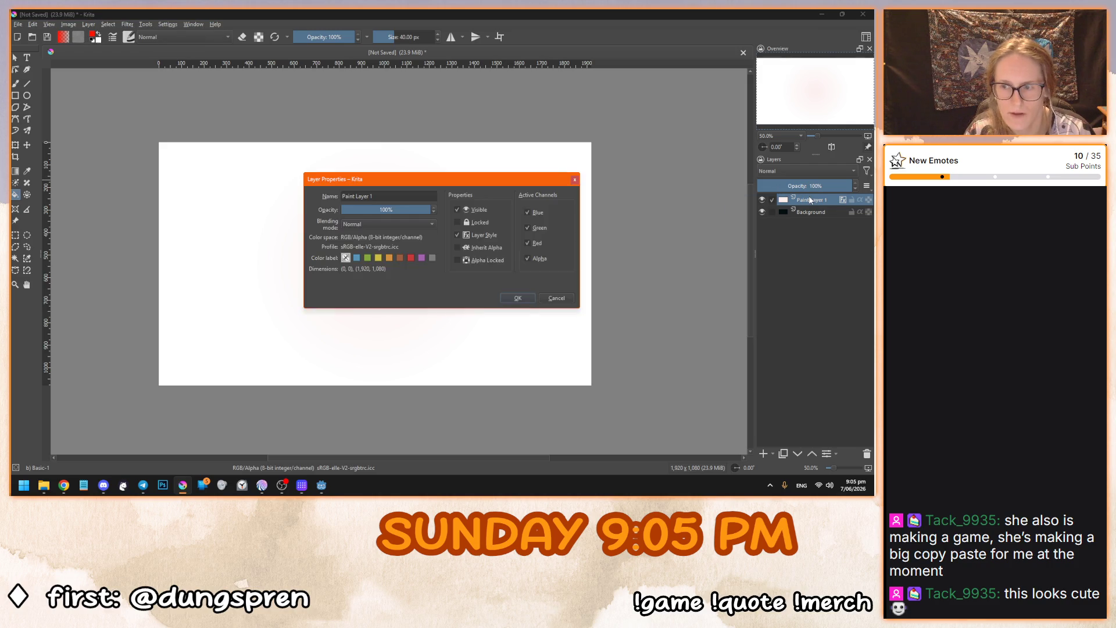
pyautogui.press('Escape')
pyautogui.doubleClick(811, 200)
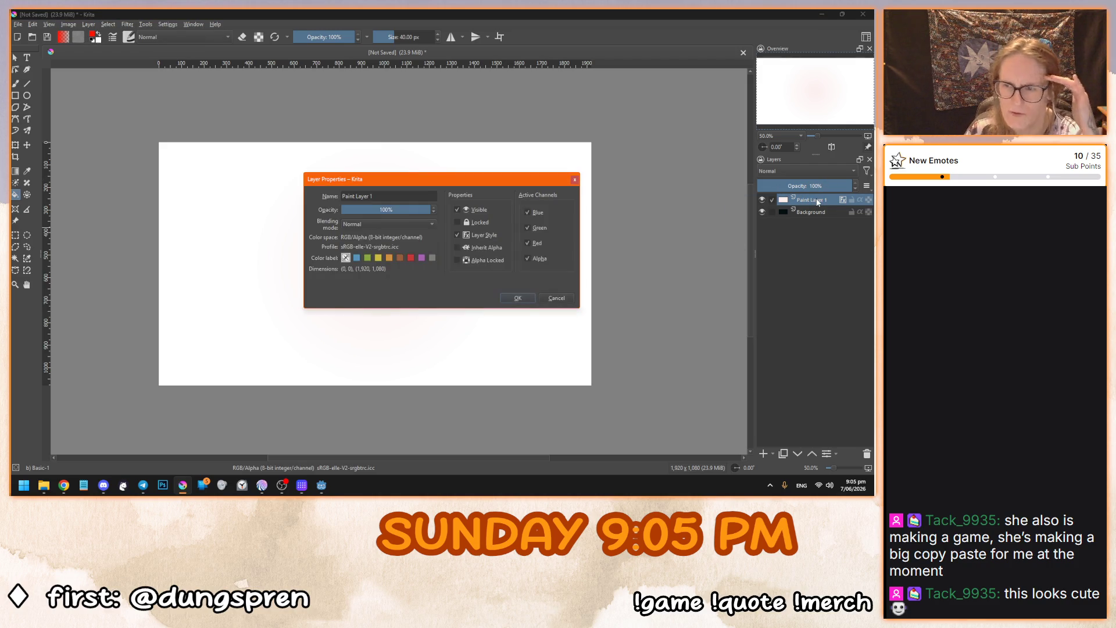
pyautogui.press('Escape')
pyautogui.rightClick(814, 199)
pyautogui.click(801, 212)
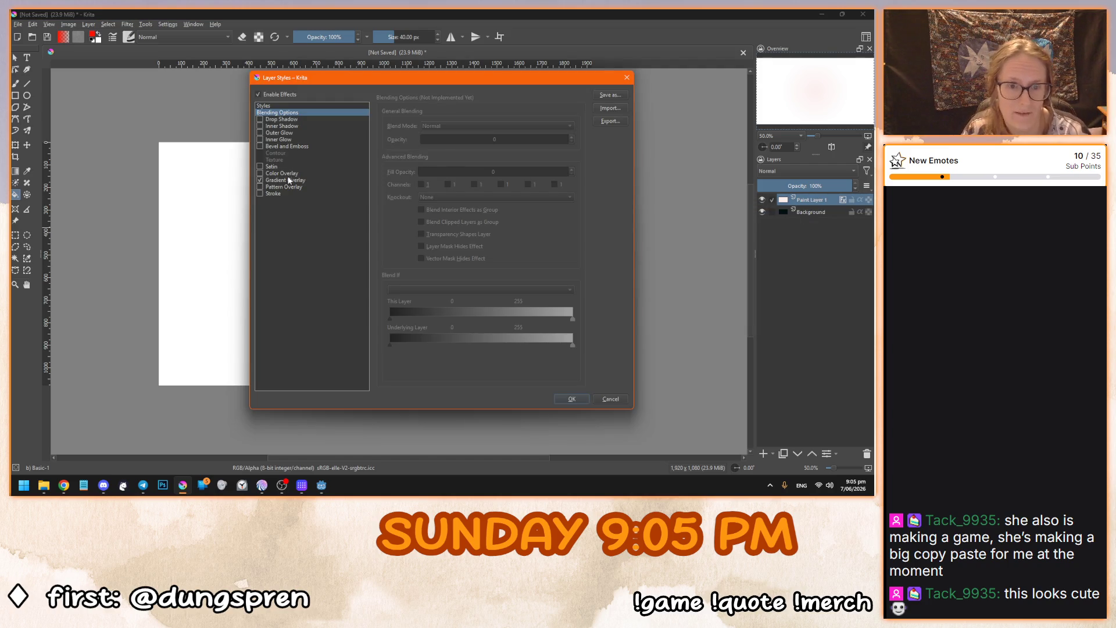
# Switch the gradient overlay to the Foreground to Background preset, then move the dialog aside.
pyautogui.click(289, 181)
pyautogui.click(479, 154)
pyautogui.click(436, 201)
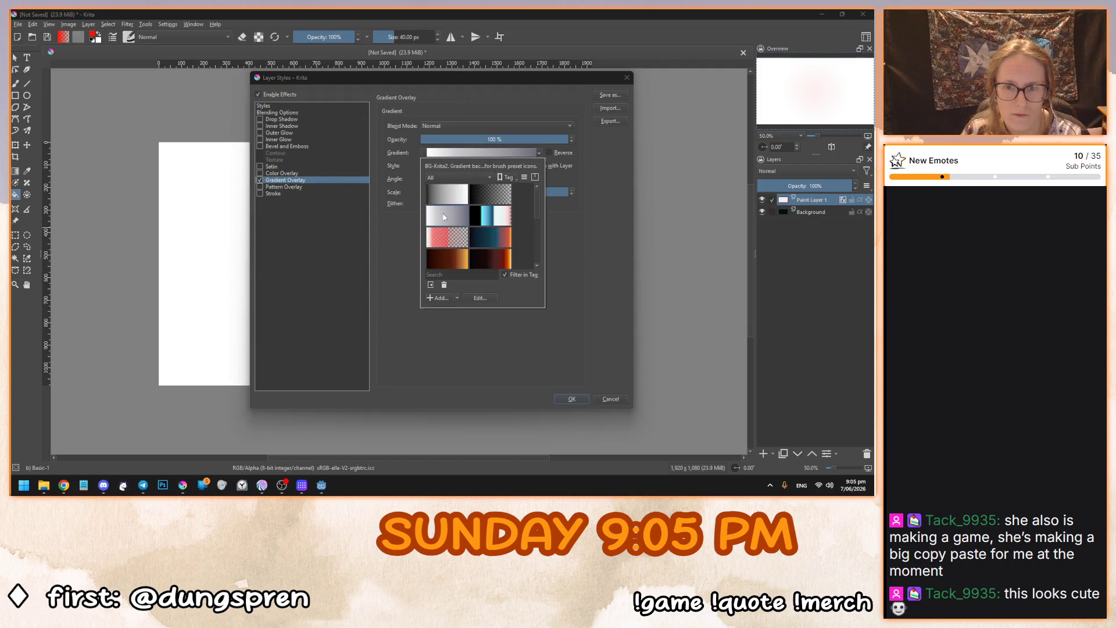
pyautogui.click(555, 403)
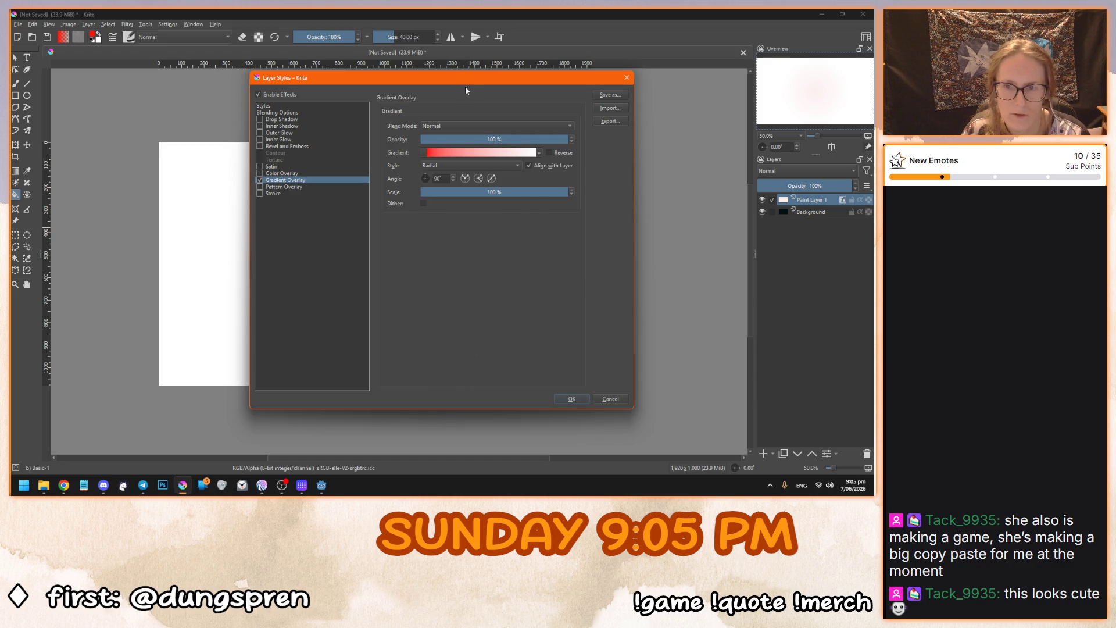
pyautogui.moveTo(557, 81); pyautogui.dragTo(736, 103)
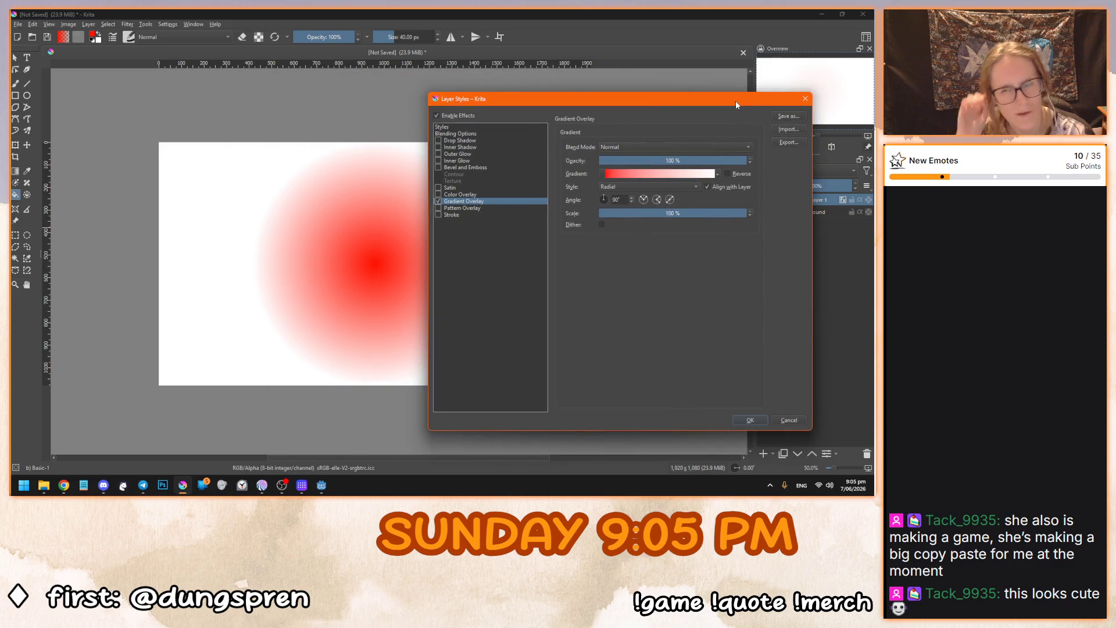
# Open the Foreground to Background gradient for editing from the preset chooser.
pyautogui.click(625, 174)
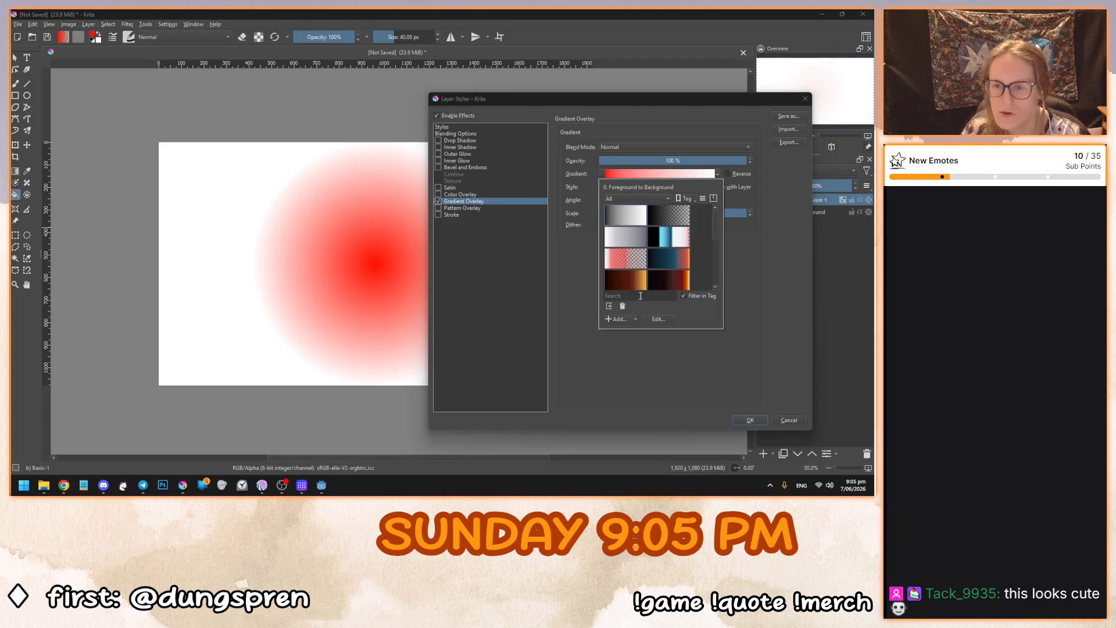
pyautogui.click(702, 198)
pyautogui.click(712, 201)
pyautogui.click(711, 201)
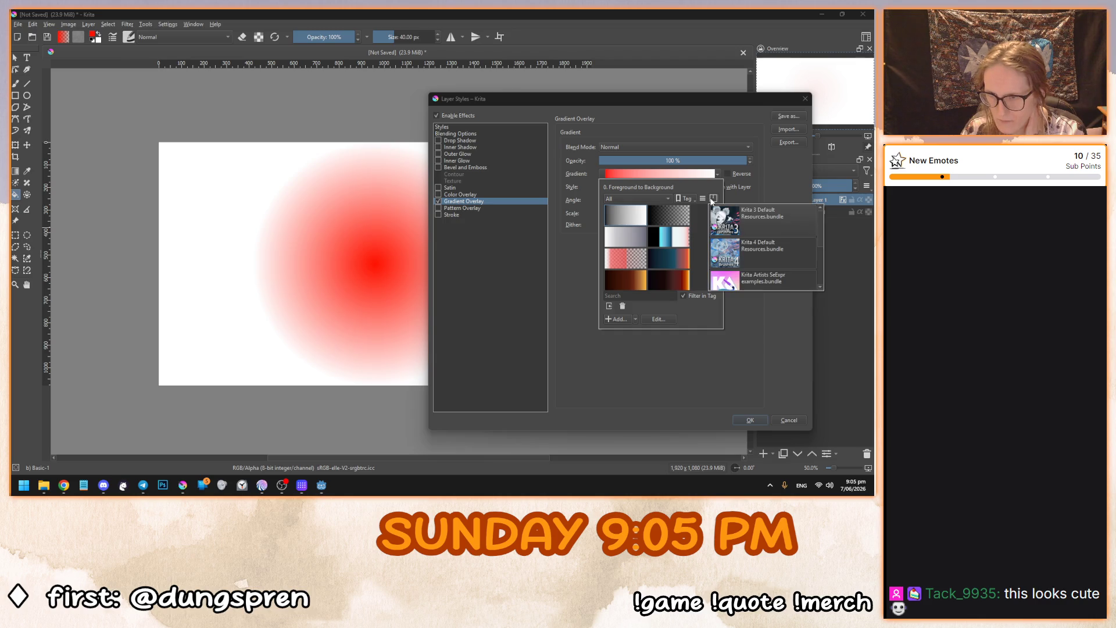
pyautogui.click(712, 201)
pyautogui.click(659, 319)
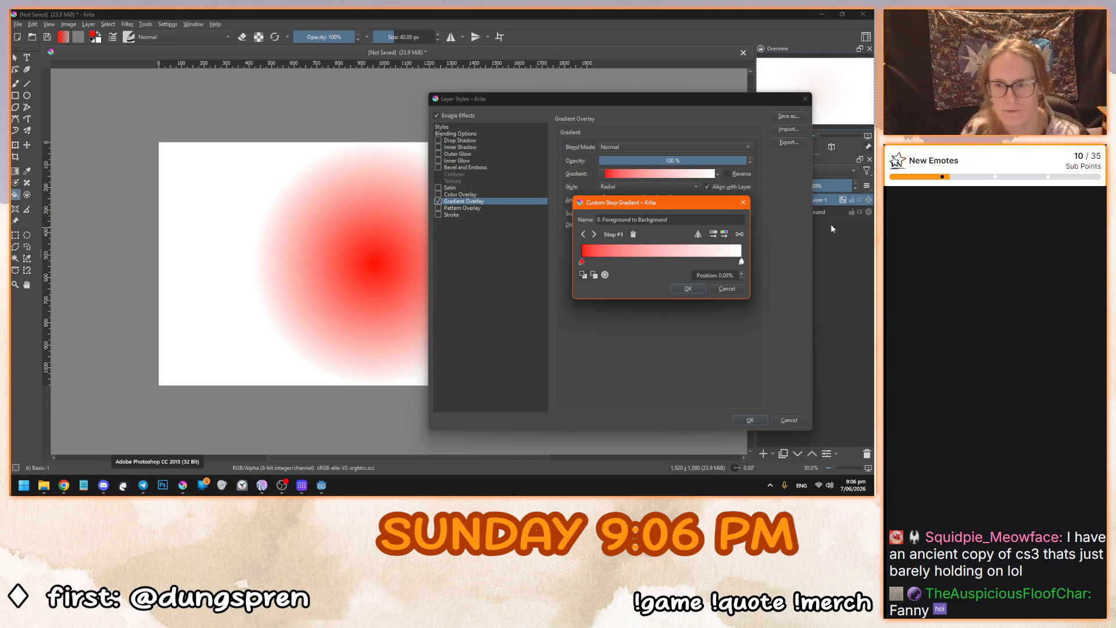
# Recolour the gradient's left stop to a pale tan shade.
pyautogui.doubleClick(582, 262)
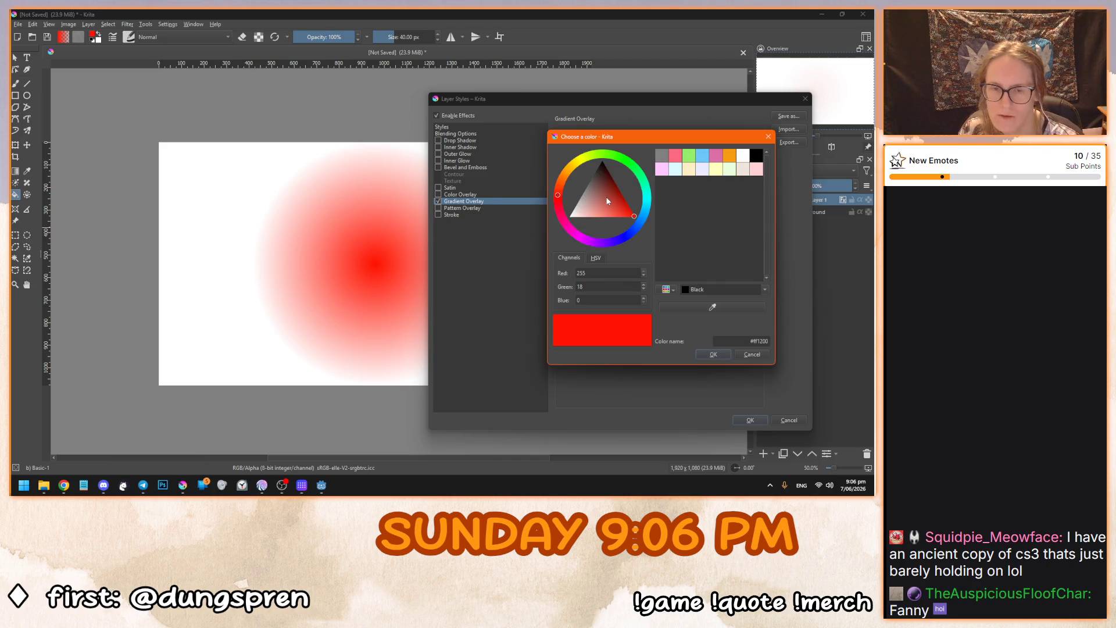
pyautogui.click(564, 177)
pyautogui.moveTo(609, 207)
pyautogui.mouseDown()
pyautogui.moveTo(600, 190)
pyautogui.moveTo(588, 216)
pyautogui.mouseUp()
pyautogui.click(728, 356)
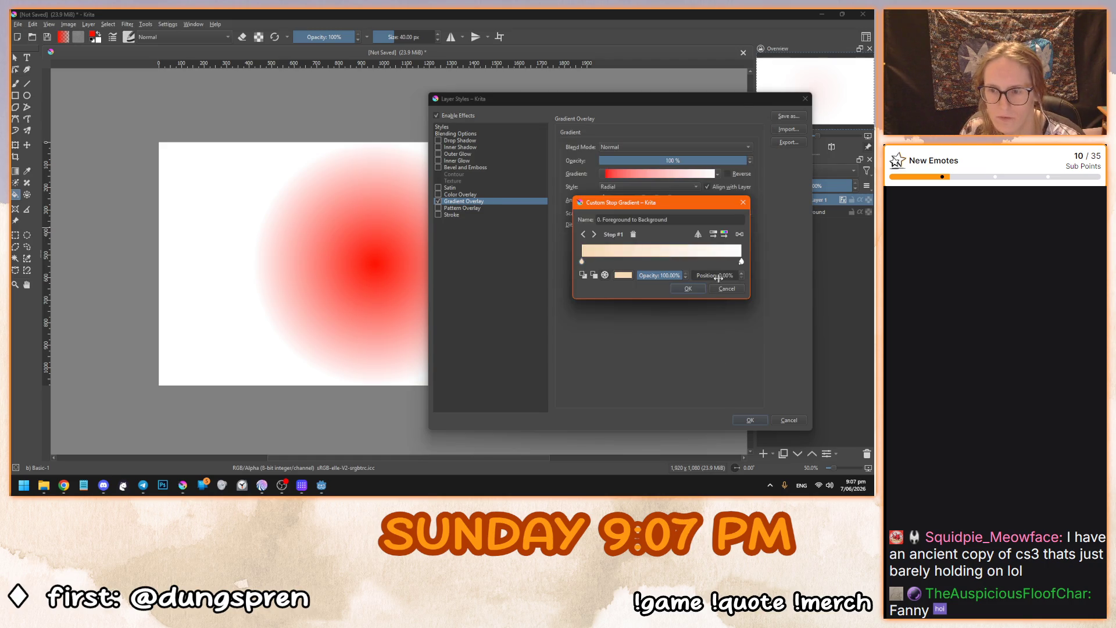
# Set the right stop to Lineart Orange and apply the edited gradient.
pyautogui.click(742, 264)
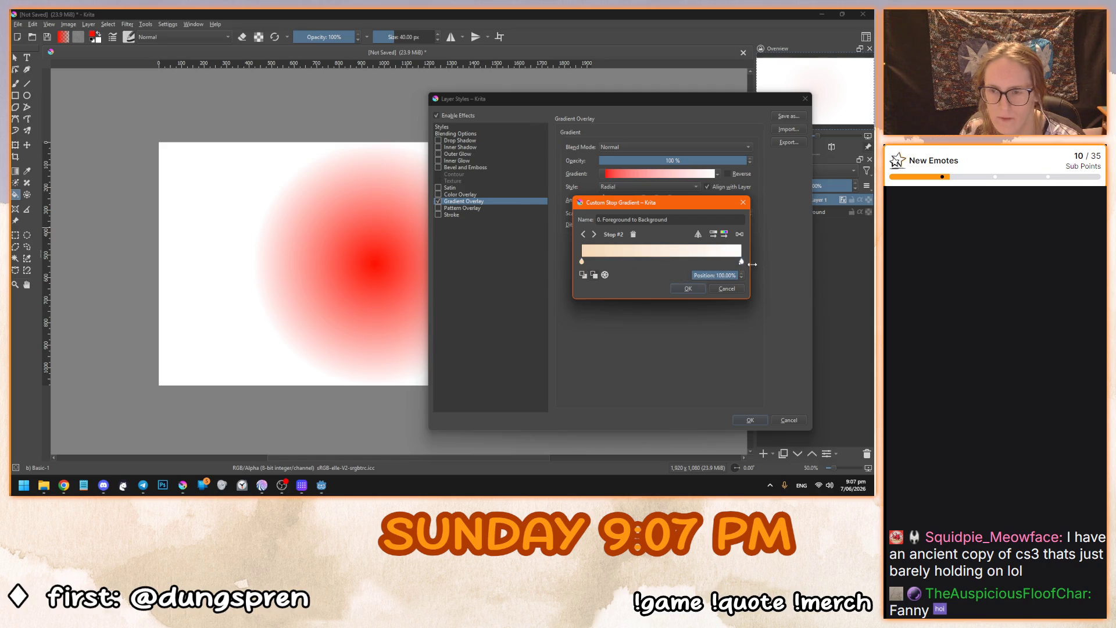
pyautogui.doubleClick(741, 263)
pyautogui.click(729, 155)
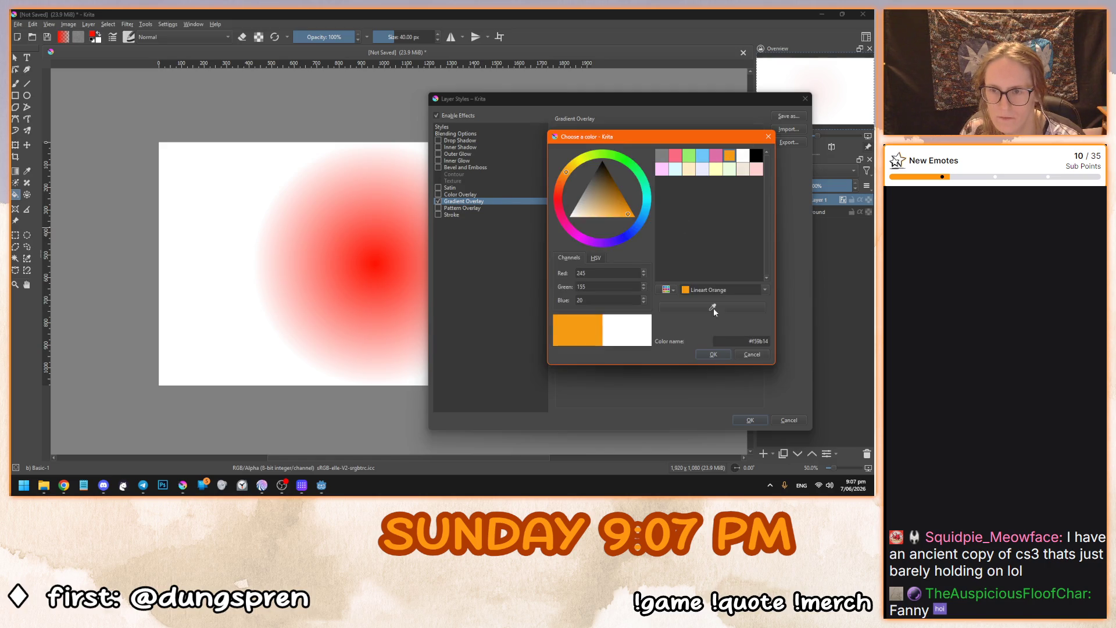
pyautogui.click(715, 355)
pyautogui.click(688, 289)
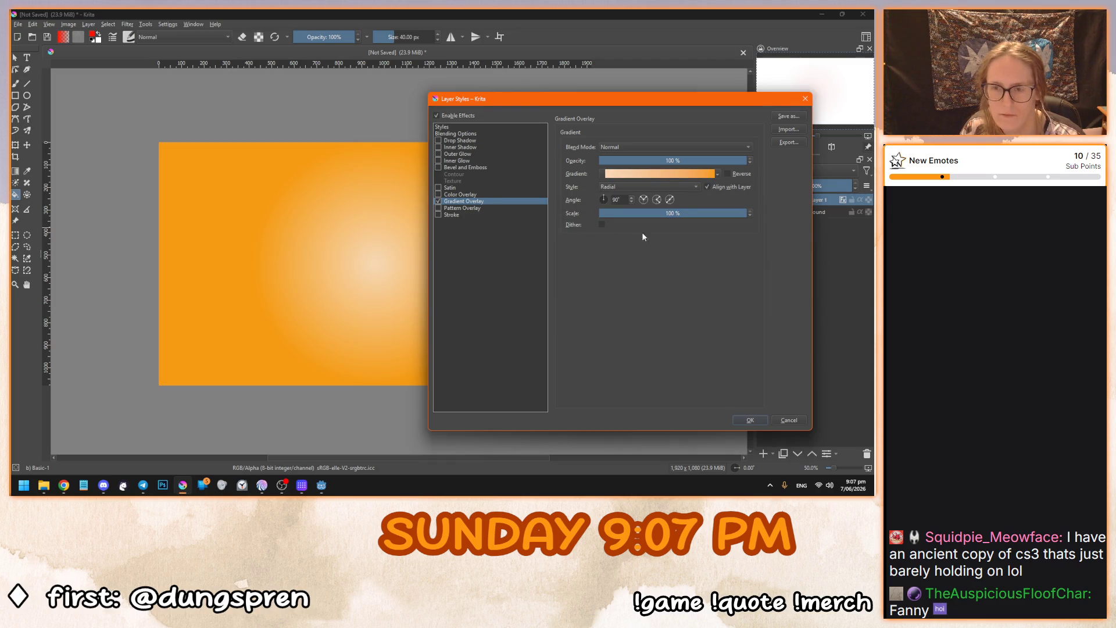
pyautogui.click(635, 187)
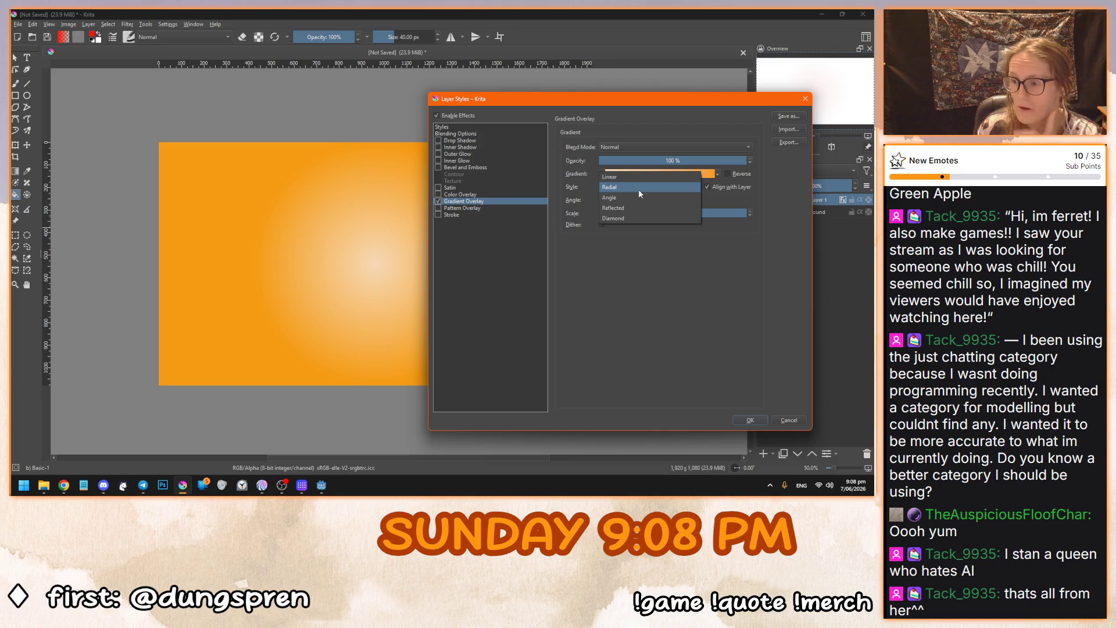
pyautogui.hotkey('alt', 'Tab')
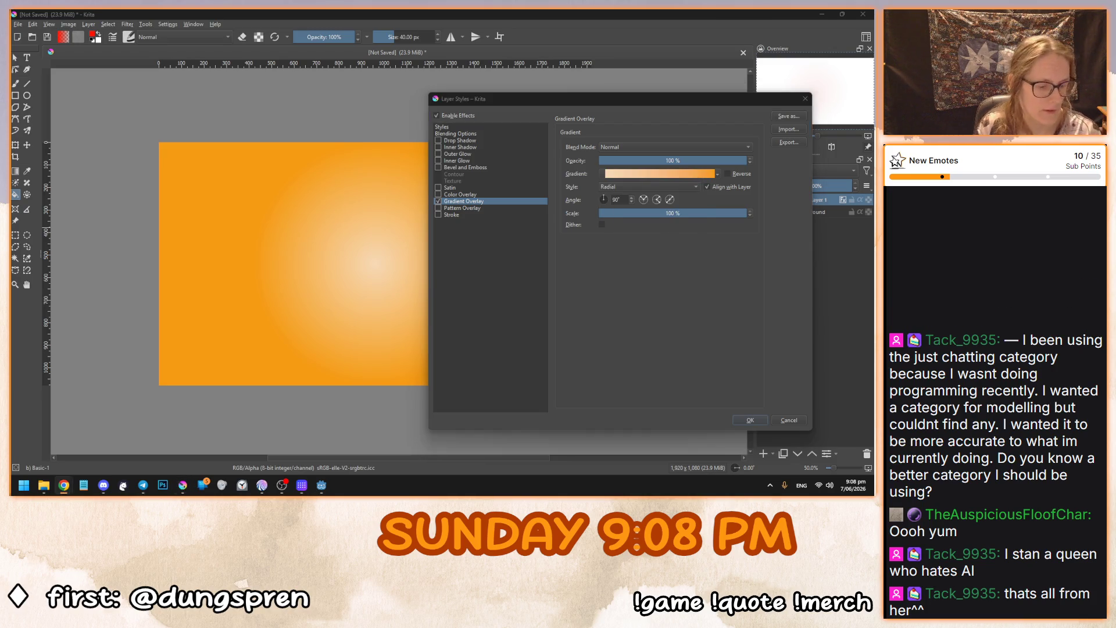
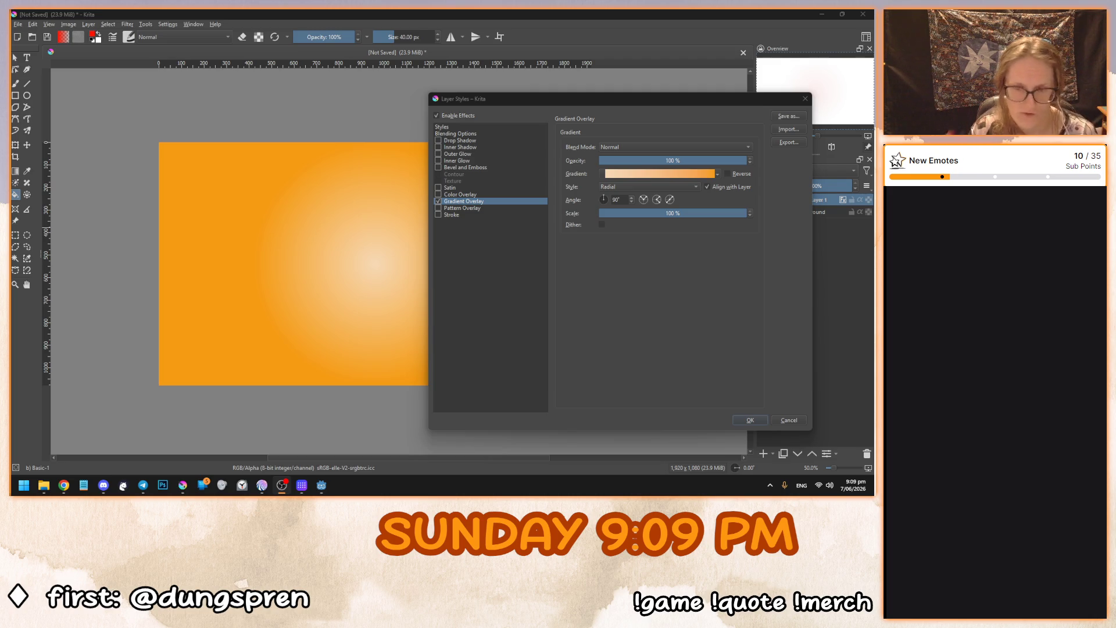
# Keep the Gradient Overlay style on Radial and apply it, giving the orange canvas a cream centre.
pyautogui.click(591, 269)
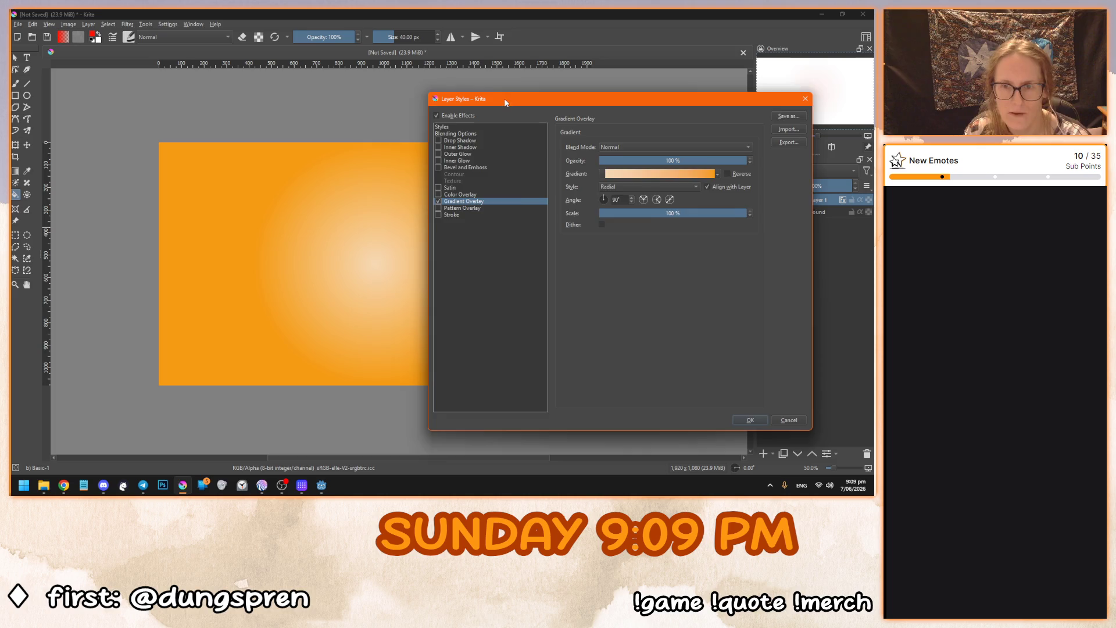
pyautogui.moveTo(504, 102); pyautogui.dragTo(476, 103)
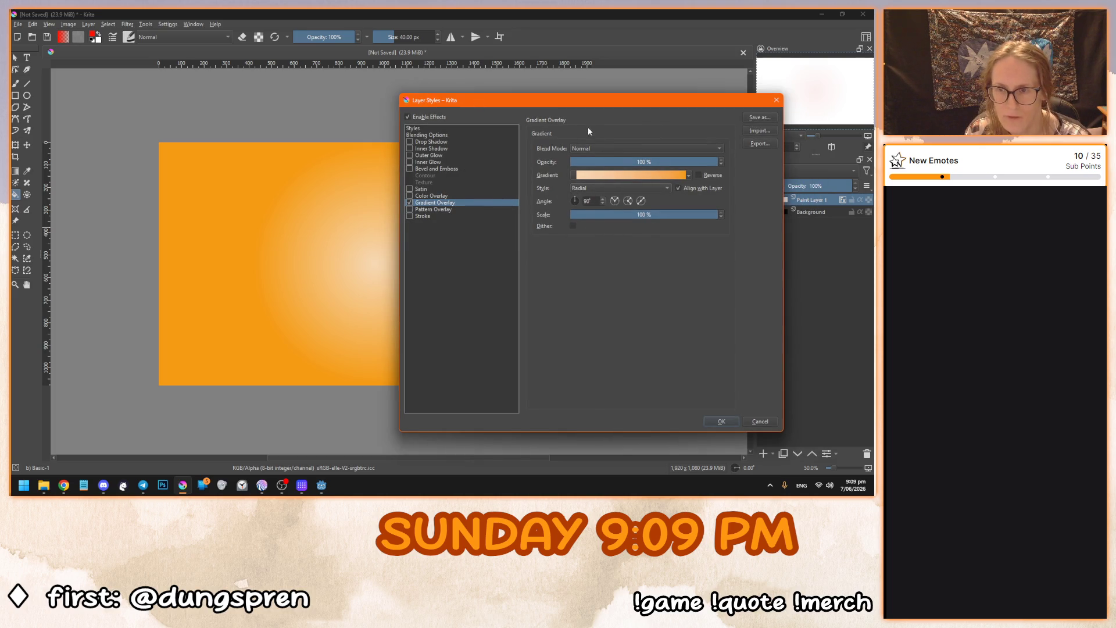
pyautogui.click(598, 187)
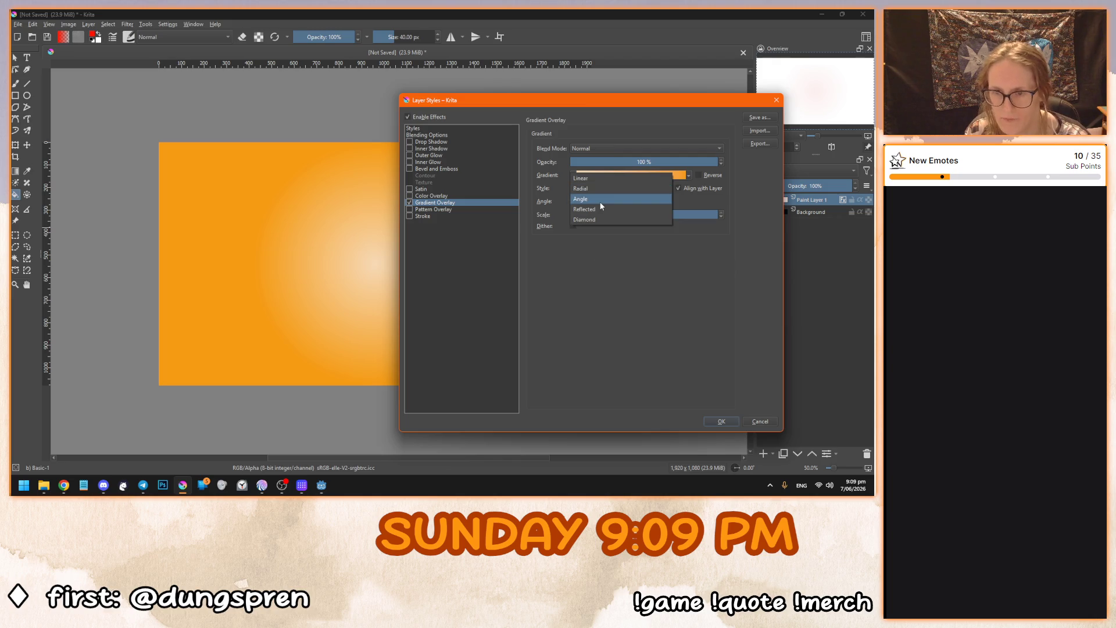
pyautogui.click(585, 308)
pyautogui.click(721, 422)
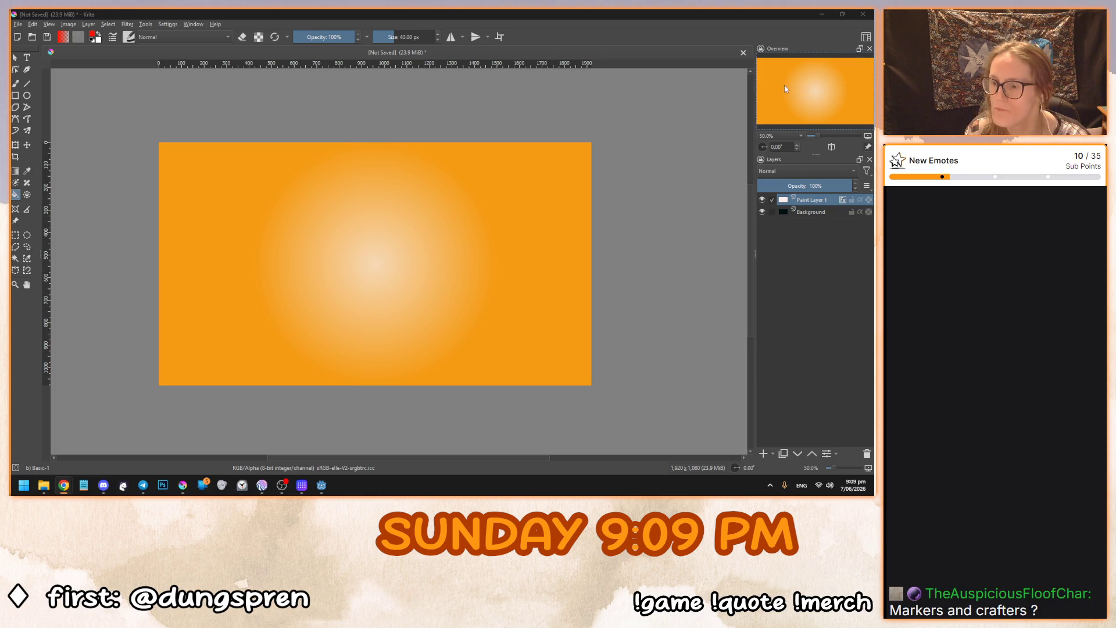
pyautogui.click(18, 57)
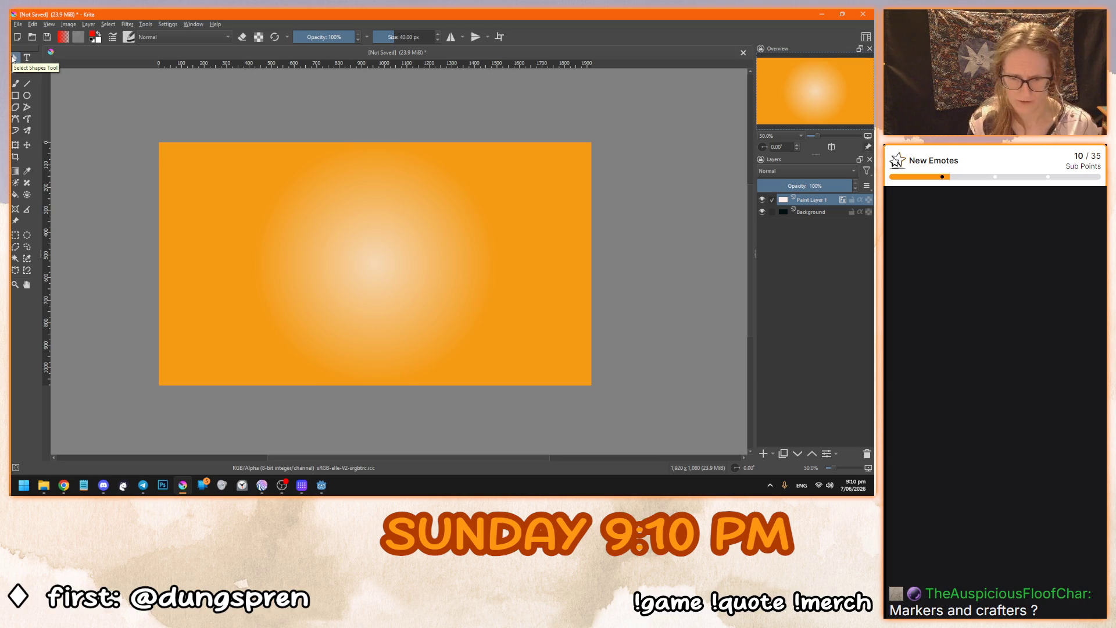
pyautogui.click(14, 58)
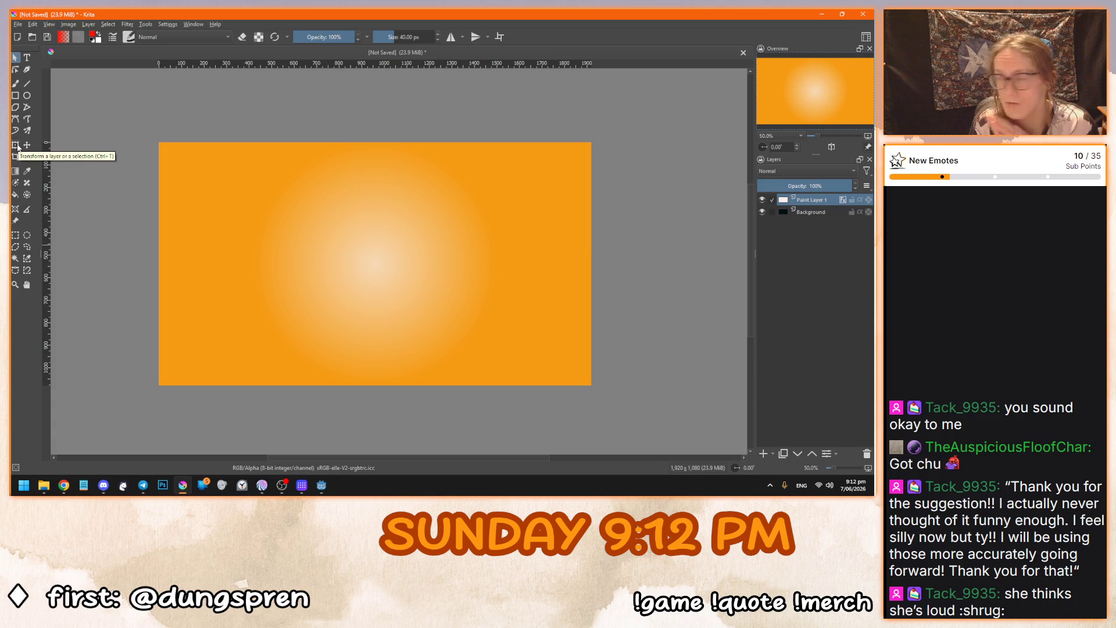
pyautogui.click(16, 145)
pyautogui.click(14, 58)
pyautogui.click(18, 147)
pyautogui.click(14, 57)
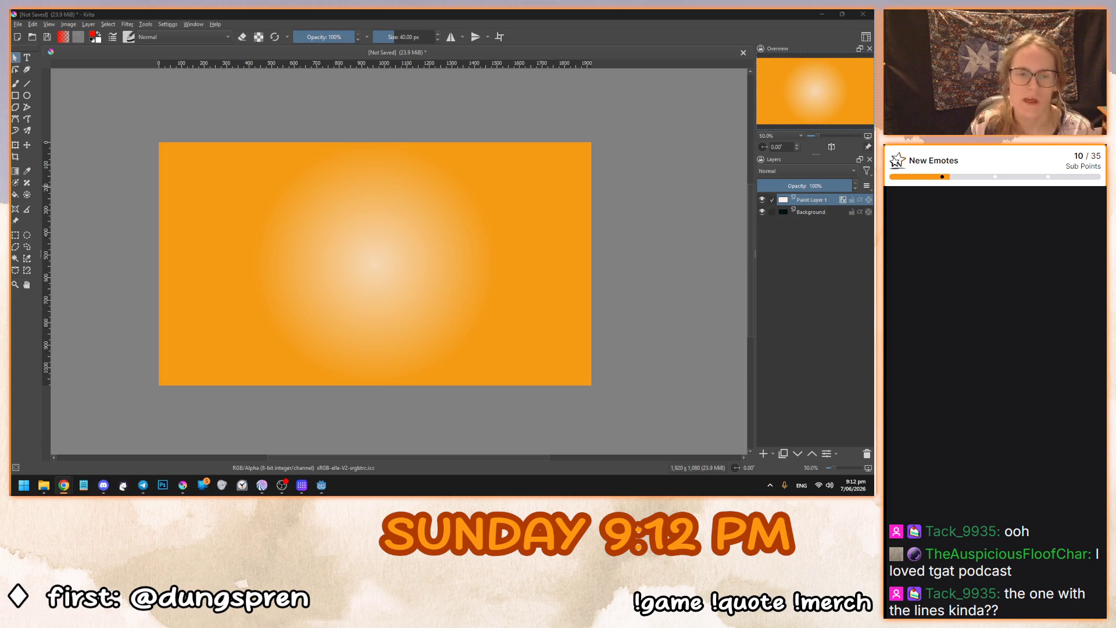
pyautogui.click(578, 50)
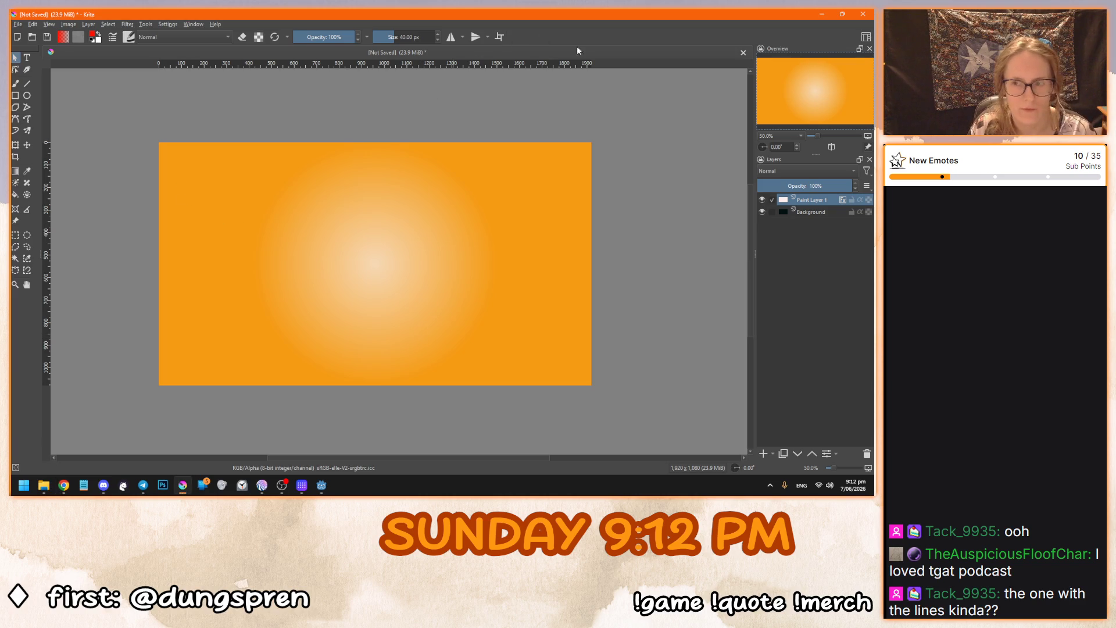
# Add a new paint layer and load the brush with pale cream sampled from the glow centre.
pyautogui.click(763, 454)
pyautogui.press('b')
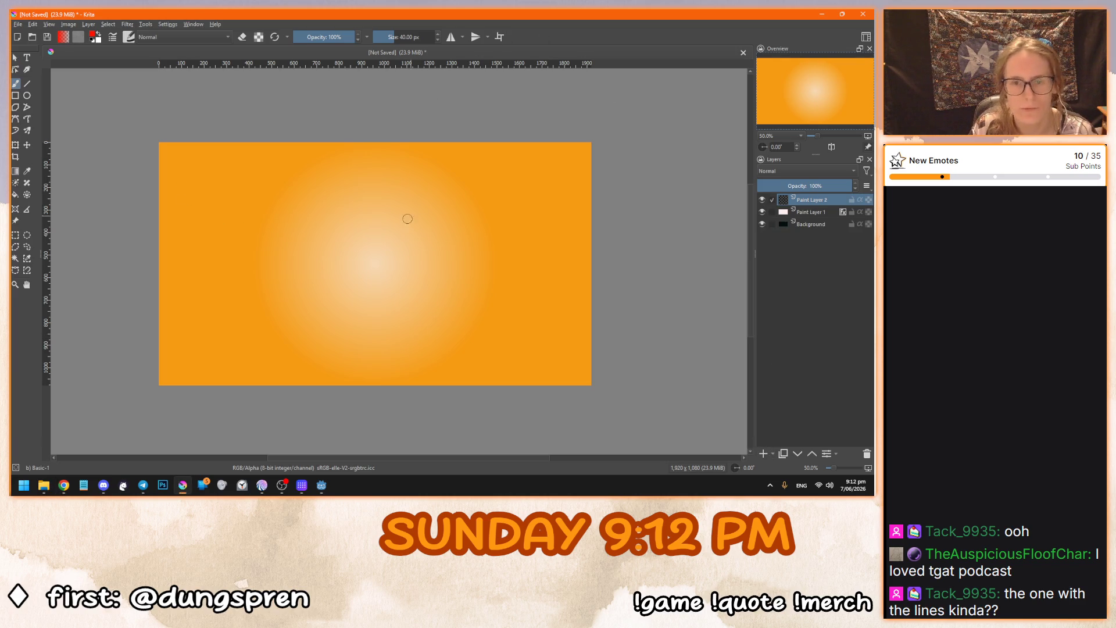
pyautogui.moveTo(394, 228); pyautogui.dragTo(242, 192)
pyautogui.hotkey('ctrl', 'z')
pyautogui.click(344, 237)
pyautogui.hotkey('ctrl', 'z')
pyautogui.press('i')
pyautogui.press('e')
pyautogui.click(27, 171)
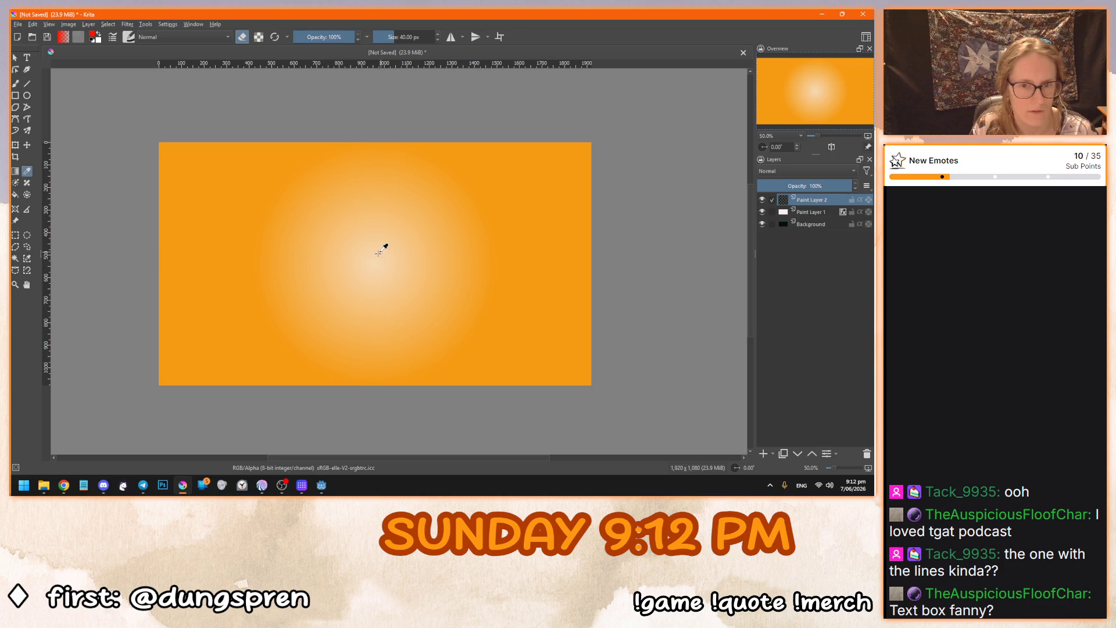
pyautogui.click(372, 264)
pyautogui.press('e')
pyautogui.press('b')
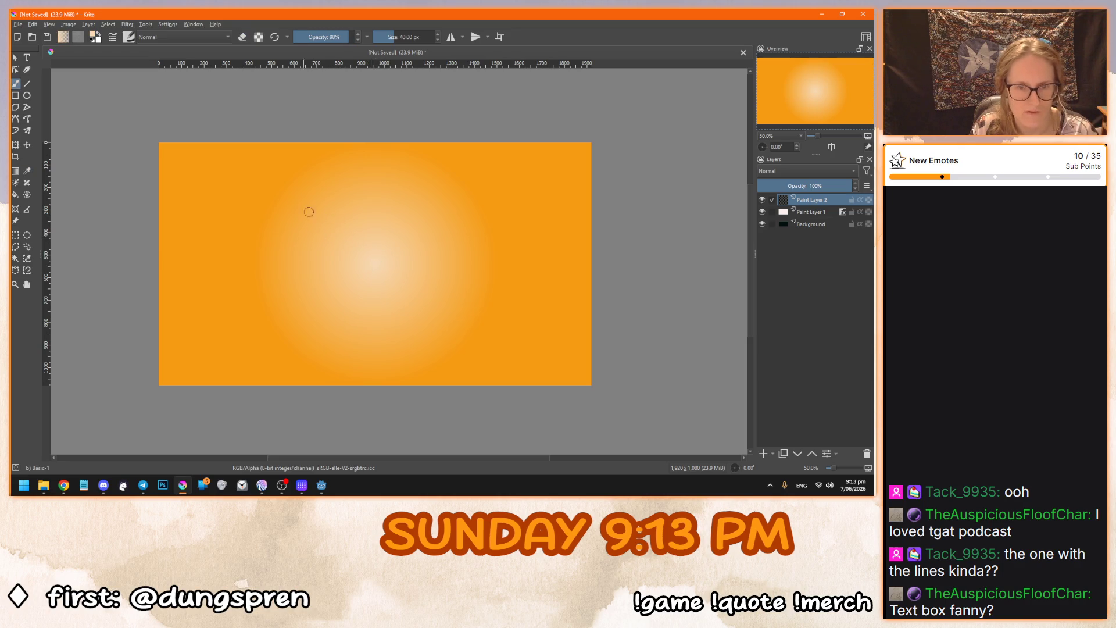
# Paint pale cream sun rays radiating around the glow, then open the Gaussian Blur filter.
pyautogui.moveTo(333, 219); pyautogui.dragTo(208, 190)
pyautogui.moveTo(323, 250); pyautogui.dragTo(204, 284)
pyautogui.moveTo(337, 295); pyautogui.dragTo(273, 356)
pyautogui.moveTo(403, 294); pyautogui.dragTo(449, 341)
pyautogui.moveTo(441, 279); pyautogui.dragTo(570, 302)
pyautogui.moveTo(445, 249); pyautogui.dragTo(548, 238)
pyautogui.moveTo(410, 213); pyautogui.dragTo(481, 168)
pyautogui.moveTo(361, 211)
pyautogui.mouseDown()
pyautogui.moveTo(312, 159)
pyautogui.moveTo(392, 157)
pyautogui.mouseUp()
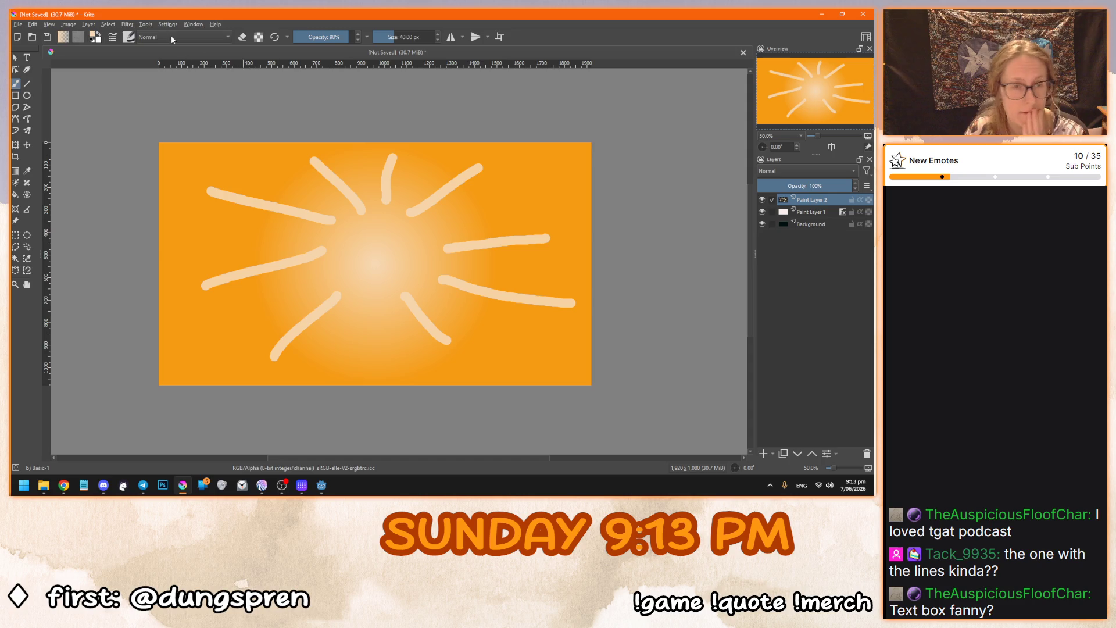
pyautogui.click(127, 24)
pyautogui.moveTo(179, 74)
pyautogui.click(282, 89)
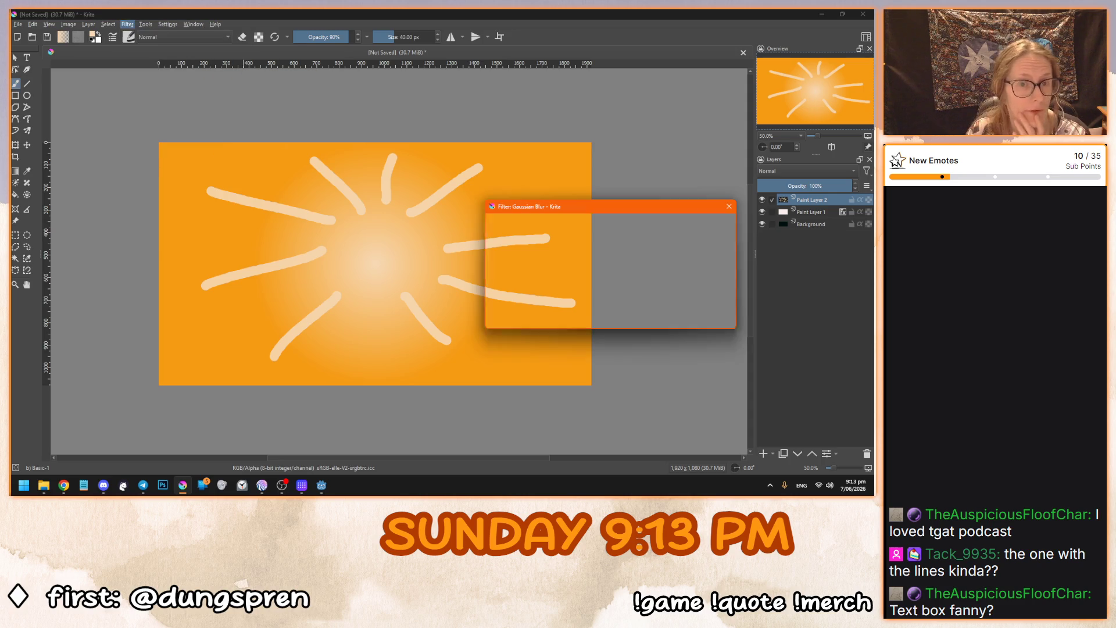
# Blur the sun rays with a 136.77 px Gaussian Blur.
pyautogui.moveTo(592, 239); pyautogui.dragTo(628, 240)
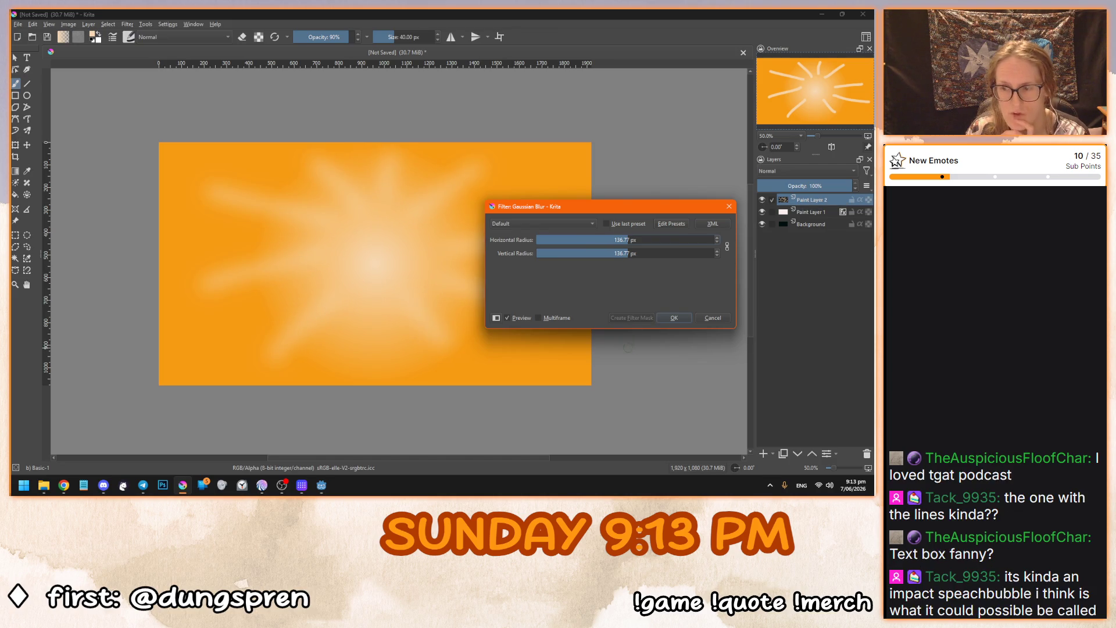
pyautogui.click(660, 316)
pyautogui.hotkey('alt', 'Tab')
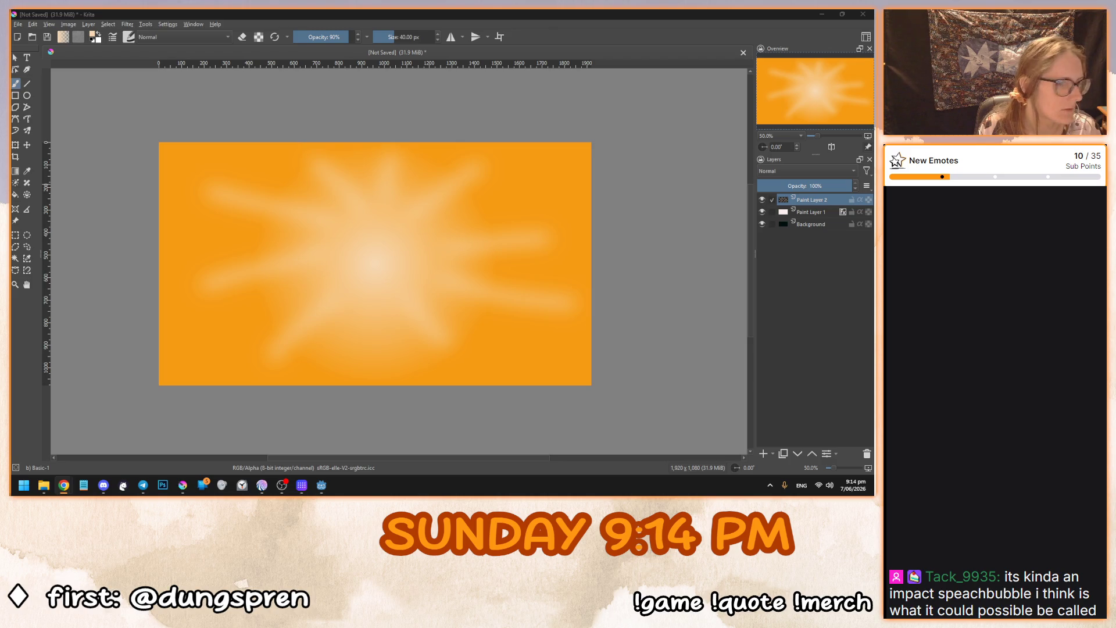
pyautogui.hotkey('alt', 'Tab')
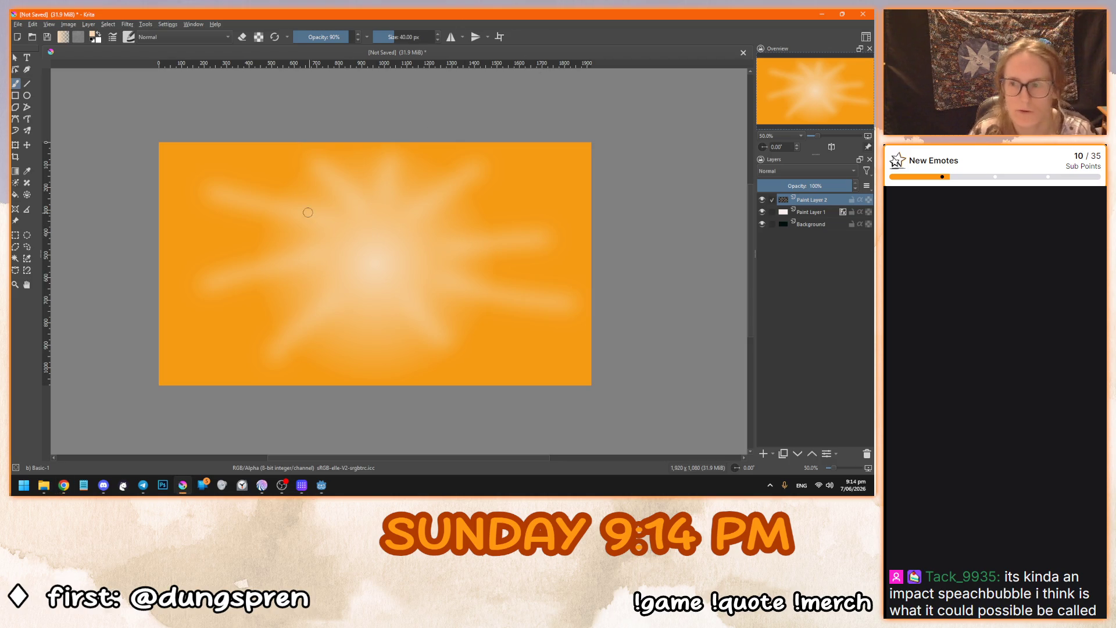
# Select Paint Layer 2 alone and hide the blurred rays layer.
pyautogui.keyDown('shift'); pyautogui.click(812, 213); pyautogui.keyUp('shift')
pyautogui.click(808, 200)
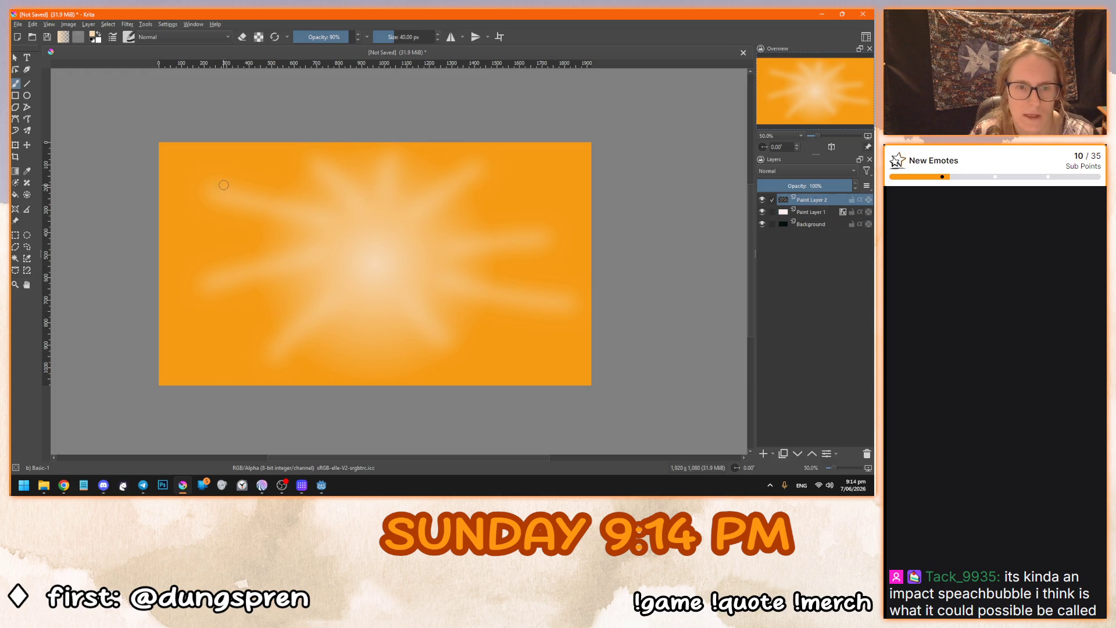
pyautogui.moveTo(213, 180)
pyautogui.mouseDown()
pyautogui.moveTo(272, 205)
pyautogui.moveTo(302, 178)
pyautogui.moveTo(334, 203)
pyautogui.moveTo(375, 176)
pyautogui.moveTo(386, 200)
pyautogui.moveTo(448, 170)
pyautogui.mouseUp()
pyautogui.hotkey('ctrl', 'z')
pyautogui.click(762, 200)
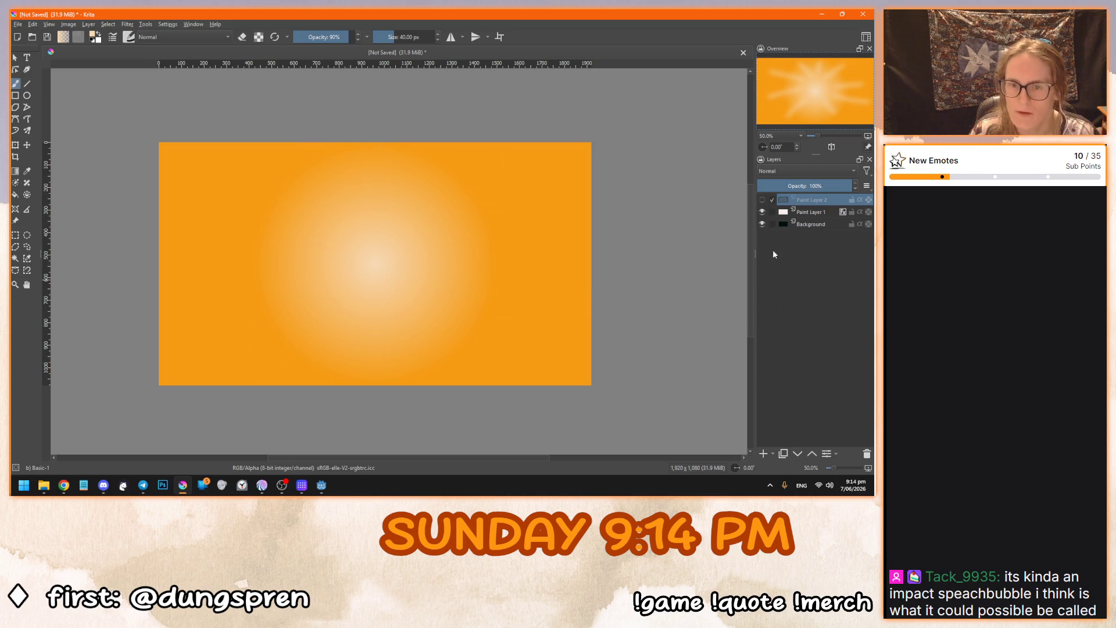
# On new Paint Layer 3, draw a closed zigzag starburst outline encircling the central glow.
pyautogui.click(763, 453)
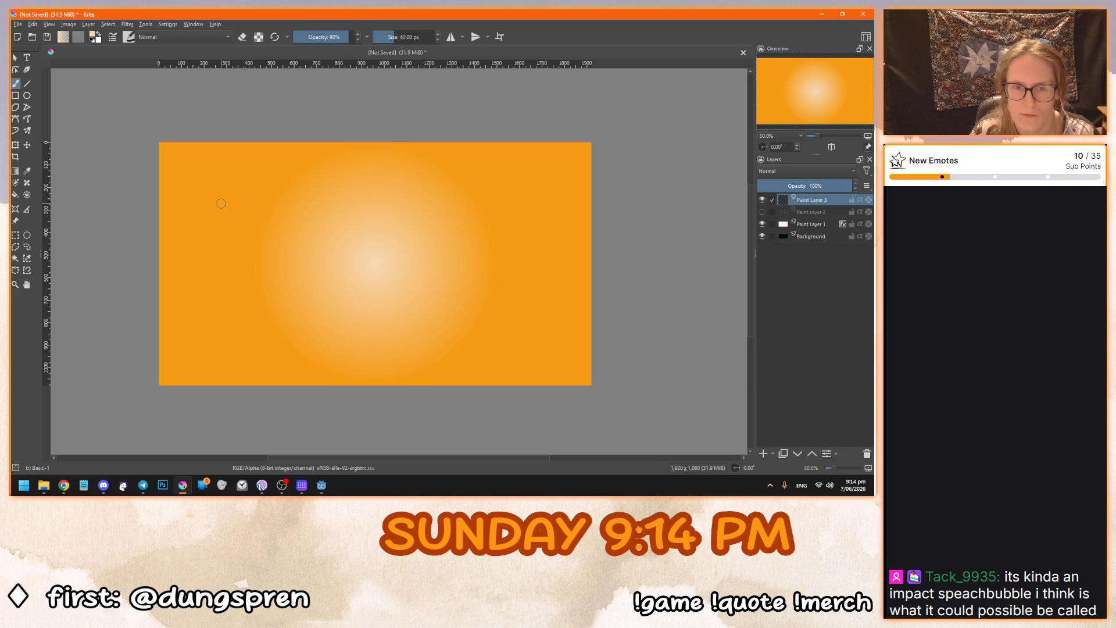
pyautogui.moveTo(218, 202); pyautogui.dragTo(297, 223)
pyautogui.moveTo(316, 169); pyautogui.dragTo(355, 211)
pyautogui.moveTo(400, 152); pyautogui.dragTo(397, 209)
pyautogui.moveTo(490, 173); pyautogui.dragTo(443, 222)
pyautogui.hotkey('ctrl', 'z')
pyautogui.hotkey('ctrl', 'z')
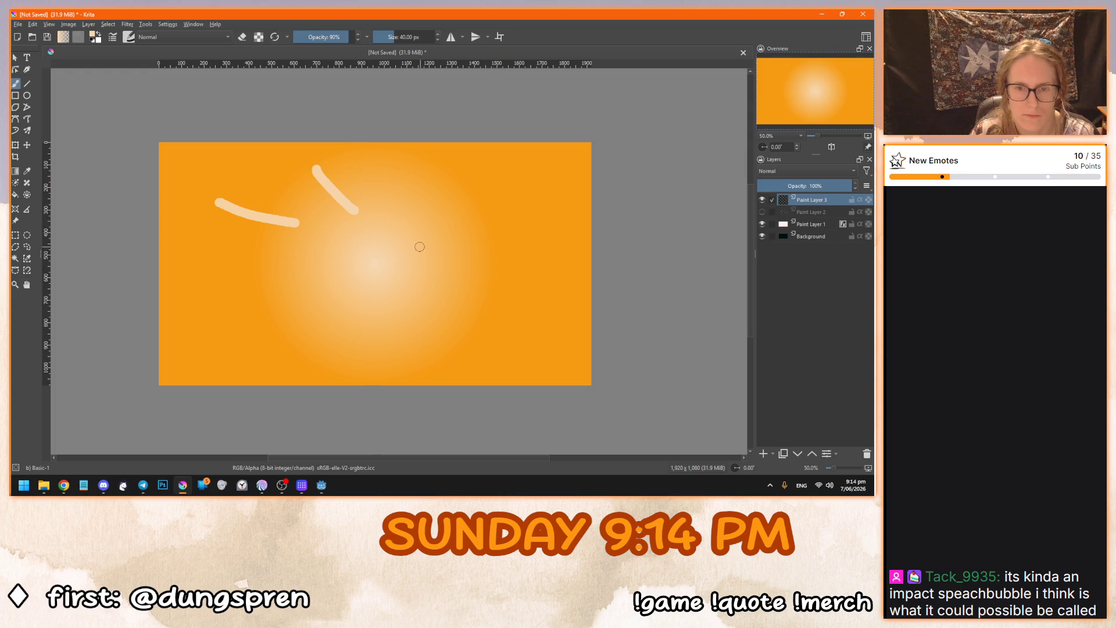
pyautogui.hotkey('ctrl', 'z')
pyautogui.hotkey('ctrl', 'z')
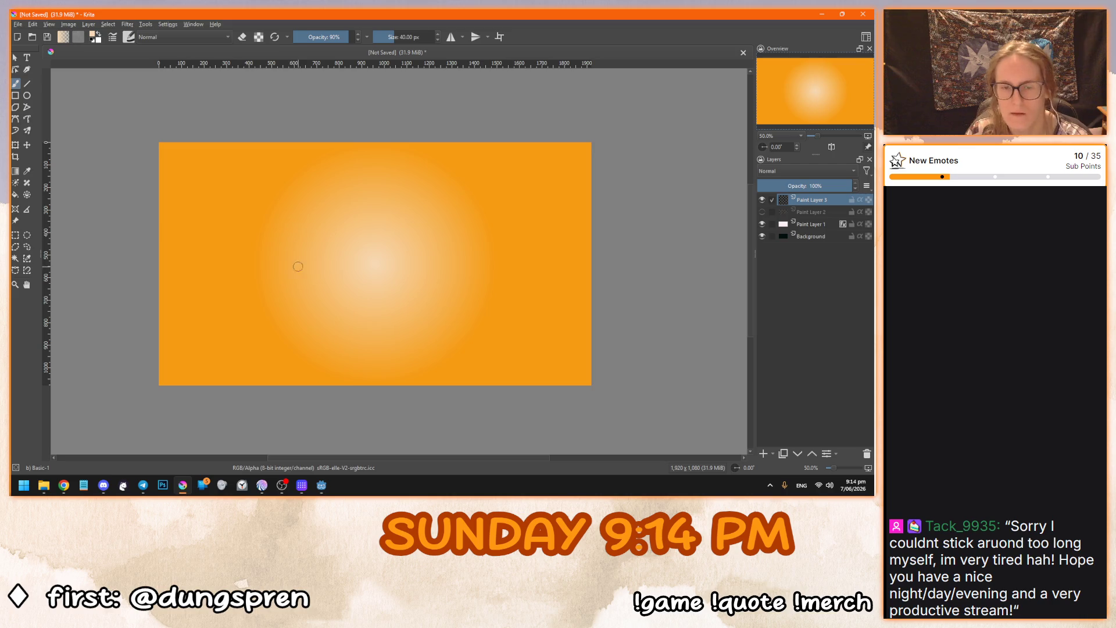
pyautogui.moveTo(199, 255)
pyautogui.mouseDown()
pyautogui.moveTo(265, 249)
pyautogui.moveTo(256, 210)
pyautogui.moveTo(291, 218)
pyautogui.moveTo(276, 171)
pyautogui.moveTo(336, 167)
pyautogui.moveTo(366, 187)
pyautogui.moveTo(412, 160)
pyautogui.moveTo(442, 195)
pyautogui.moveTo(488, 173)
pyautogui.moveTo(532, 239)
pyautogui.moveTo(477, 269)
pyautogui.moveTo(536, 301)
pyautogui.moveTo(450, 329)
pyautogui.moveTo(500, 353)
pyautogui.moveTo(409, 348)
pyautogui.moveTo(393, 332)
pyautogui.moveTo(339, 355)
pyautogui.moveTo(311, 323)
pyautogui.moveTo(248, 370)
pyautogui.moveTo(279, 328)
pyautogui.moveTo(256, 323)
pyautogui.moveTo(271, 268)
pyautogui.moveTo(191, 260)
pyautogui.mouseUp()
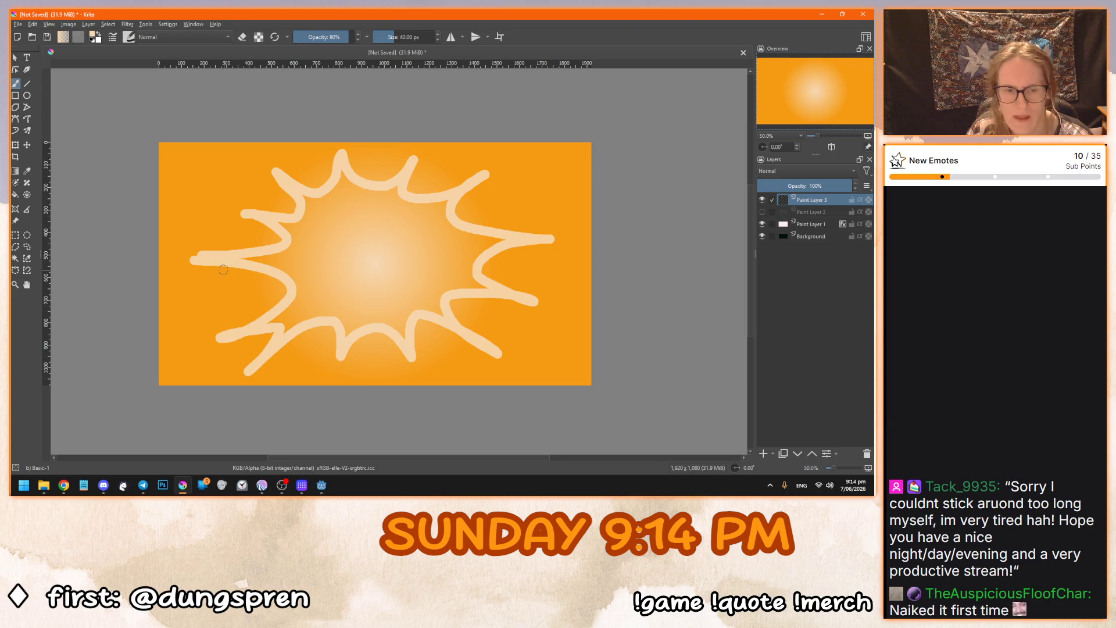
pyautogui.press('g')
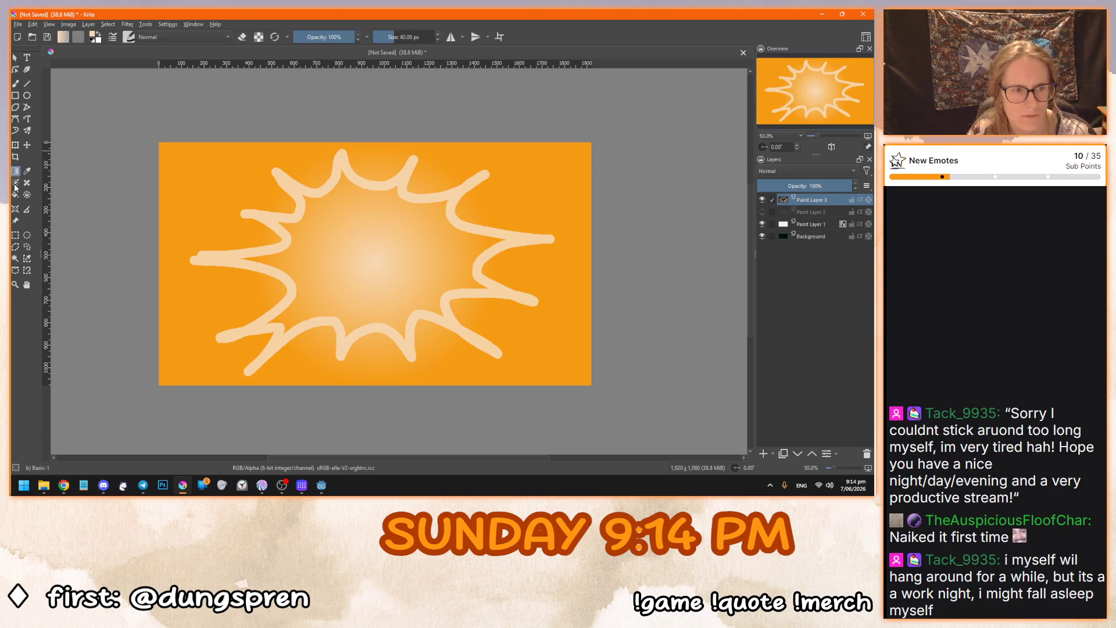
pyautogui.click(15, 194)
pyautogui.click(384, 250)
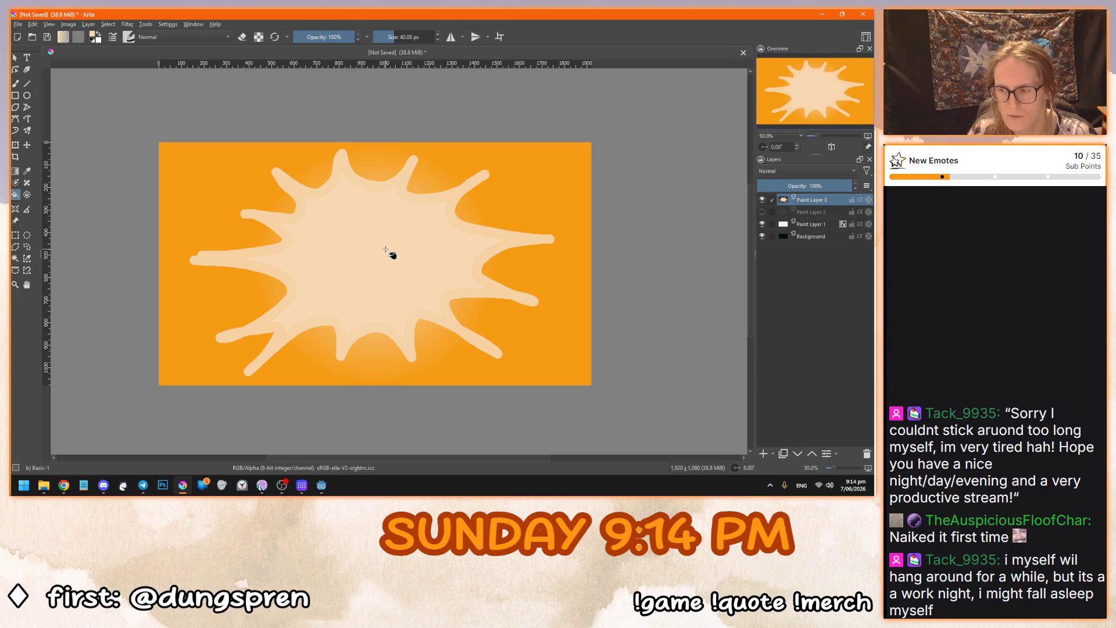
pyautogui.press('b')
pyautogui.press('i')
pyautogui.scroll(2, 325, 263)
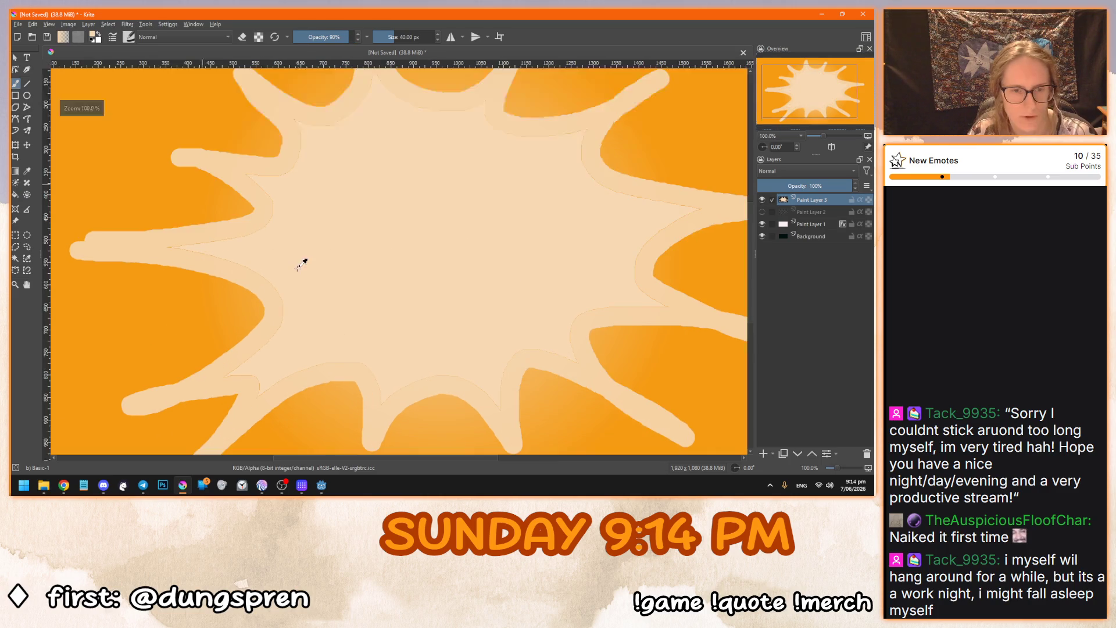
pyautogui.scroll(-1, 160, 245)
pyautogui.scroll(1, 341, 302)
pyautogui.scroll(-1, 284, 299)
pyautogui.click(822, 213)
pyautogui.click(866, 454)
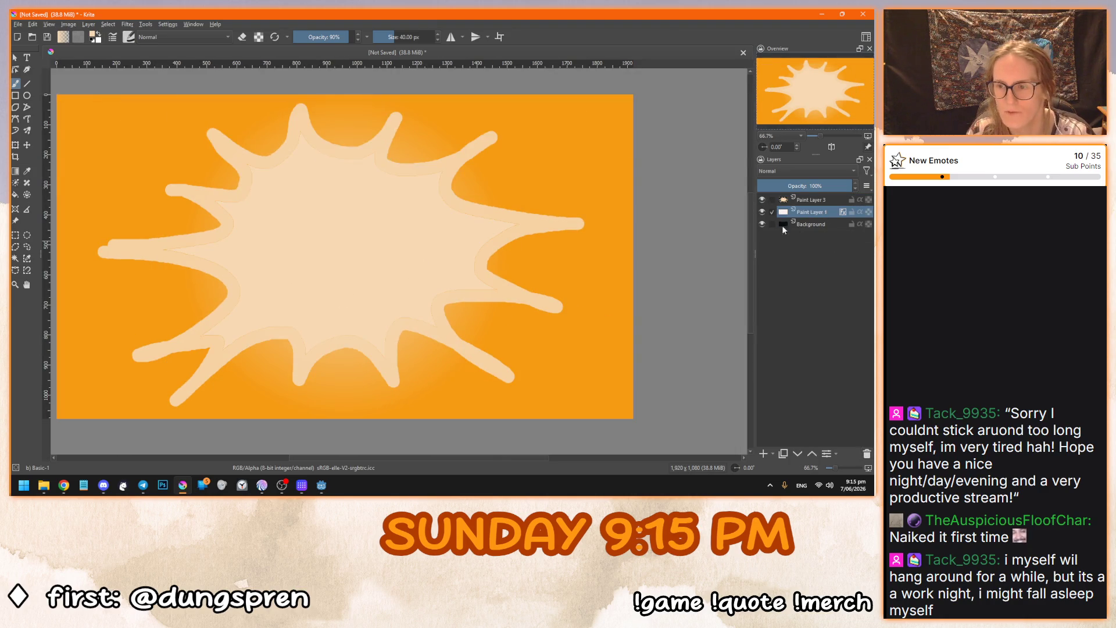
pyautogui.click(810, 201)
pyautogui.scroll(1, 174, 285)
pyautogui.scroll(-1, 169, 285)
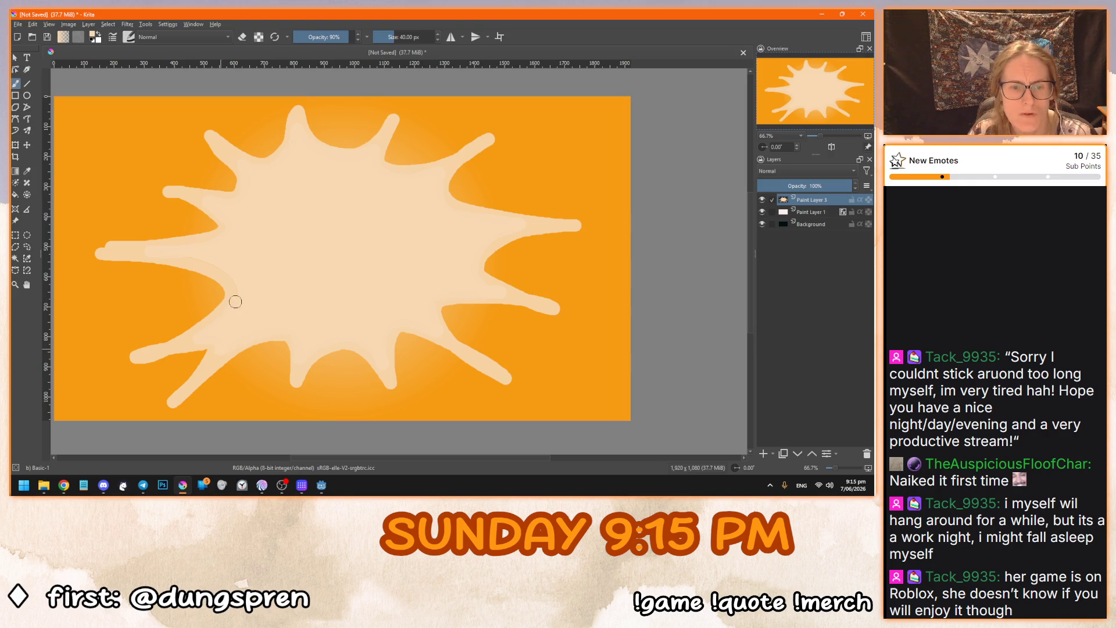
pyautogui.keyDown('ctrl'); pyautogui.scroll(-1, 314, 271); pyautogui.keyUp('ctrl')
pyautogui.keyDown('ctrl'); pyautogui.scroll(1, 289, 243); pyautogui.keyUp('ctrl')
pyautogui.keyDown('ctrl'); pyautogui.scroll(-2, 291, 242); pyautogui.keyUp('ctrl')
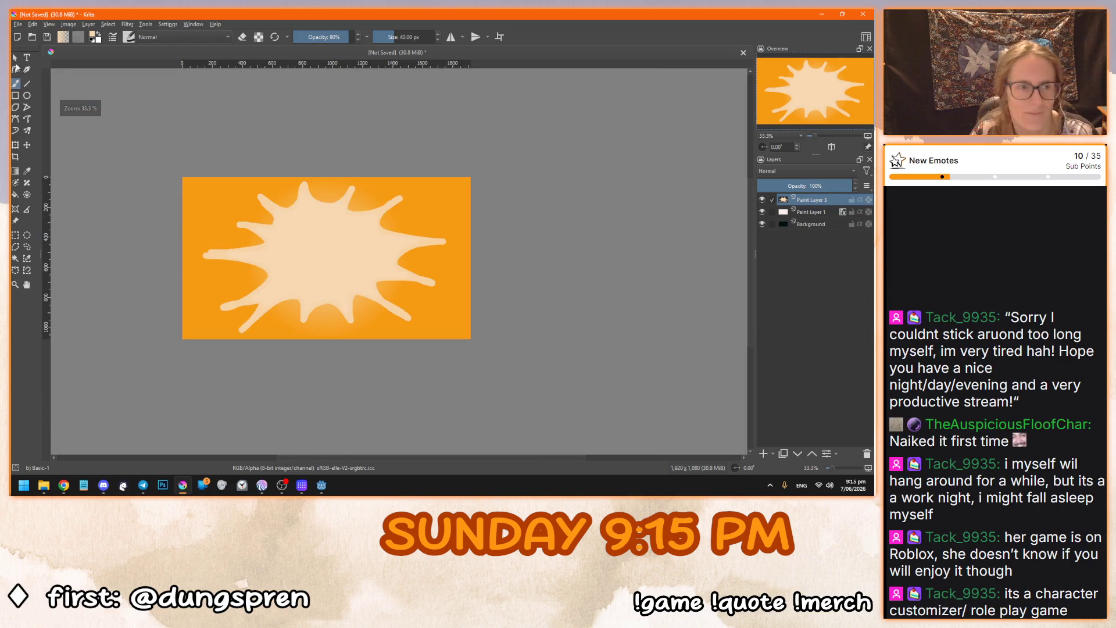
pyautogui.click(15, 57)
pyautogui.keyDown('ctrl'); pyautogui.scroll(1, 221, 239); pyautogui.keyUp('ctrl')
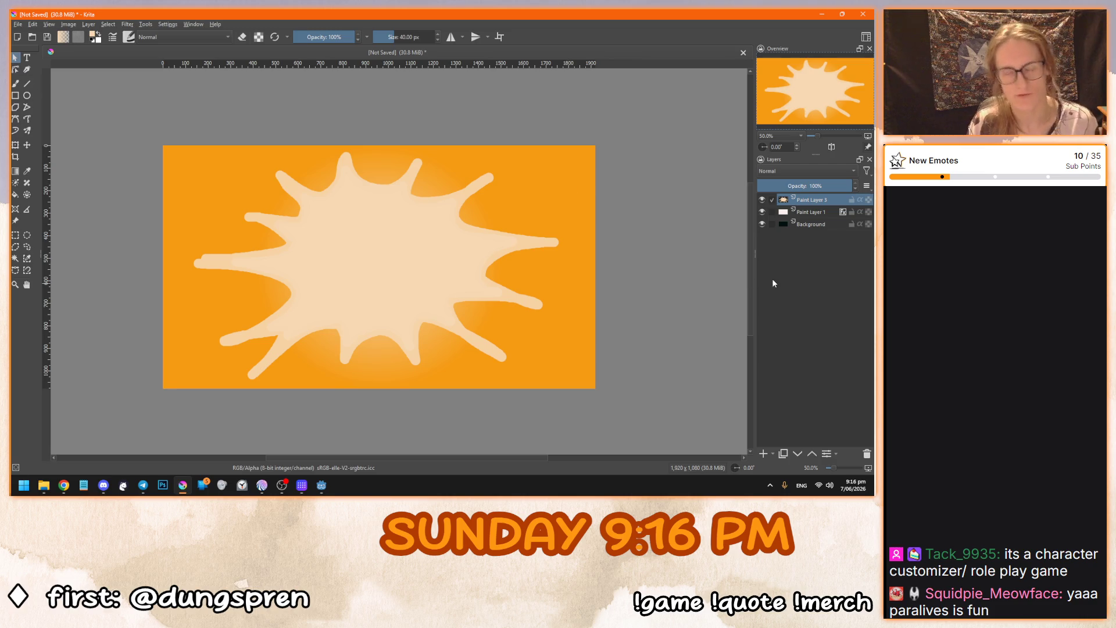
# Rotate the splash layer slightly clockwise with the Transform tool and apply it.
pyautogui.hotkey('ctrl', 't')
pyautogui.moveTo(588, 125); pyautogui.dragTo(599, 149)
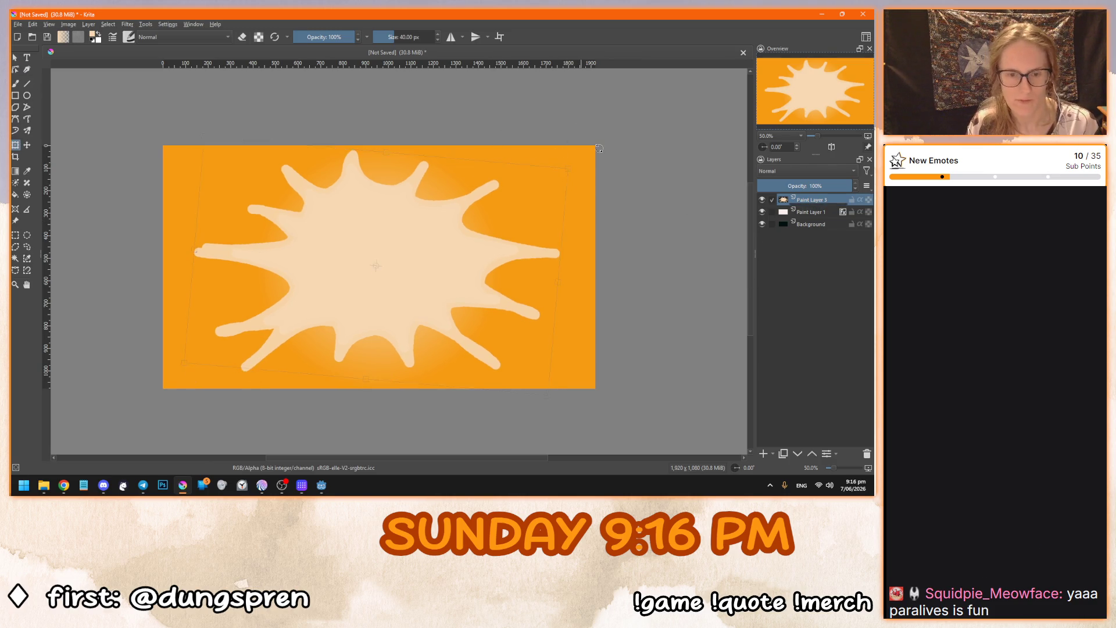
pyautogui.press('Return')
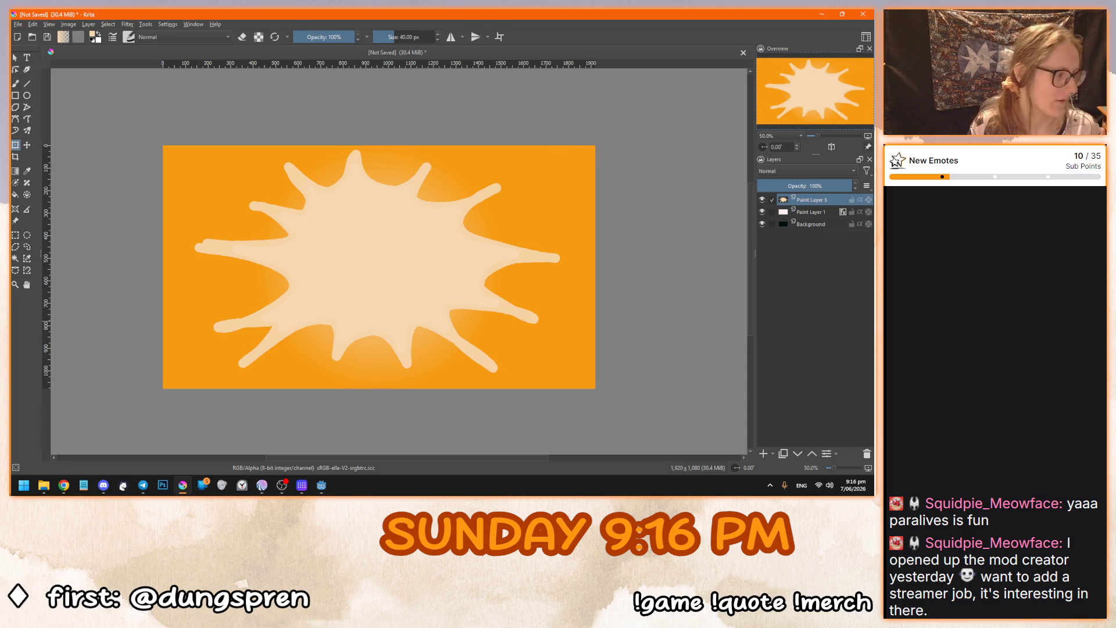
pyautogui.click(12, 331)
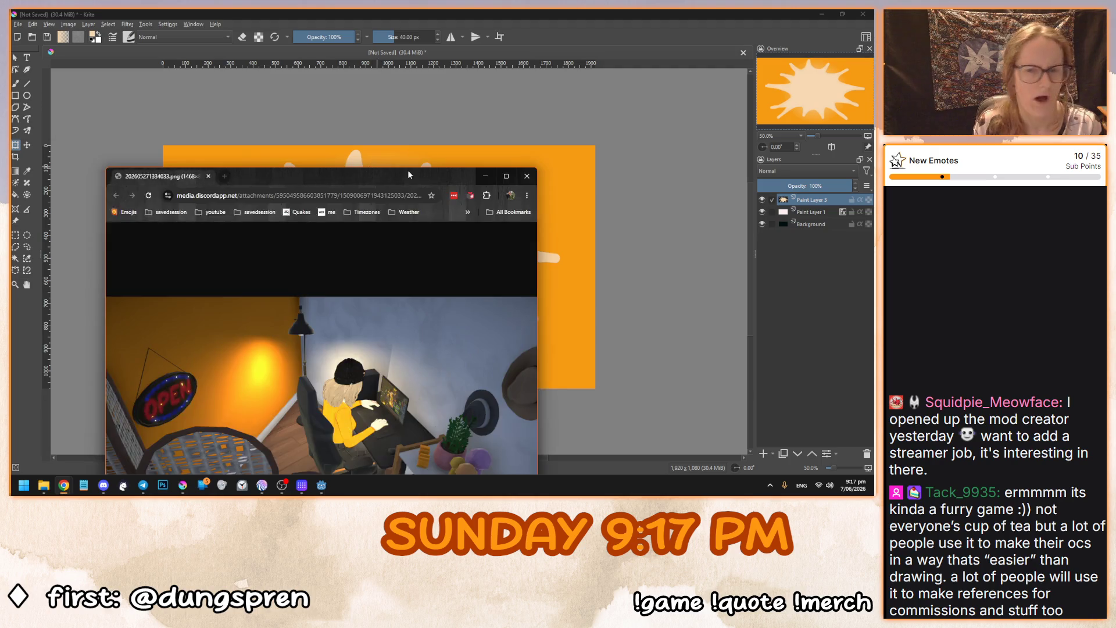
# Maximize the reference screenshot in Chrome and zoom in and out to study it, then return to Krita.
pyautogui.doubleClick(408, 175)
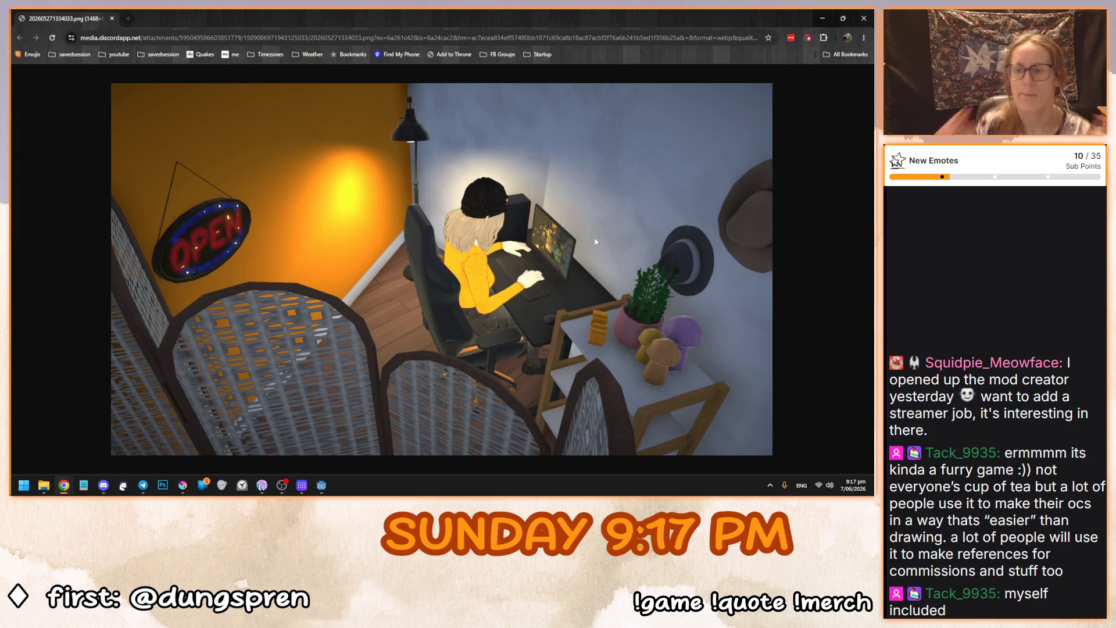
pyautogui.keyDown('ctrl'); pyautogui.scroll(5, 557, 278); pyautogui.keyUp('ctrl')
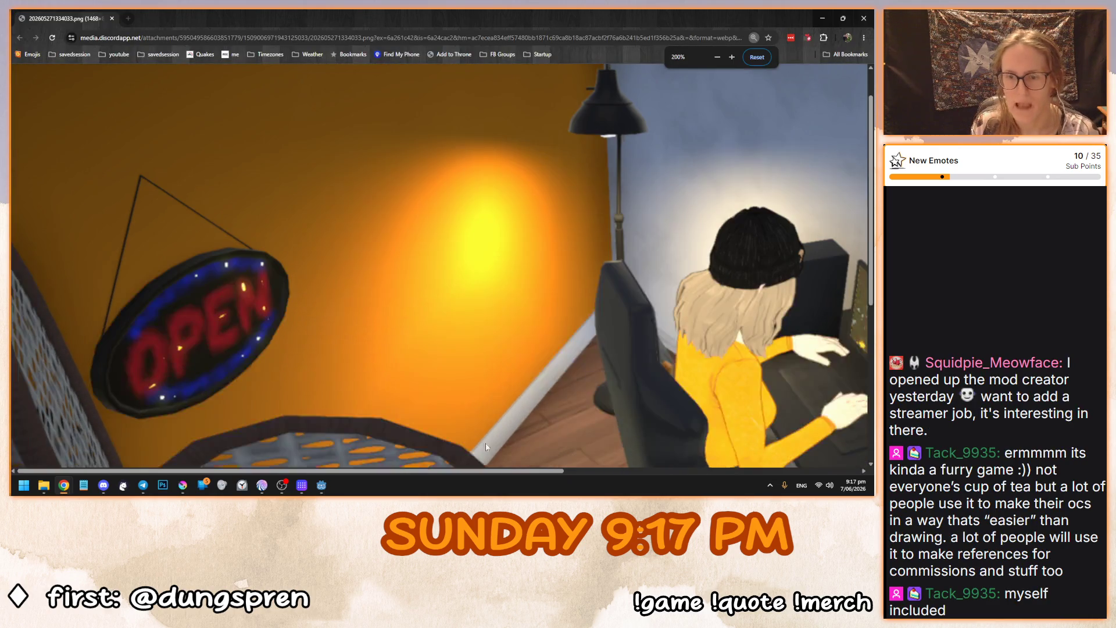
pyautogui.keyDown('ctrl'); pyautogui.scroll(-3, 676, 422); pyautogui.keyUp('ctrl')
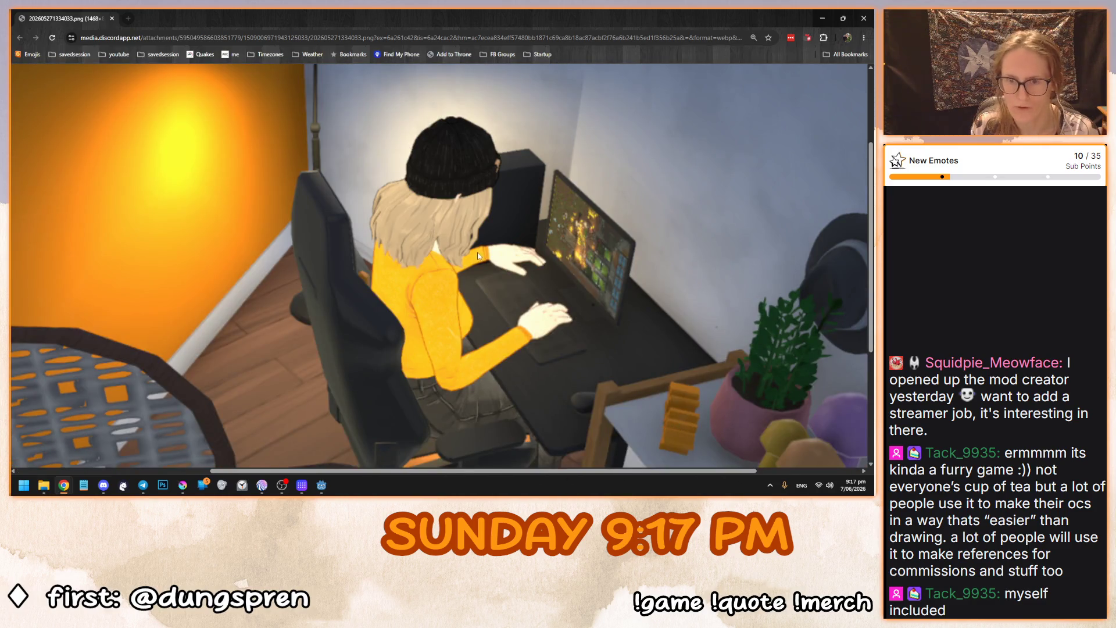
pyautogui.keyDown('ctrl'); pyautogui.scroll(-2, 481, 262); pyautogui.keyUp('ctrl')
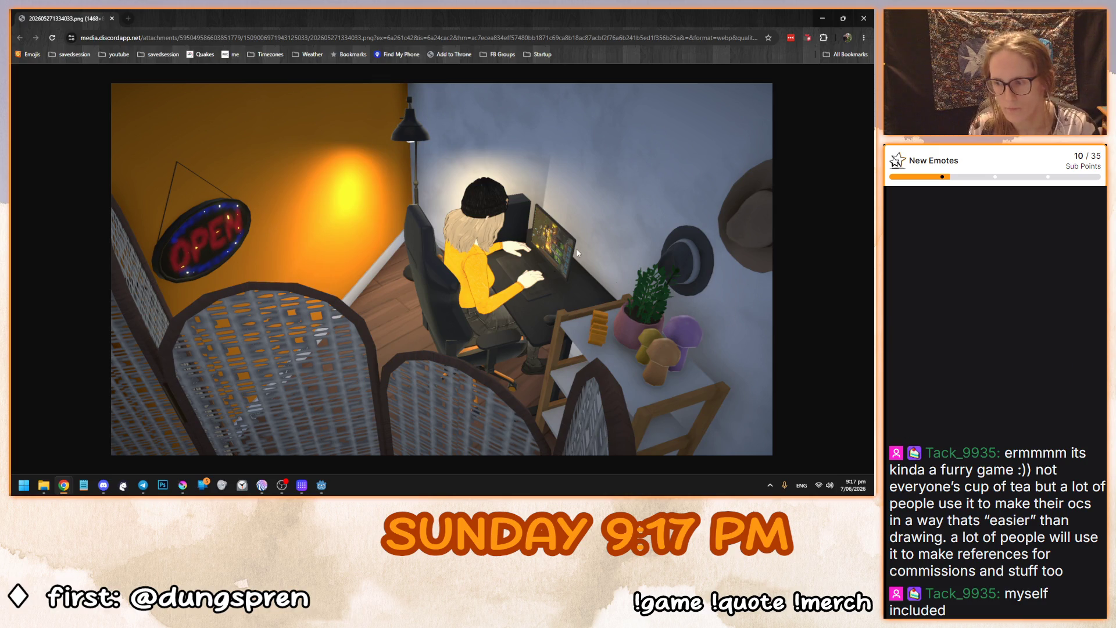
pyautogui.scroll(1, 577, 284)
pyautogui.scroll(-2, 577, 283)
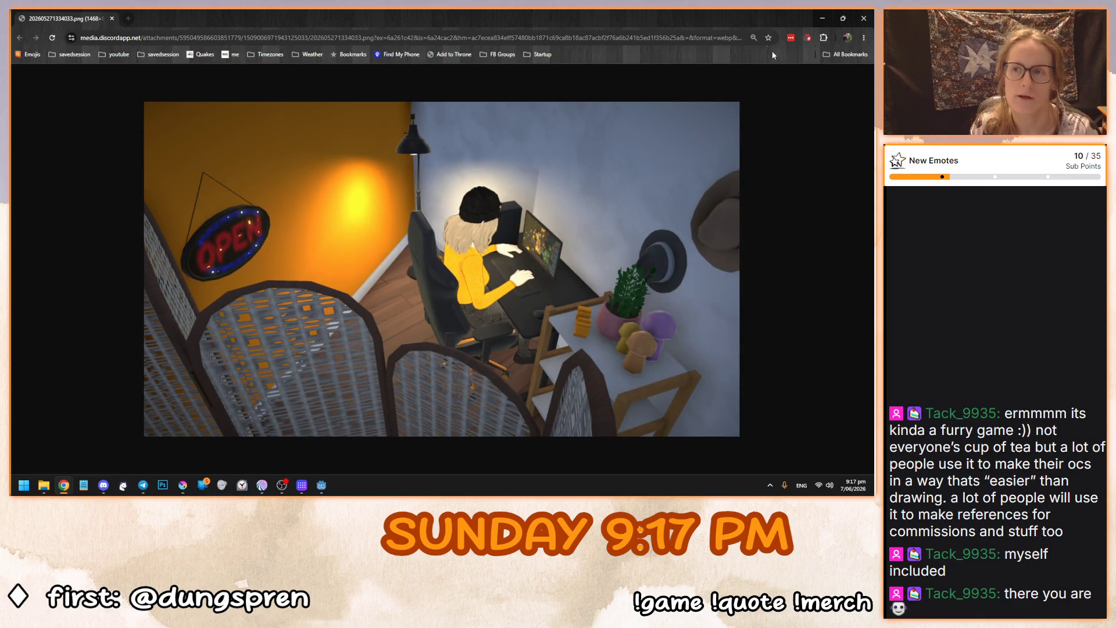
pyautogui.click(864, 18)
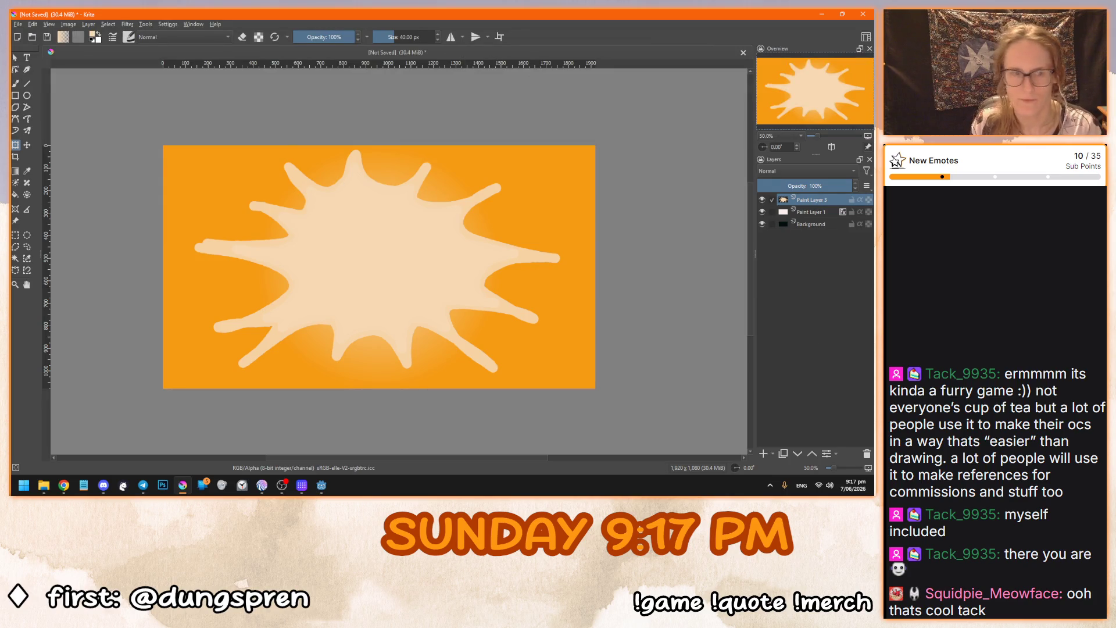
# Scale the cream splash down from its top-left corner and apply the transform.
pyautogui.press('Escape')
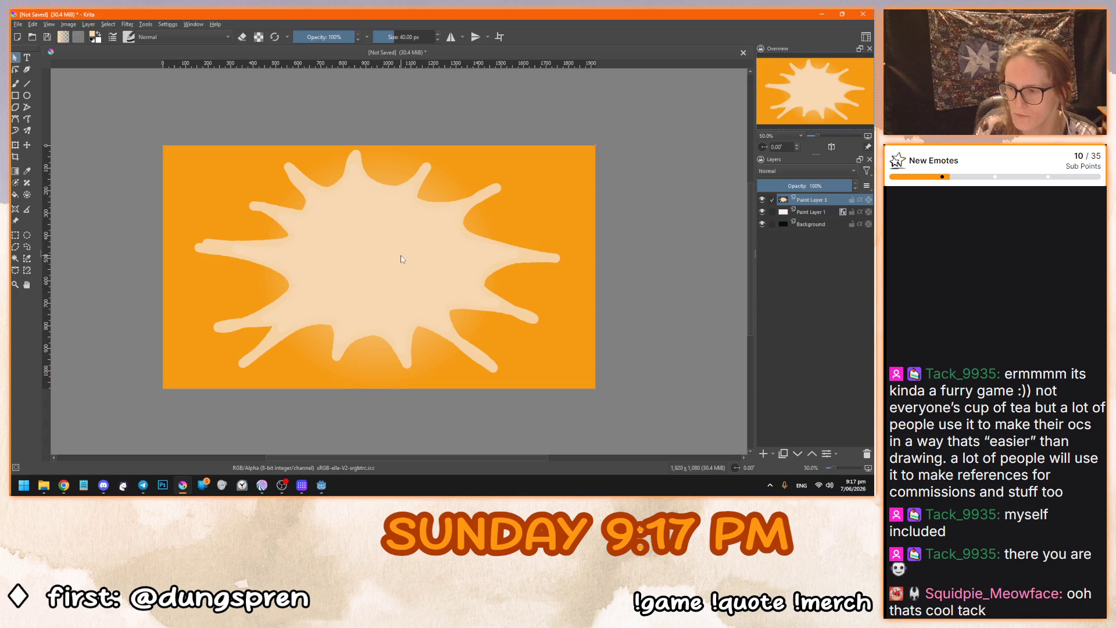
pyautogui.click(401, 258)
pyautogui.hotkey('ctrl', 't')
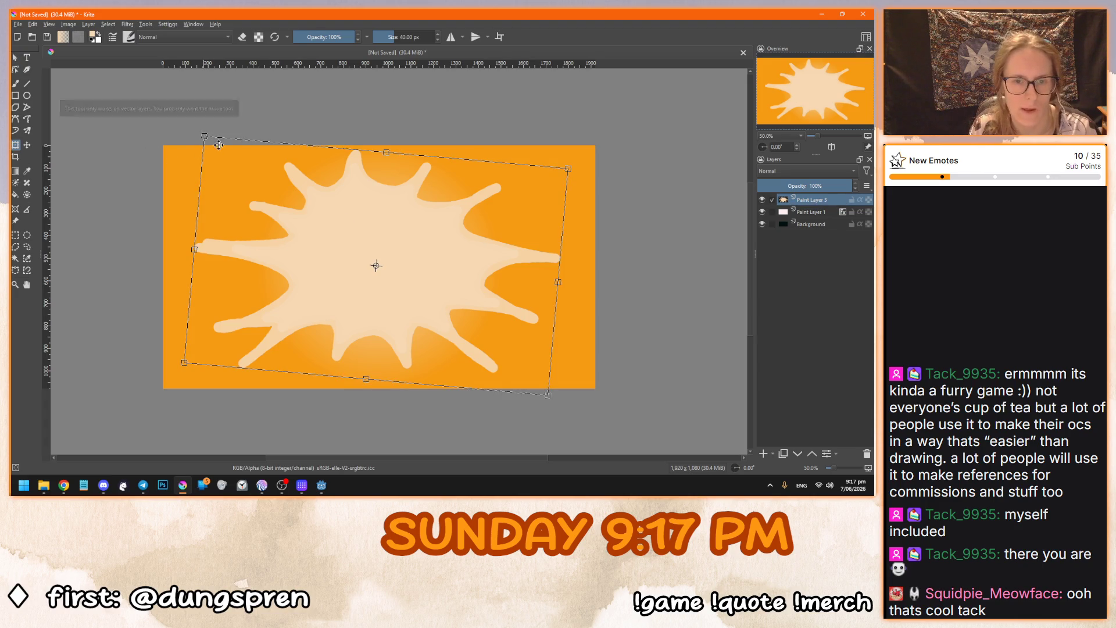
pyautogui.press('Escape')
pyautogui.moveTo(206, 139); pyautogui.dragTo(232, 154)
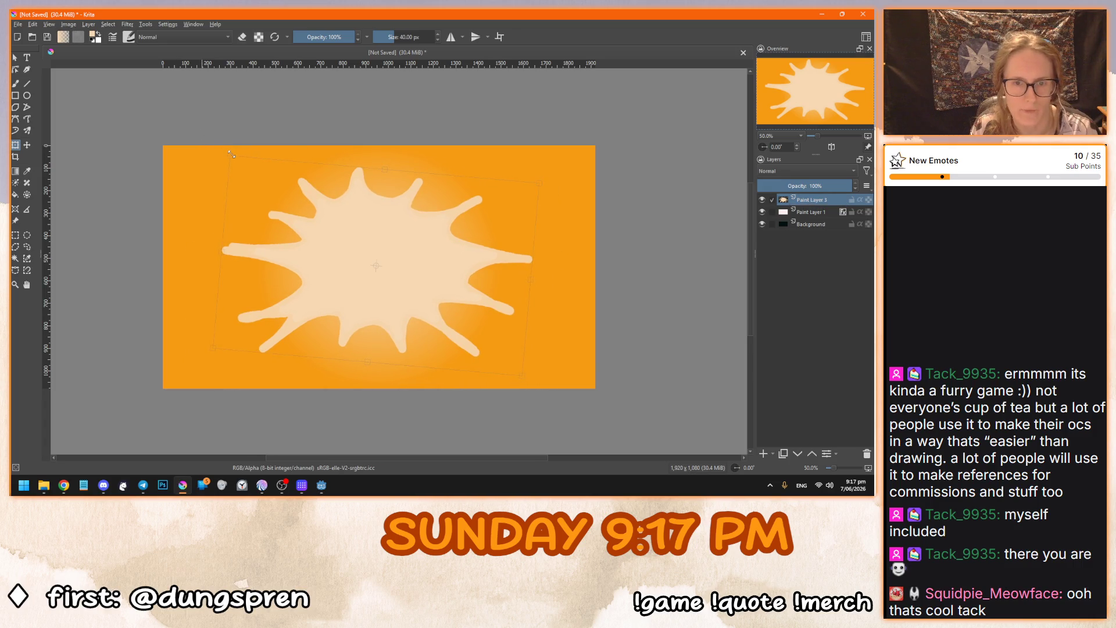
pyautogui.press('Return')
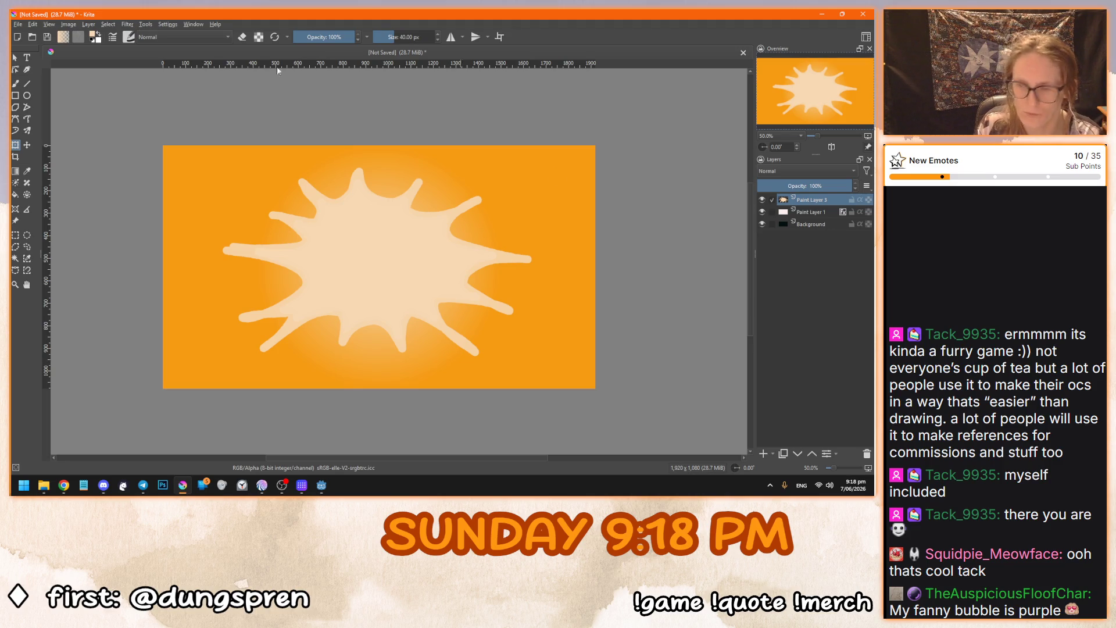
pyautogui.click(144, 25)
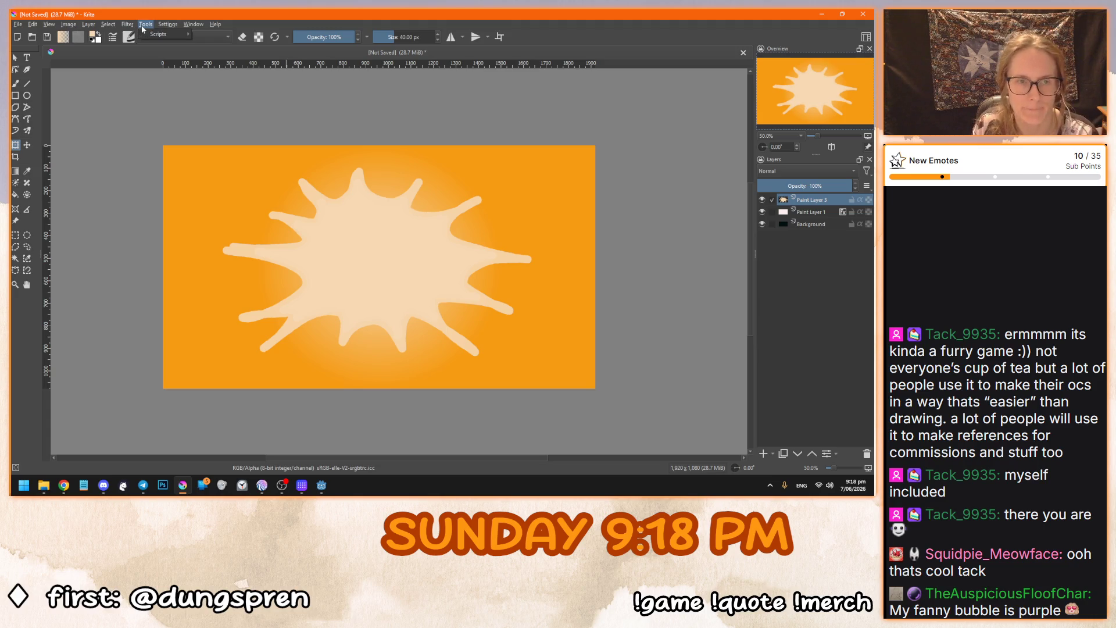
pyautogui.moveTo(107, 23)
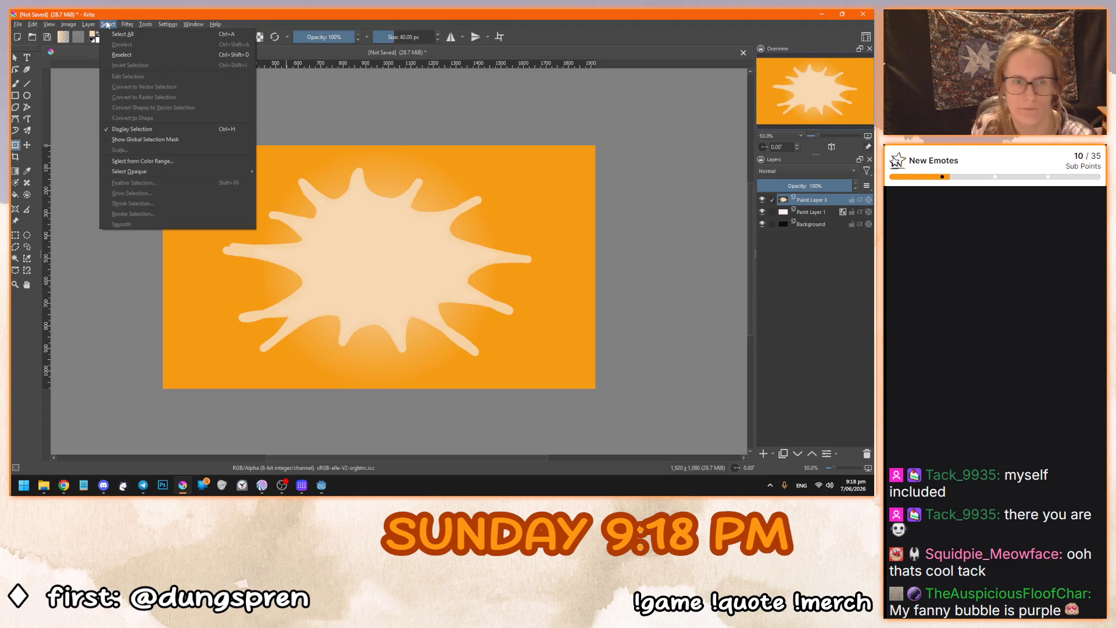
pyautogui.click(15, 58)
pyautogui.click(147, 25)
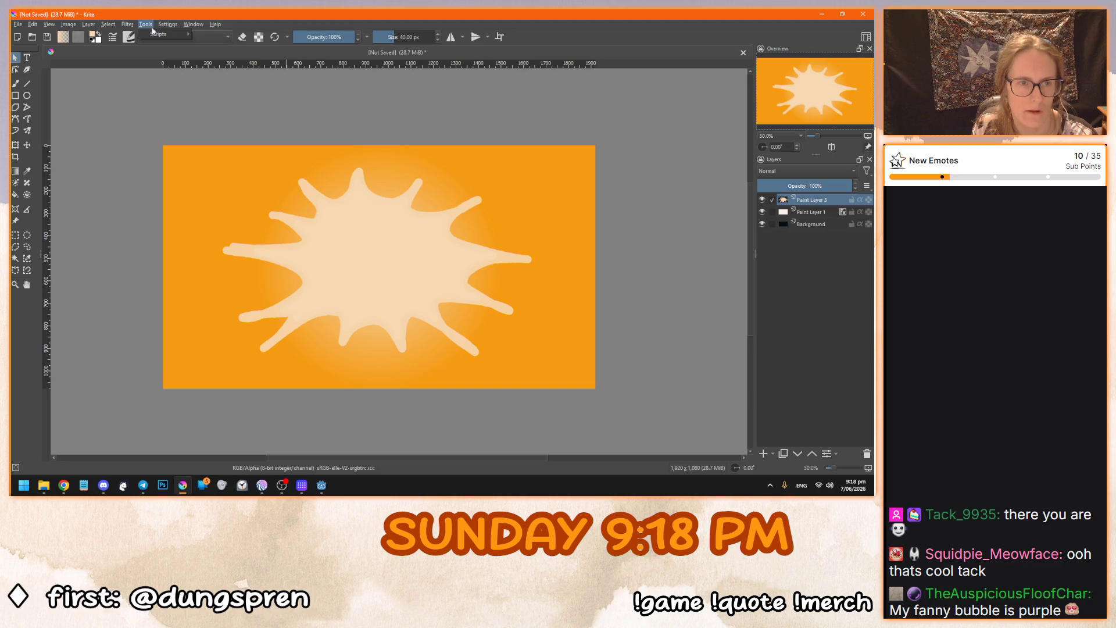
pyautogui.click(142, 25)
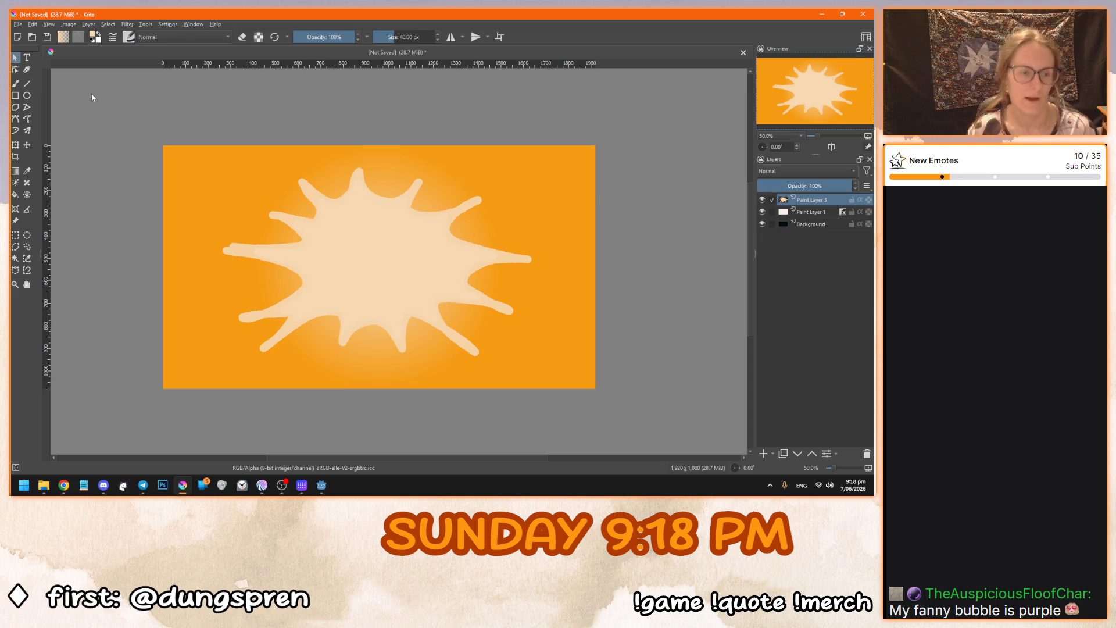
pyautogui.click(127, 24)
pyautogui.moveTo(174, 76)
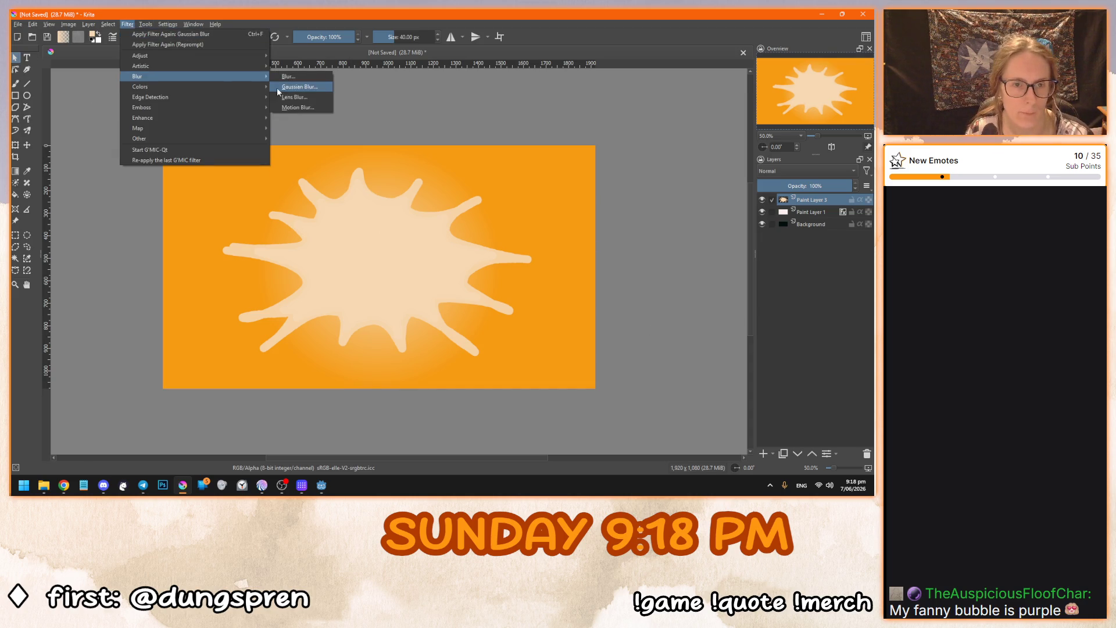
pyautogui.click(282, 88)
pyautogui.moveTo(604, 240)
pyautogui.mouseDown()
pyautogui.moveTo(655, 240)
pyautogui.moveTo(592, 202)
pyautogui.moveTo(562, 234)
pyautogui.moveTo(602, 235)
pyautogui.mouseUp()
pyautogui.scroll(2, 605, 234)
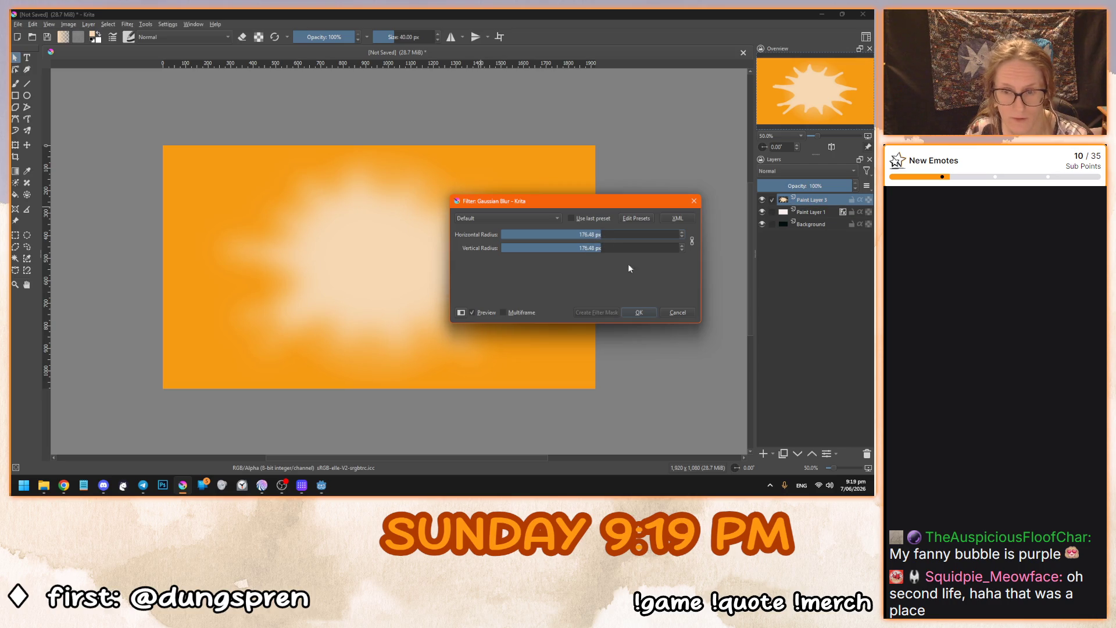
pyautogui.click(673, 312)
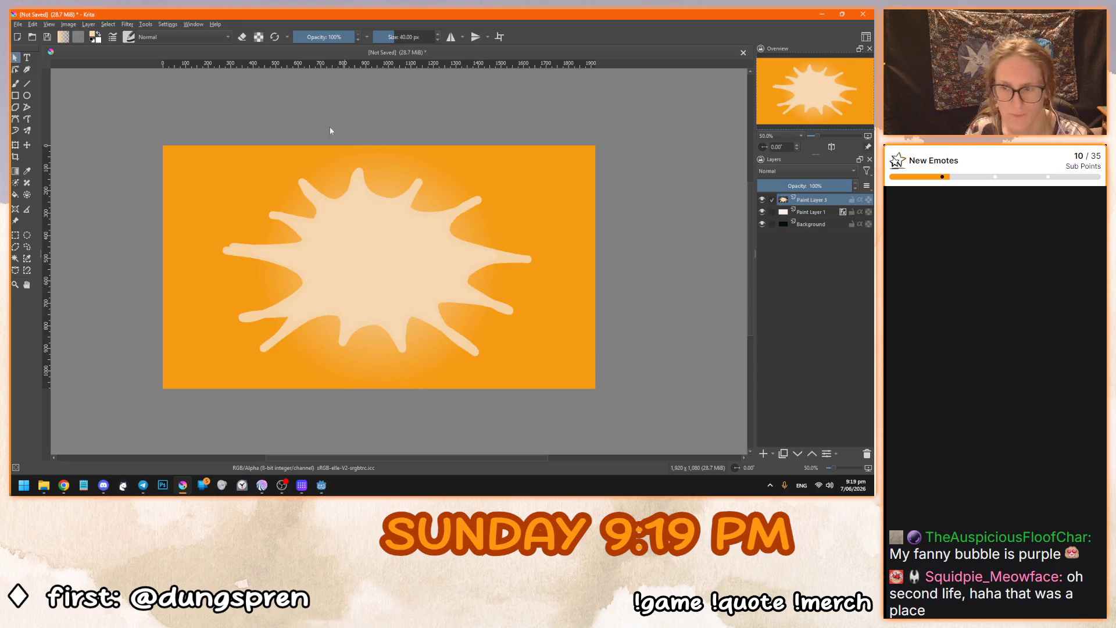
# Cancel the pending transform and save the image as ad_backdrop.kra.
pyautogui.hotkey('ctrl', 't')
pyautogui.rightClick(384, 251)
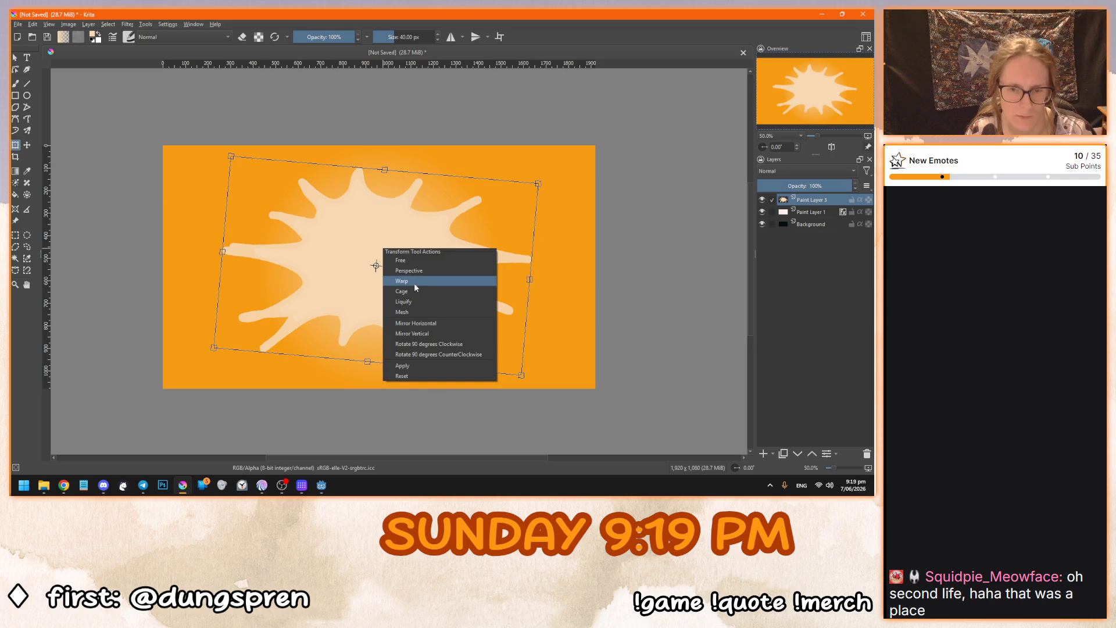
pyautogui.press('Escape')
pyautogui.hotkey('ctrl', 's')
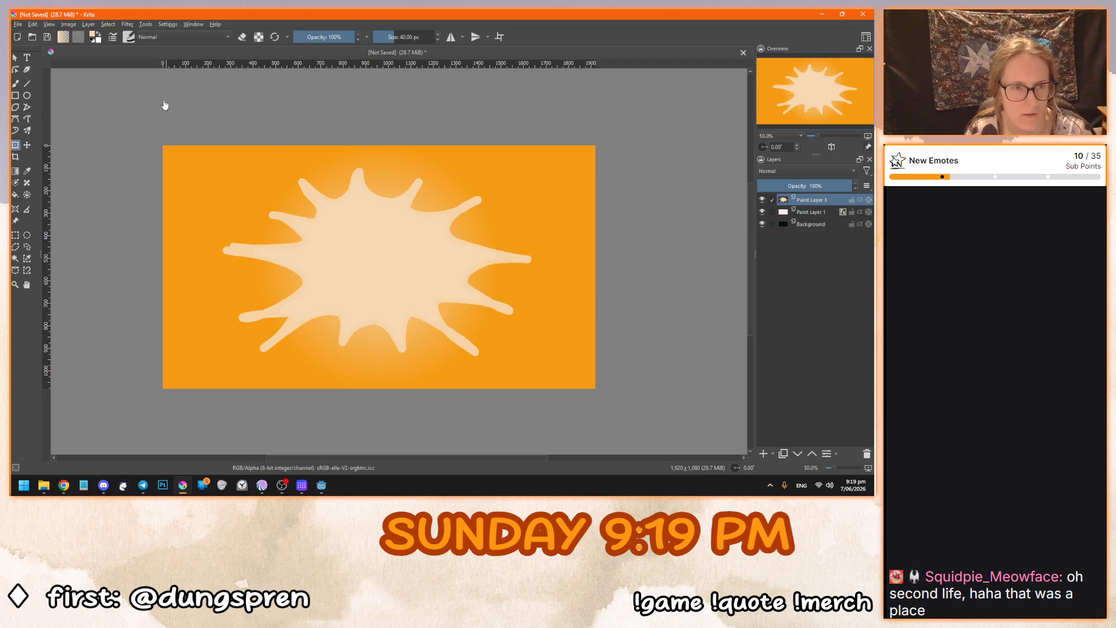
pyautogui.moveTo(325, 114); pyautogui.dragTo(0, 116)
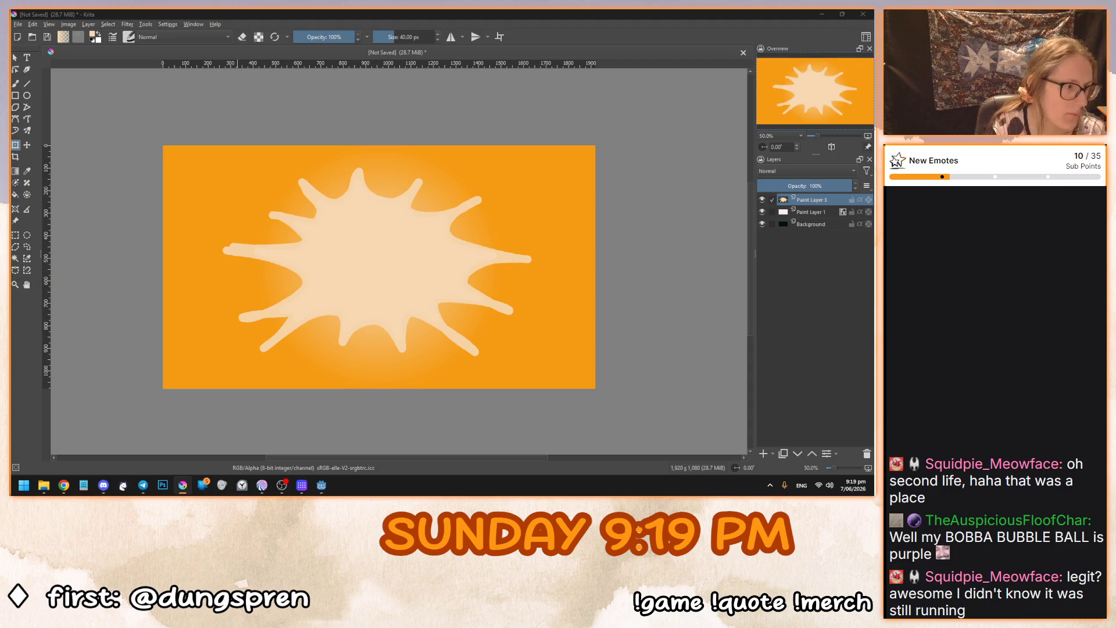
pyautogui.press('Return')
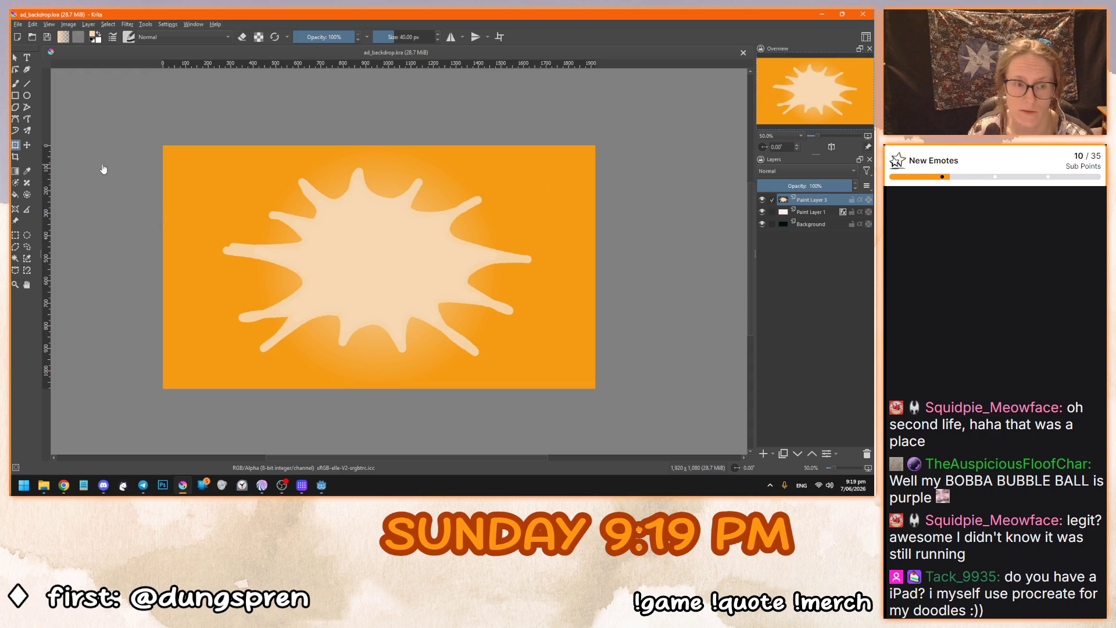
# Look through the Edit menu commands, then dismiss the menu.
pyautogui.click(14, 58)
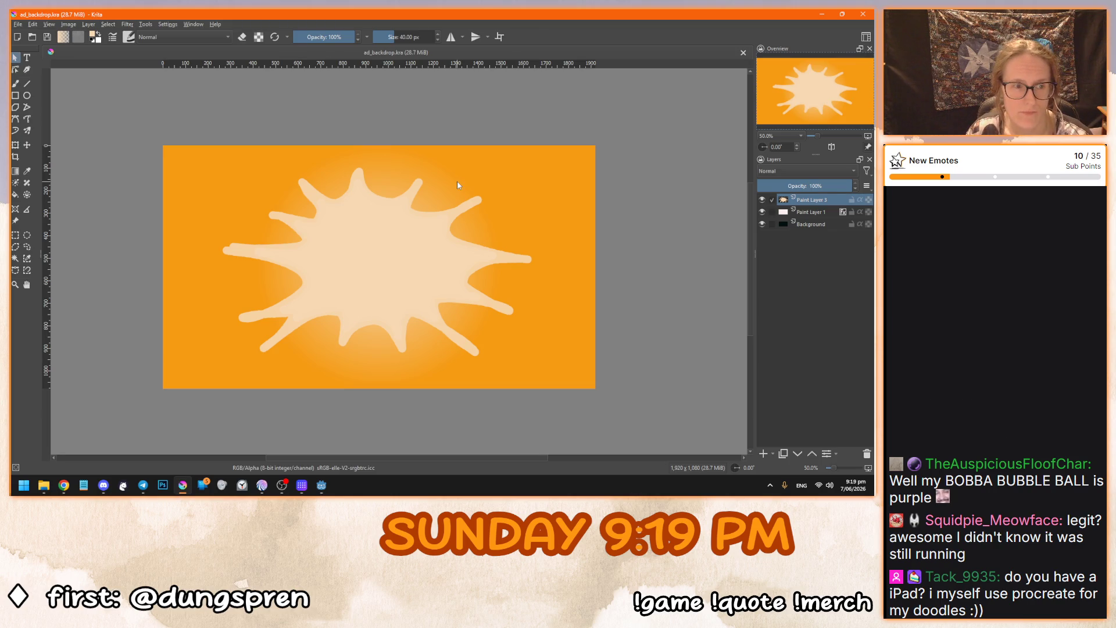
pyautogui.click(51, 25)
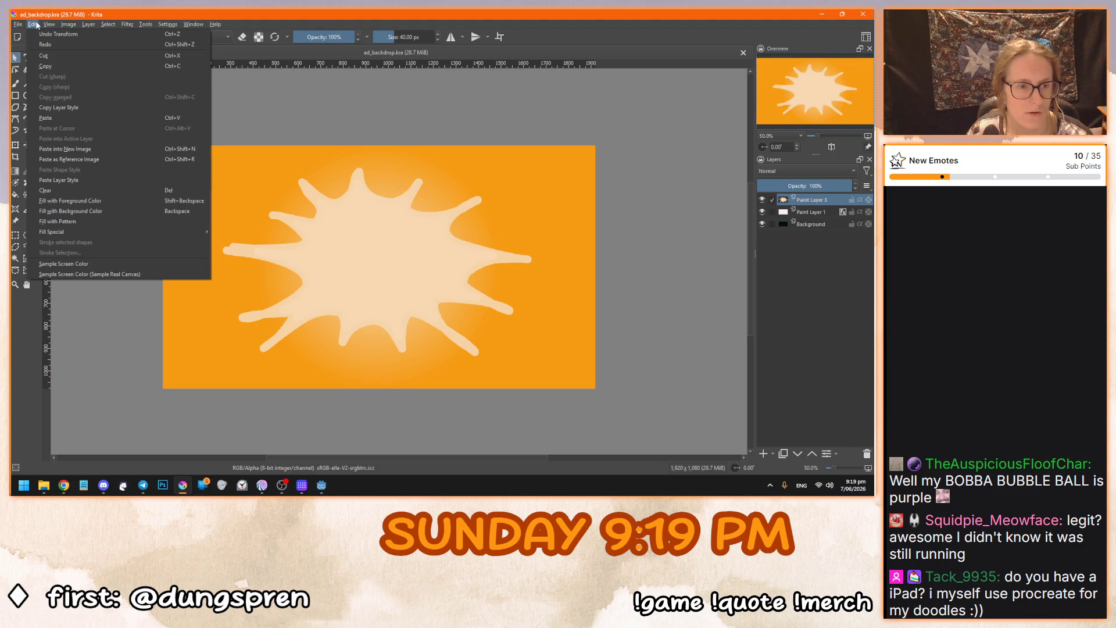
pyautogui.click(35, 25)
pyautogui.click(35, 26)
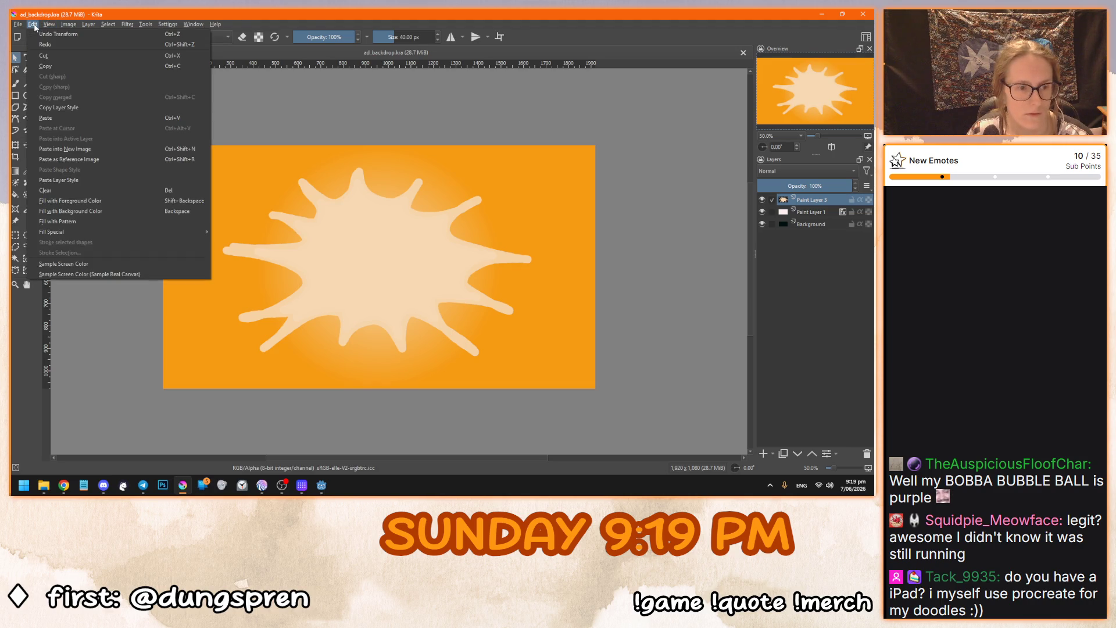
pyautogui.moveTo(67, 27)
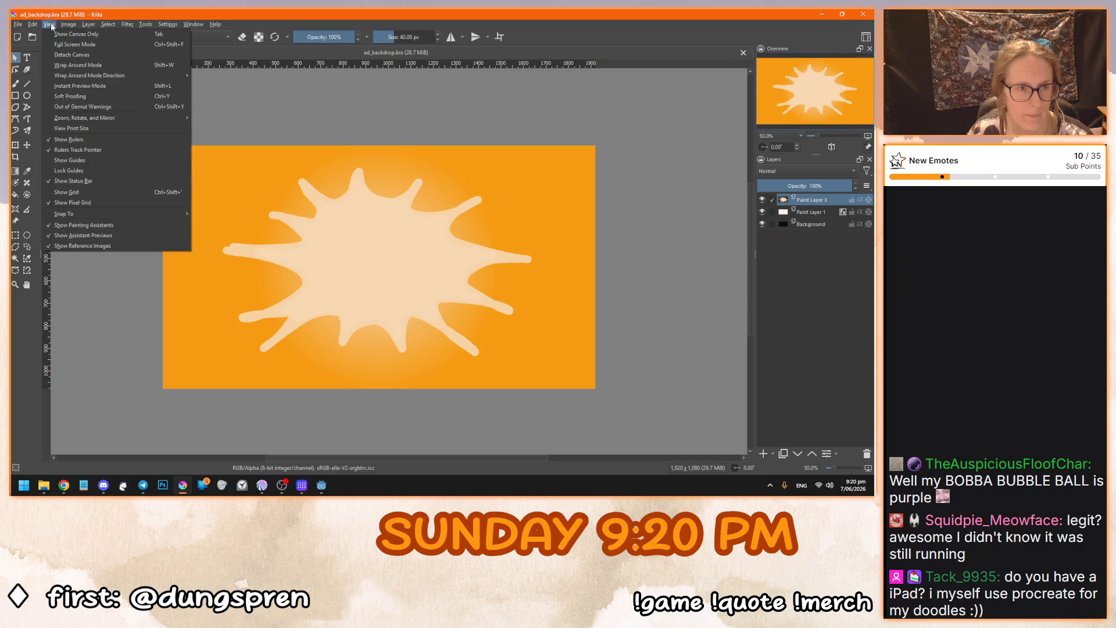
pyautogui.click(357, 260)
# Start a transform on the splash layer and switch it to Liquify mode.
pyautogui.hotkey('ctrl', 't')
pyautogui.rightClick(319, 254)
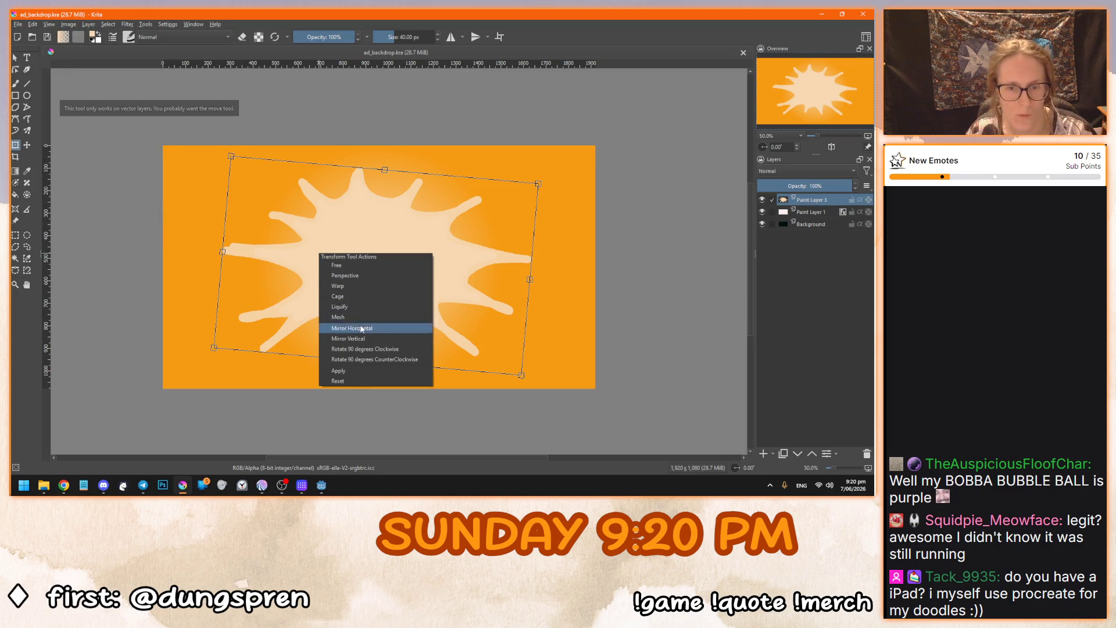
pyautogui.click(357, 306)
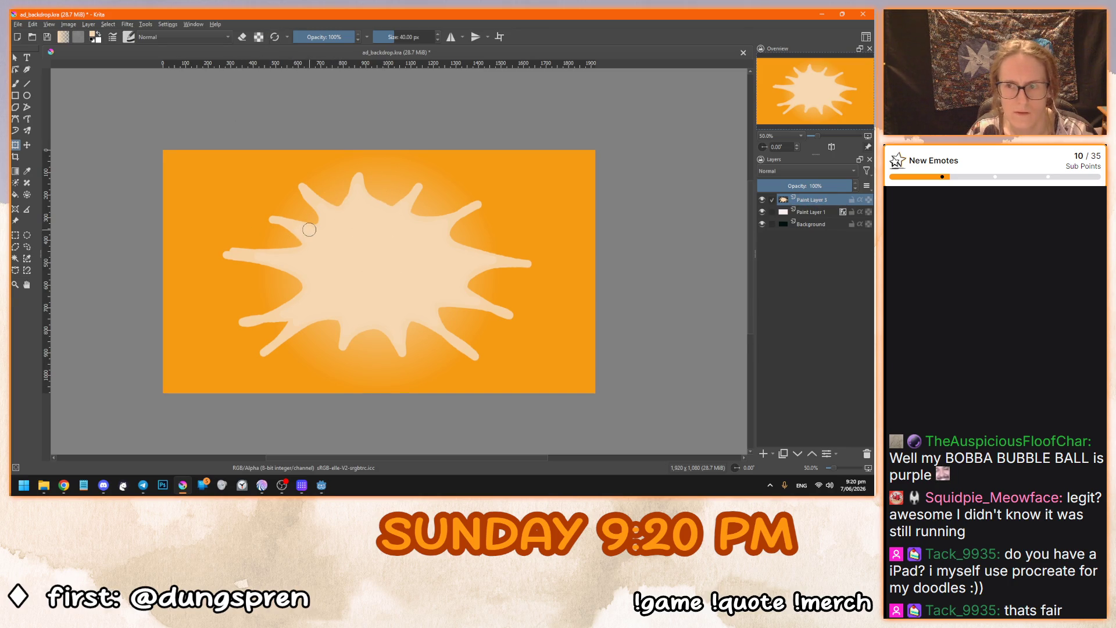
# Enlarge the brush and extend the lower-right spike of the cream sun.
pyautogui.scroll(1, 309, 229)
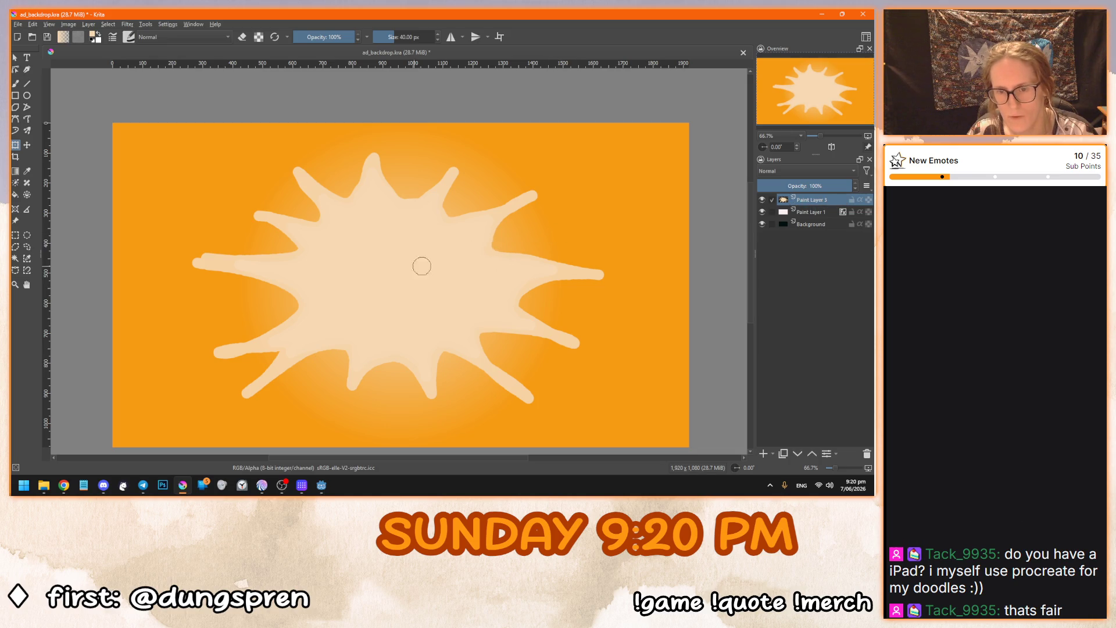
pyautogui.click(409, 37)
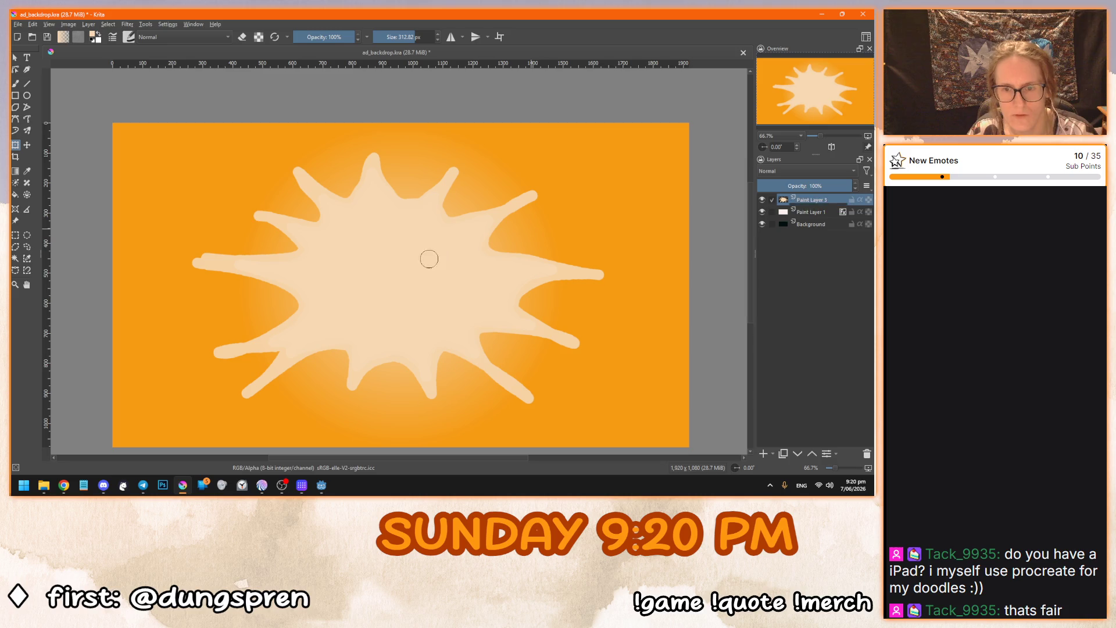
pyautogui.moveTo(548, 301); pyautogui.dragTo(512, 295)
pyautogui.moveTo(441, 302); pyautogui.dragTo(473, 399)
pyautogui.click(429, 37)
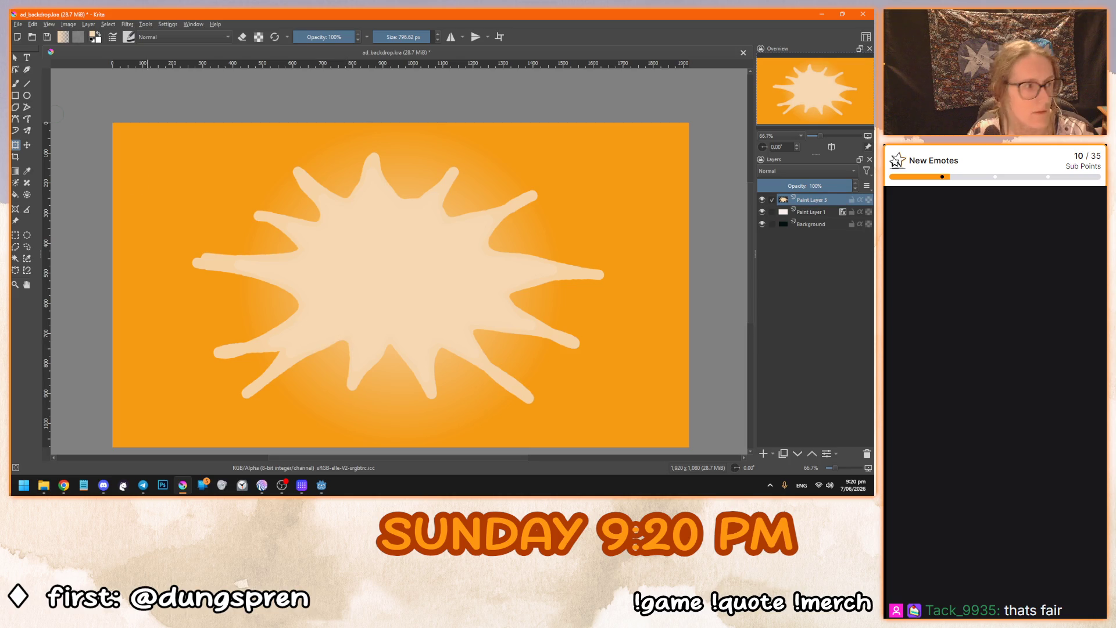
pyautogui.hotkey('alt', 'Tab')
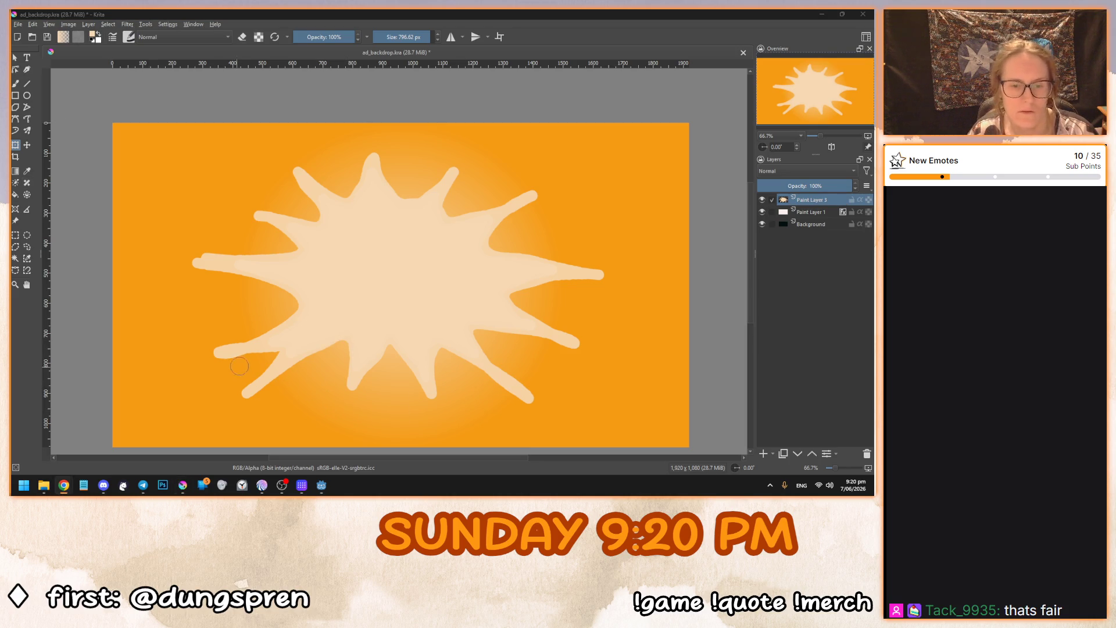
pyautogui.hotkey('alt', 'Tab')
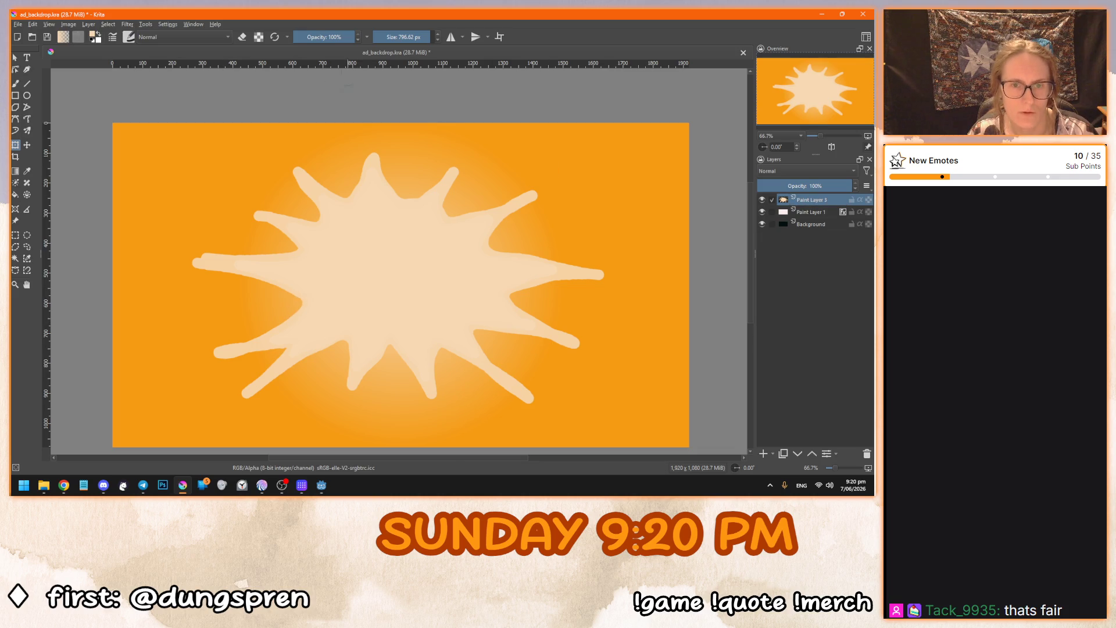
# Lengthen the sun's upper-left, upper-right, right and lower-right arms.
pyautogui.moveTo(308, 177)
pyautogui.mouseDown()
pyautogui.moveTo(291, 166)
pyautogui.moveTo(341, 214)
pyautogui.moveTo(379, 145)
pyautogui.mouseUp()
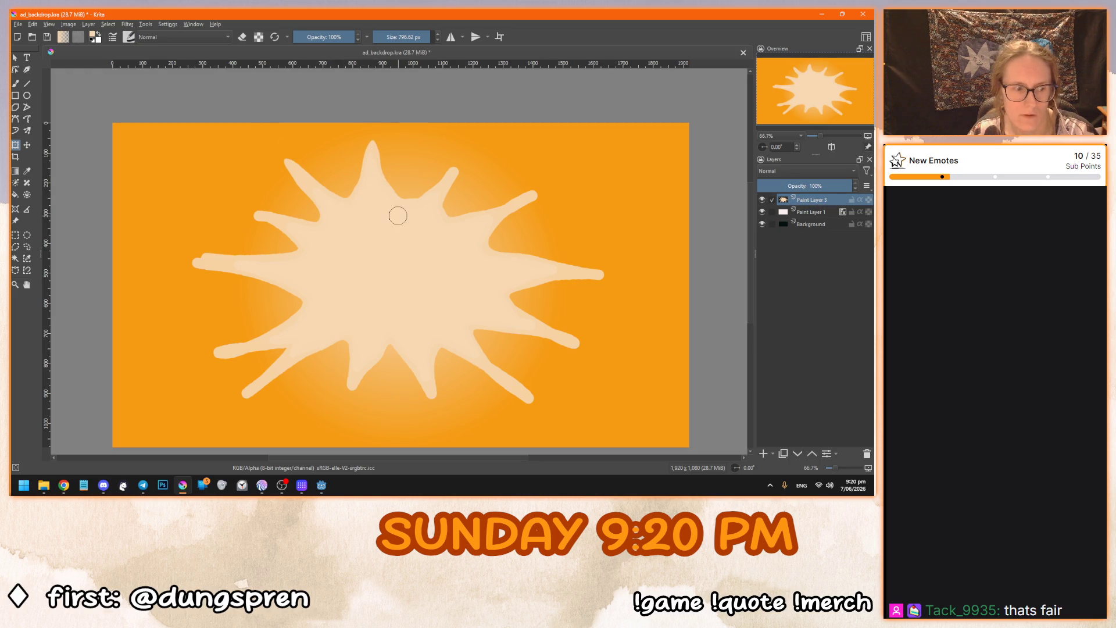
pyautogui.moveTo(460, 164); pyautogui.dragTo(424, 223)
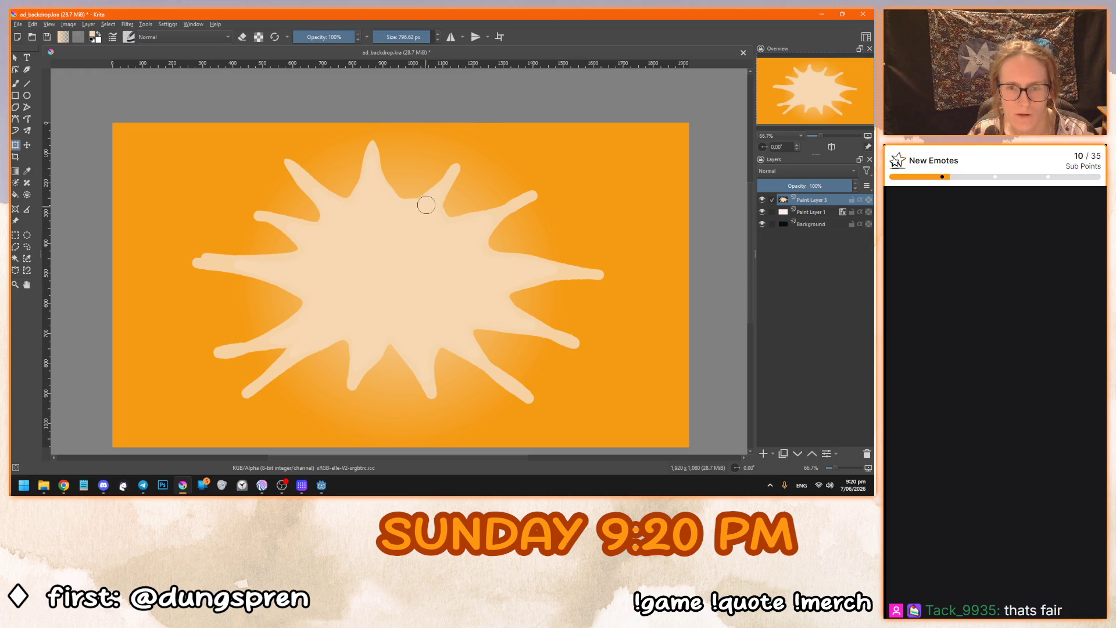
pyautogui.moveTo(459, 185); pyautogui.dragTo(477, 141)
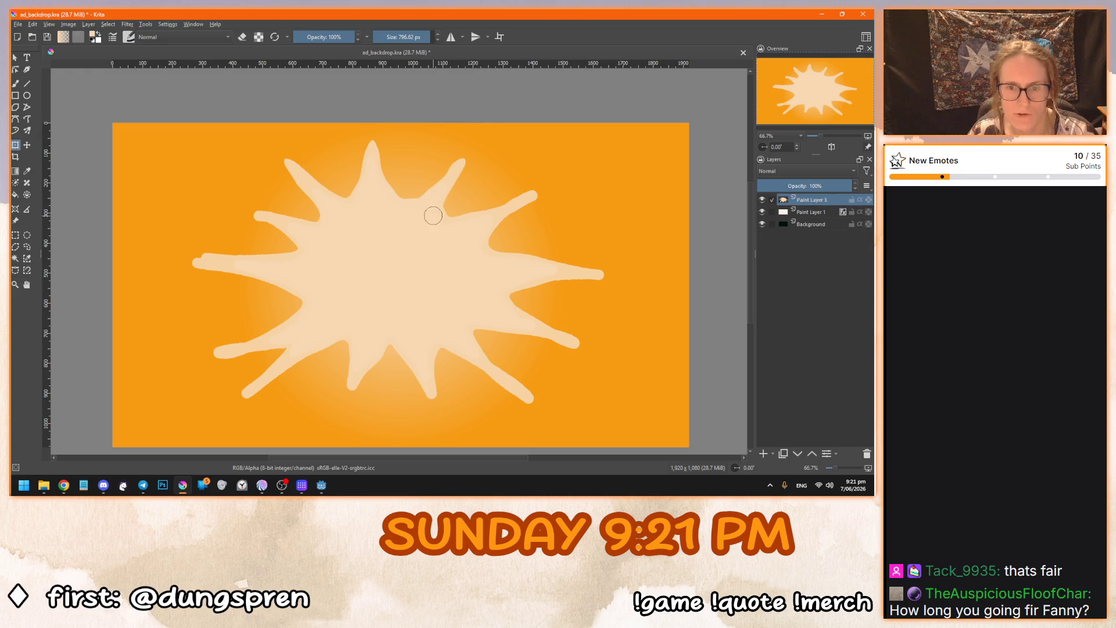
pyautogui.moveTo(526, 198); pyautogui.dragTo(548, 188)
pyautogui.moveTo(528, 267); pyautogui.dragTo(630, 276)
pyautogui.moveTo(513, 324)
pyautogui.mouseDown()
pyautogui.moveTo(598, 341)
pyautogui.moveTo(530, 328)
pyautogui.moveTo(585, 345)
pyautogui.mouseUp()
pyautogui.moveTo(496, 379); pyautogui.dragTo(540, 402)
# Lengthen the bottom-centre and lower-left arms and refine the lower-left tip.
pyautogui.rightClick(422, 373)
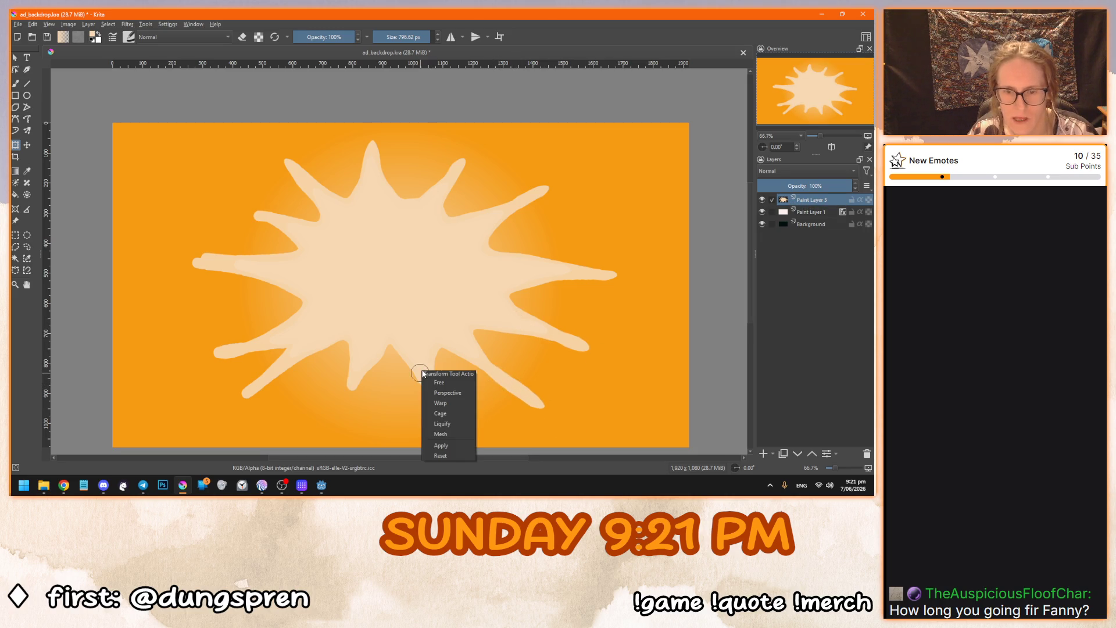
pyautogui.press('Escape')
pyautogui.moveTo(421, 341); pyautogui.dragTo(437, 415)
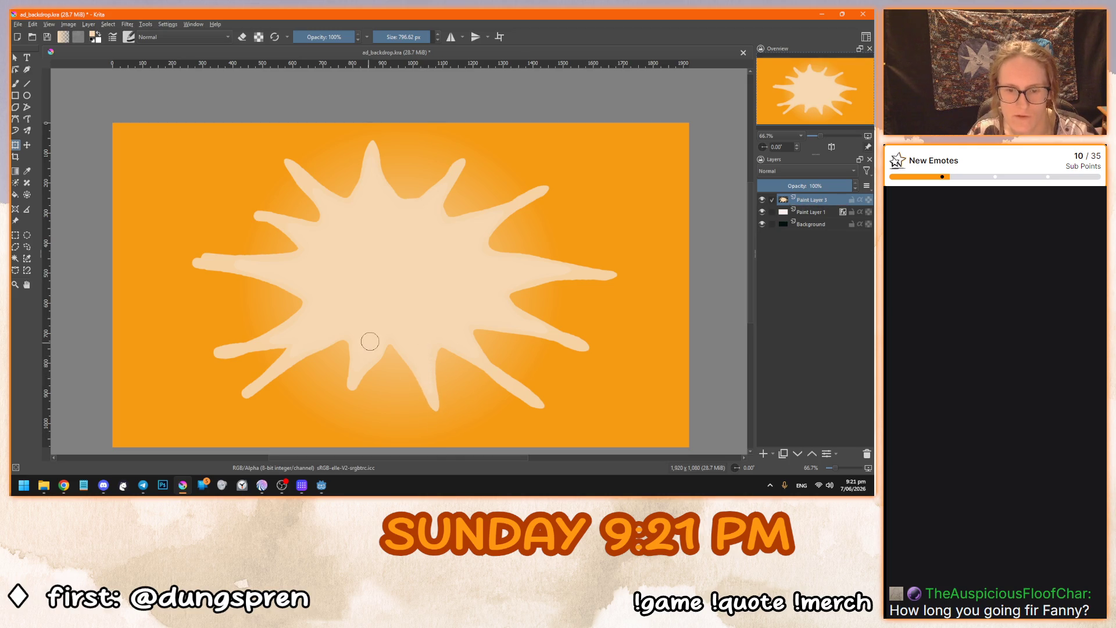
pyautogui.moveTo(356, 366); pyautogui.dragTo(349, 400)
pyautogui.moveTo(289, 354); pyautogui.dragTo(239, 397)
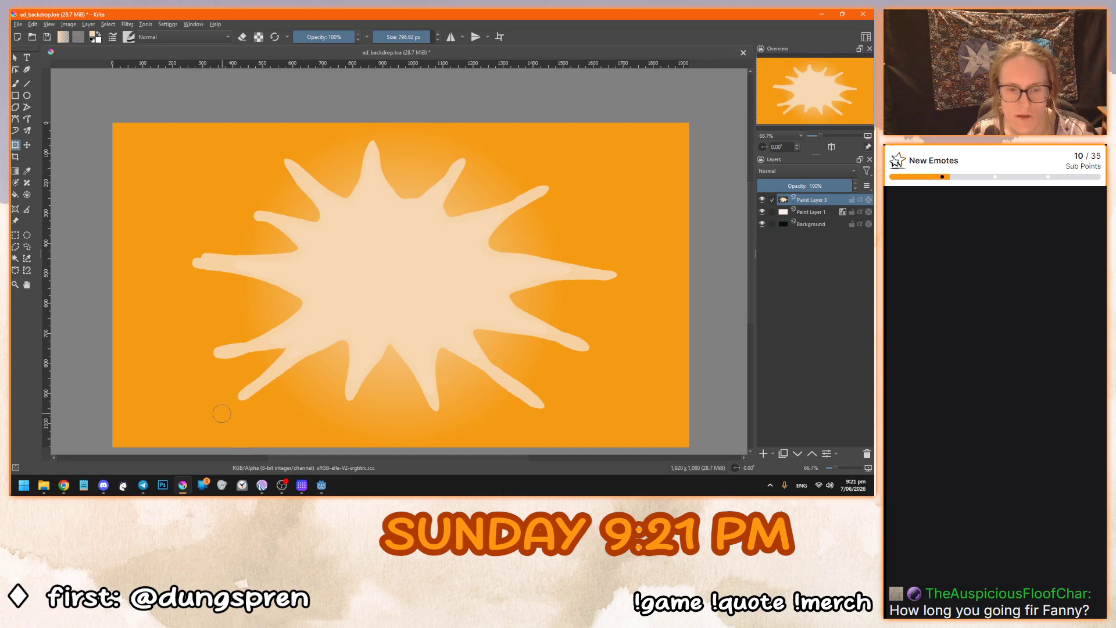
pyautogui.moveTo(287, 370); pyautogui.dragTo(255, 389)
pyautogui.moveTo(260, 336); pyautogui.dragTo(208, 353)
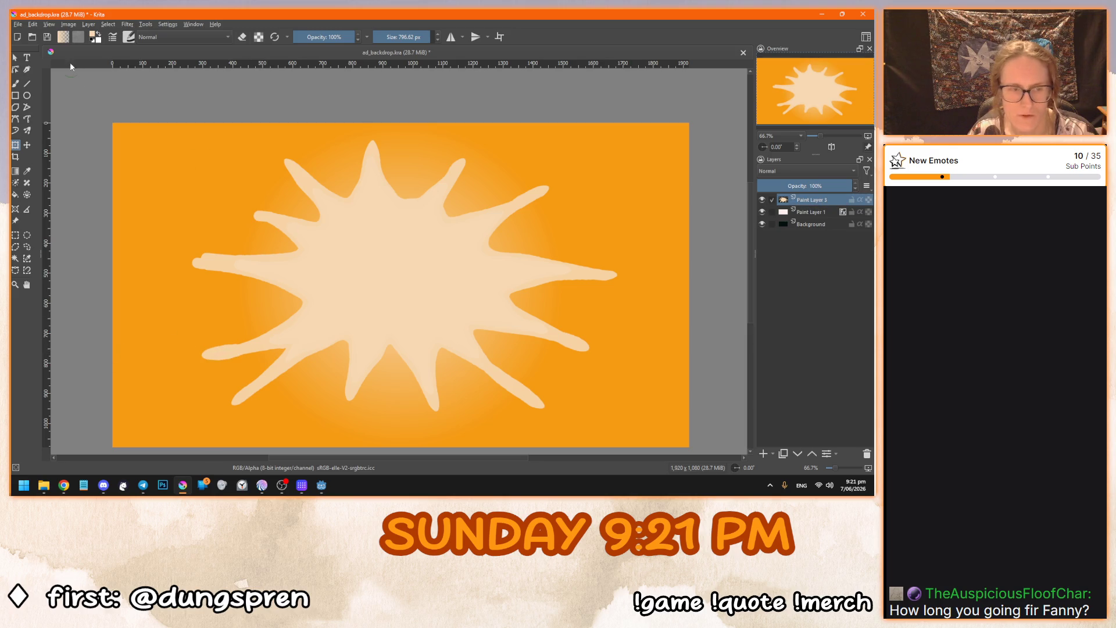
pyautogui.click(16, 58)
# Put the sun layer's transform into Mesh mode, trying two warps and undoing them.
pyautogui.hotkey('ctrl', 't')
pyautogui.rightClick(446, 258)
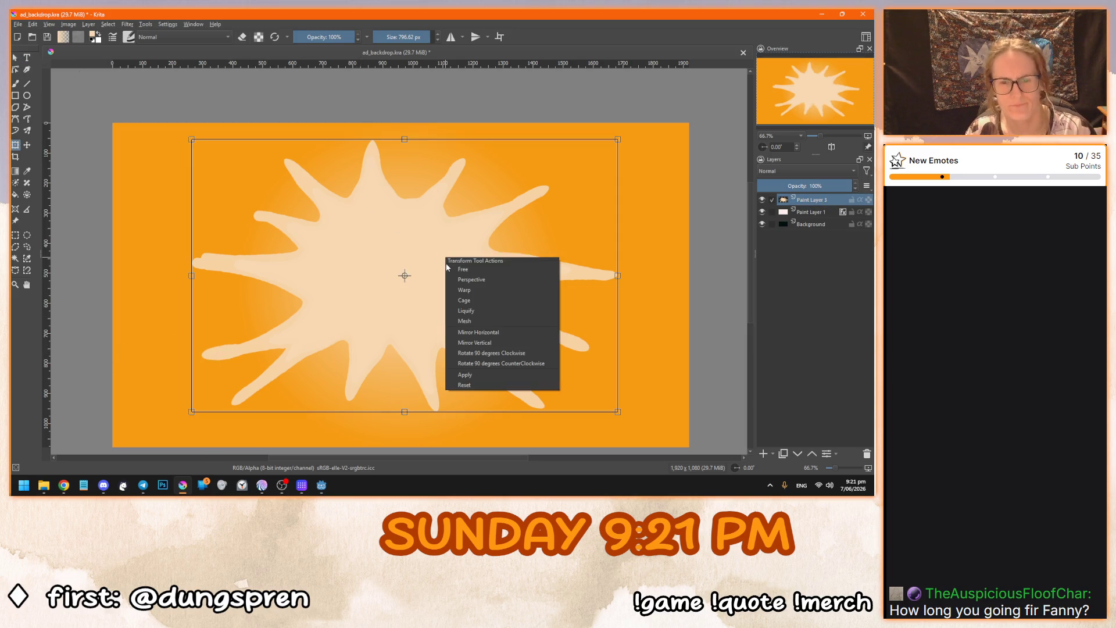
pyautogui.click(486, 320)
pyautogui.moveTo(617, 385); pyautogui.dragTo(536, 356)
pyautogui.hotkey('ctrl', 'z')
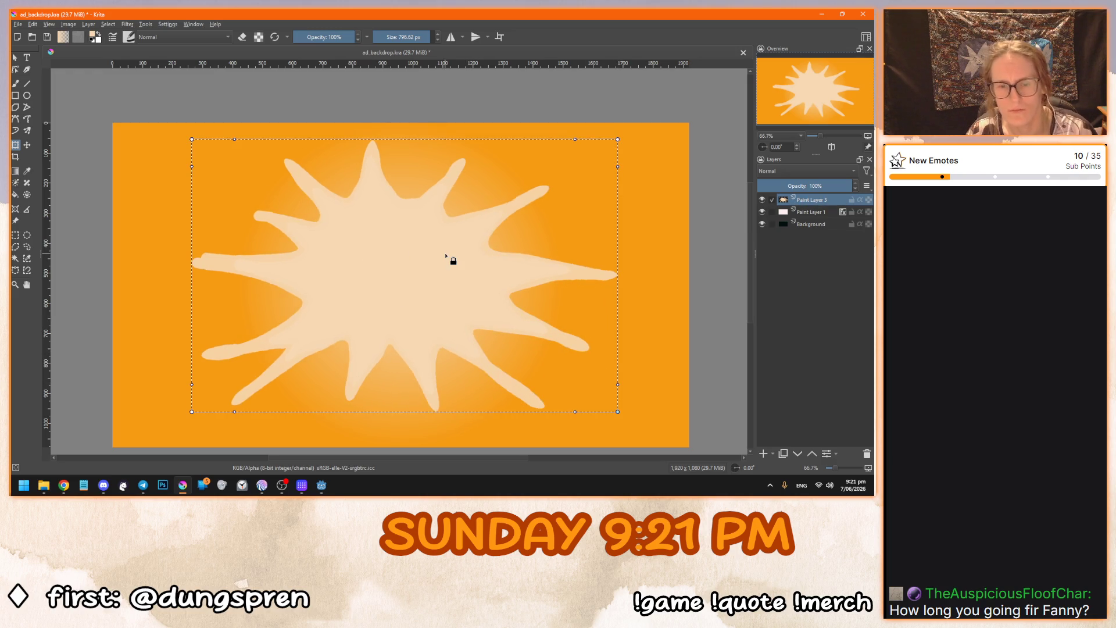
pyautogui.rightClick(342, 248)
pyautogui.click(367, 284)
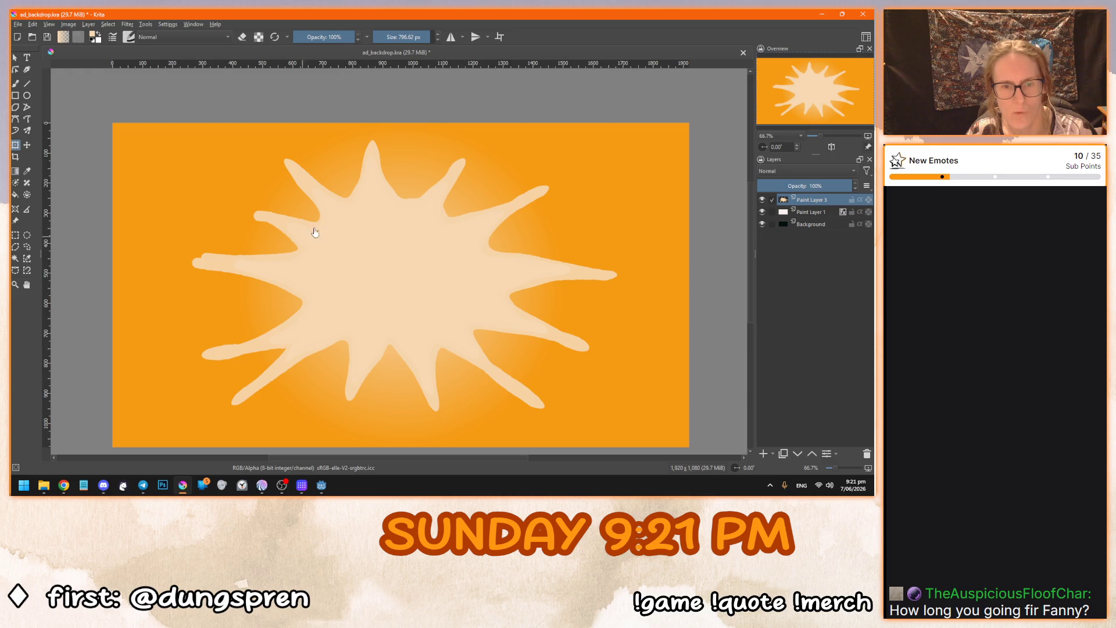
pyautogui.moveTo(405, 276); pyautogui.dragTo(308, 245)
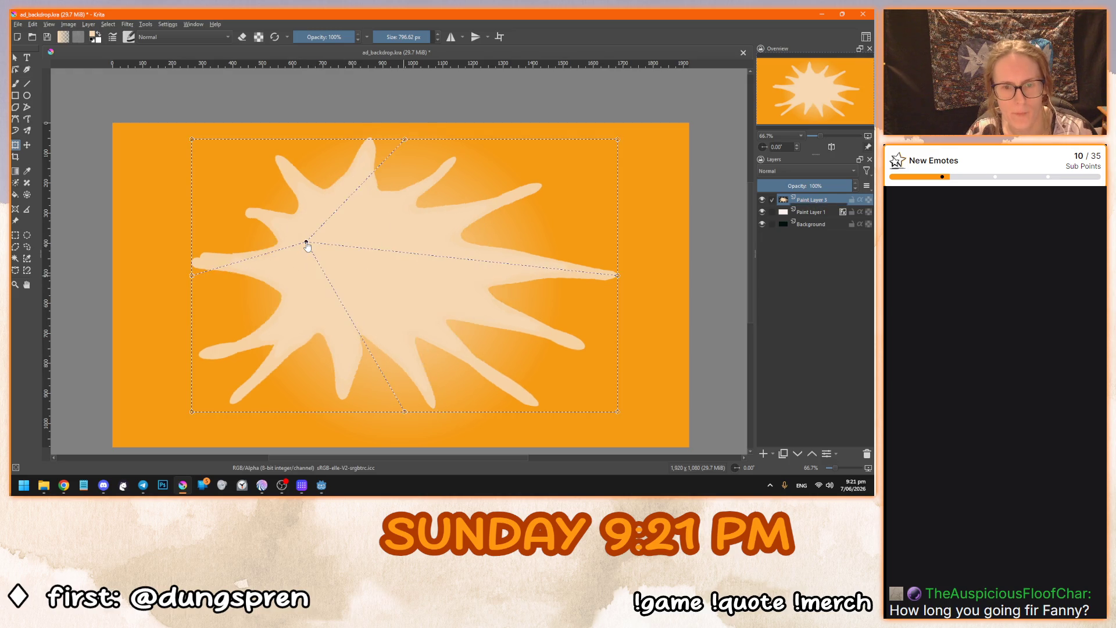
pyautogui.hotkey('ctrl', 'z')
# Pull the sun's corner and side mesh nodes outward so its rays stretch left and right, and apply.
pyautogui.moveTo(192, 140)
pyautogui.mouseDown()
pyautogui.moveTo(309, 210)
pyautogui.moveTo(129, 135)
pyautogui.mouseUp()
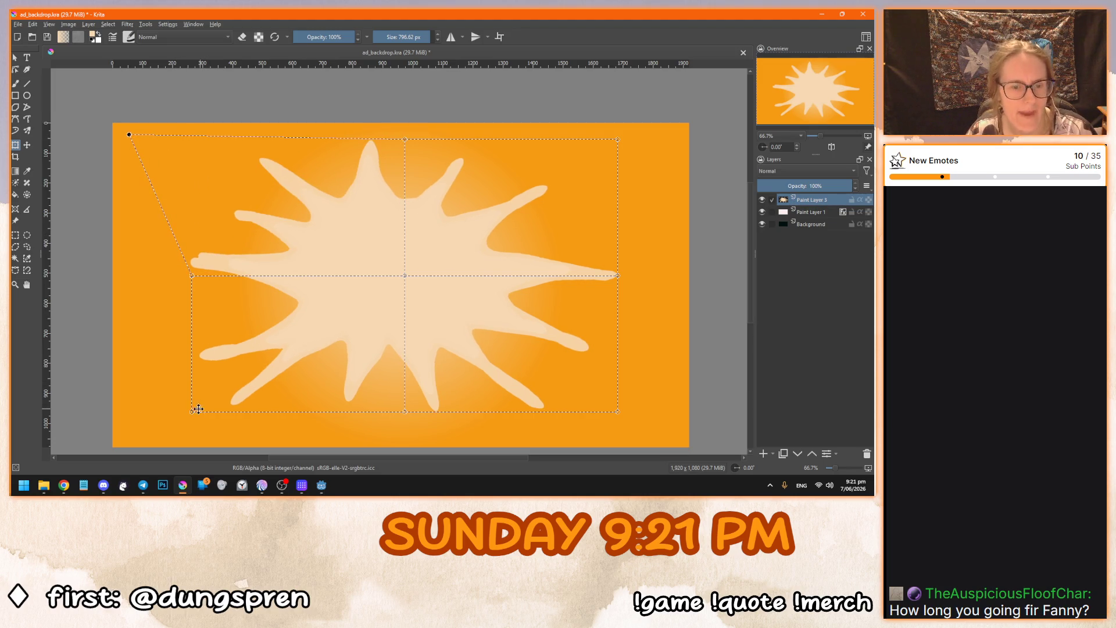
pyautogui.moveTo(193, 412); pyautogui.dragTo(122, 437)
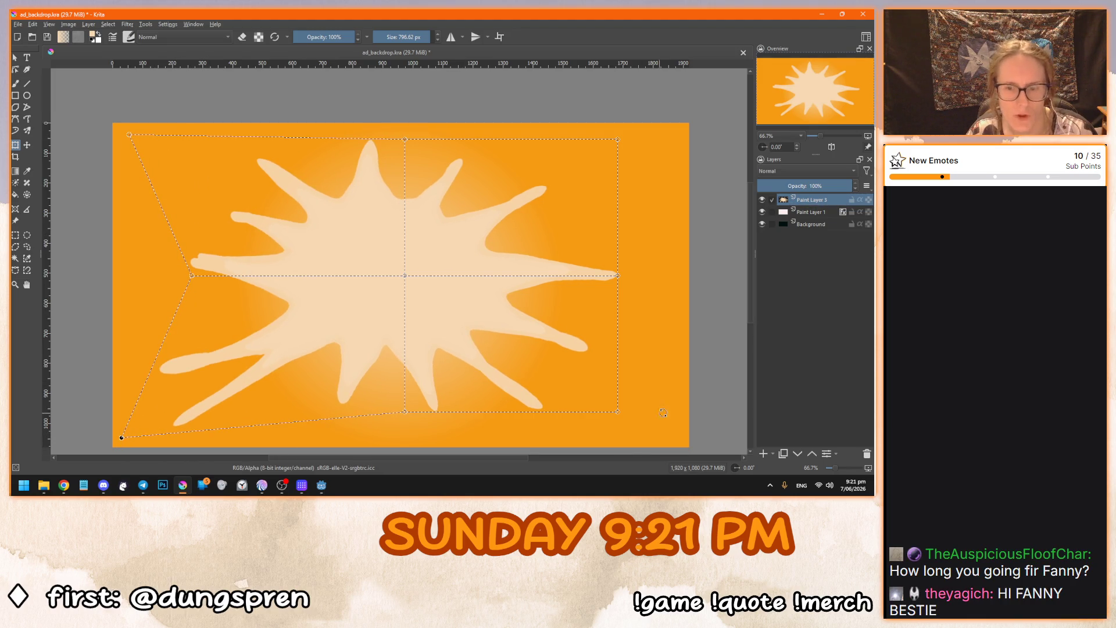
pyautogui.moveTo(618, 413); pyautogui.dragTo(679, 437)
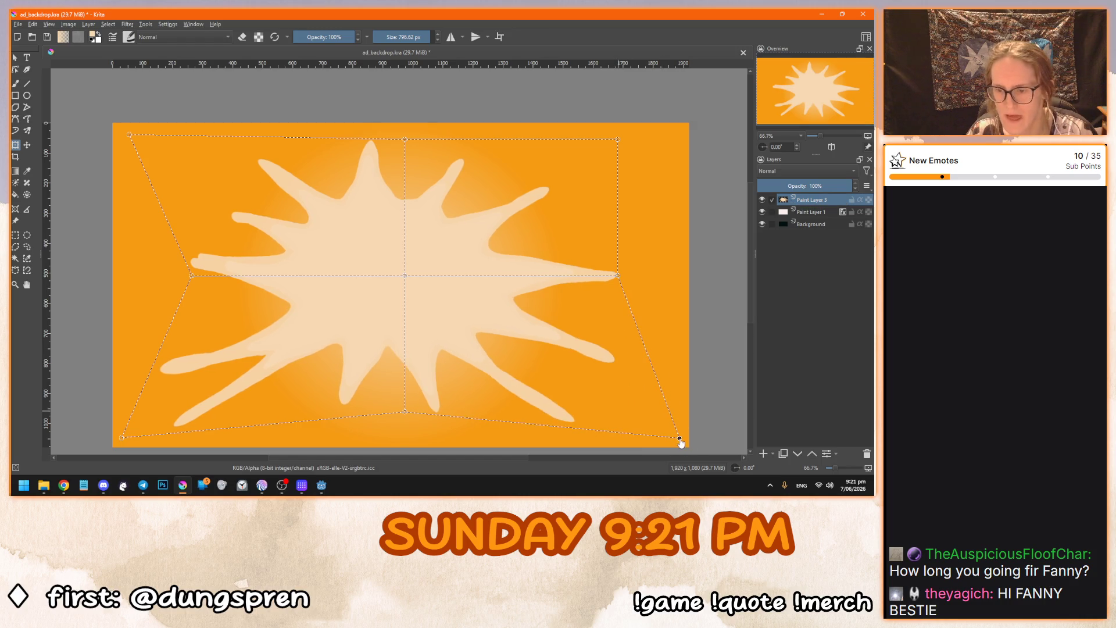
pyautogui.moveTo(618, 142); pyautogui.dragTo(679, 134)
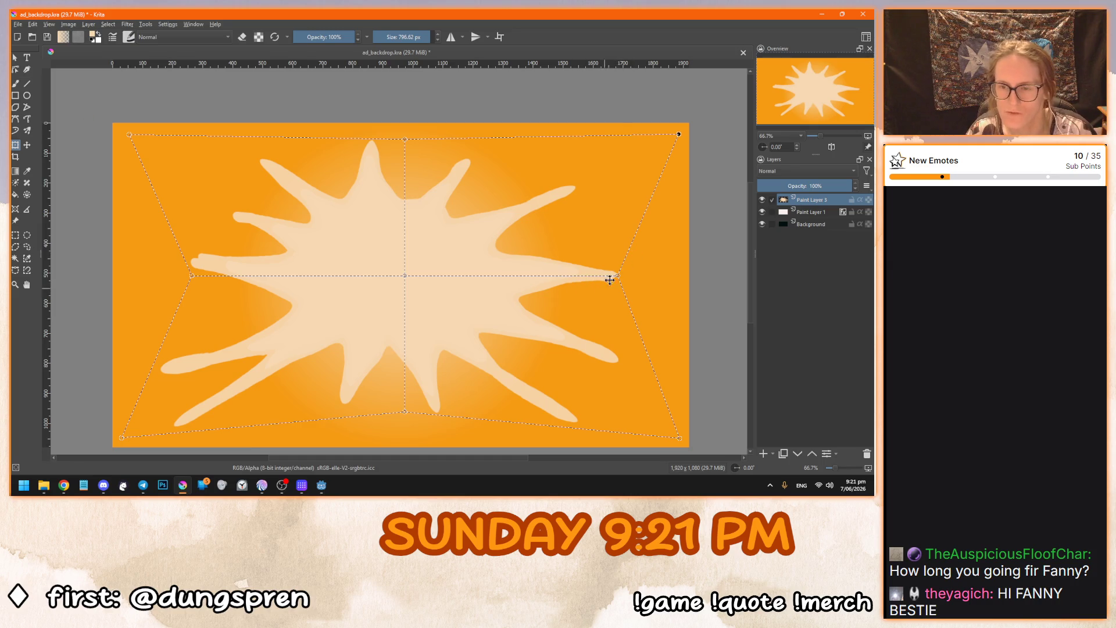
pyautogui.moveTo(618, 276)
pyautogui.mouseDown()
pyautogui.moveTo(543, 277)
pyautogui.moveTo(617, 279)
pyautogui.mouseUp()
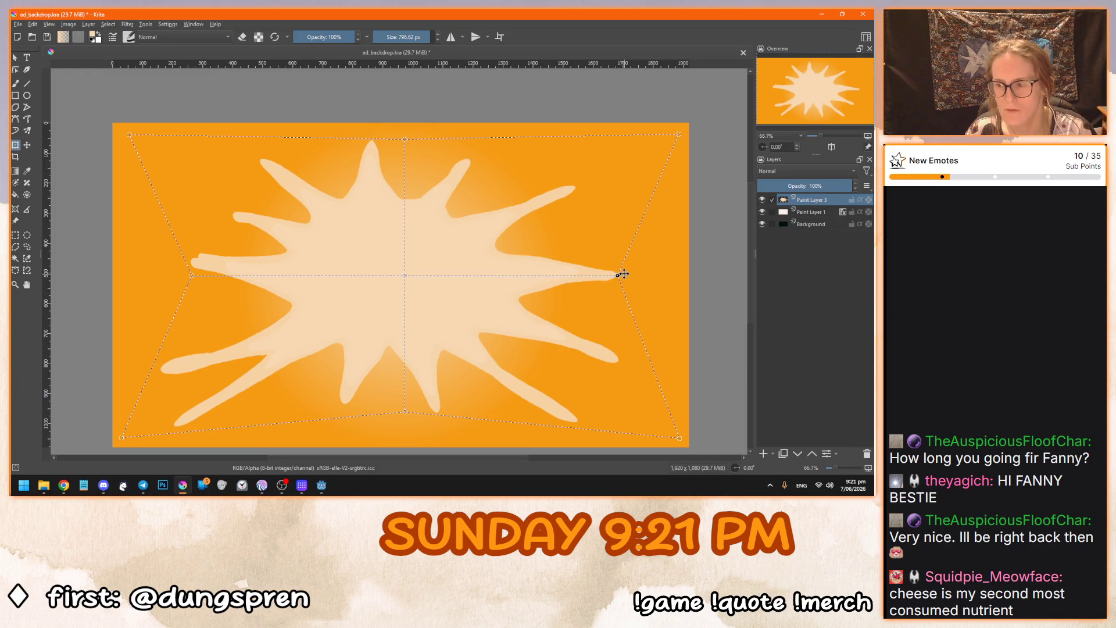
pyautogui.moveTo(618, 276); pyautogui.dragTo(663, 280)
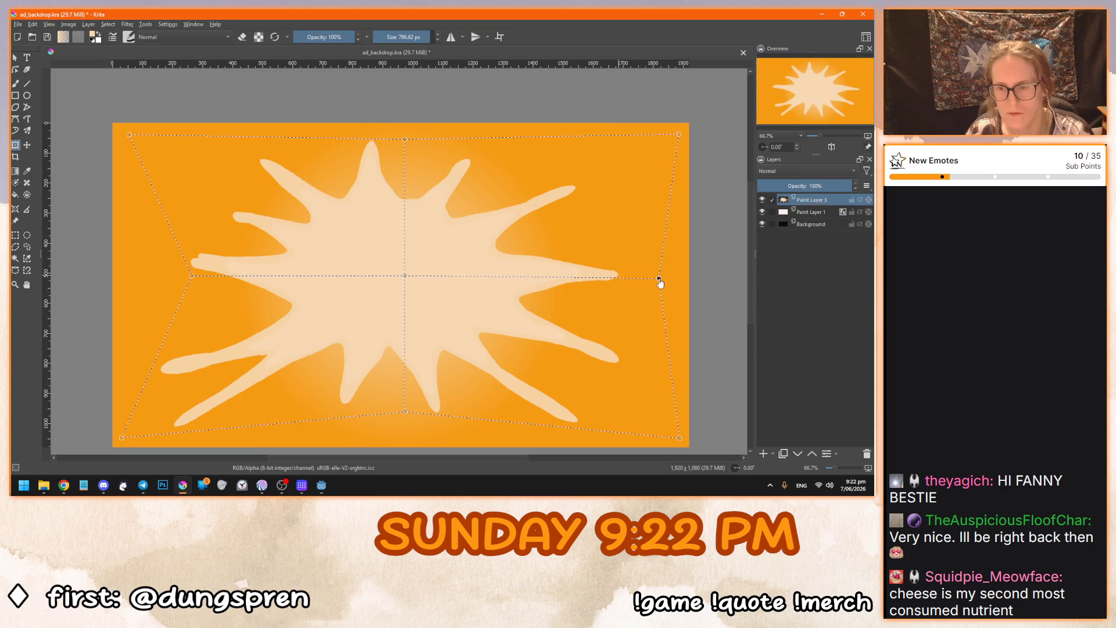
pyautogui.moveTo(192, 280); pyautogui.dragTo(143, 280)
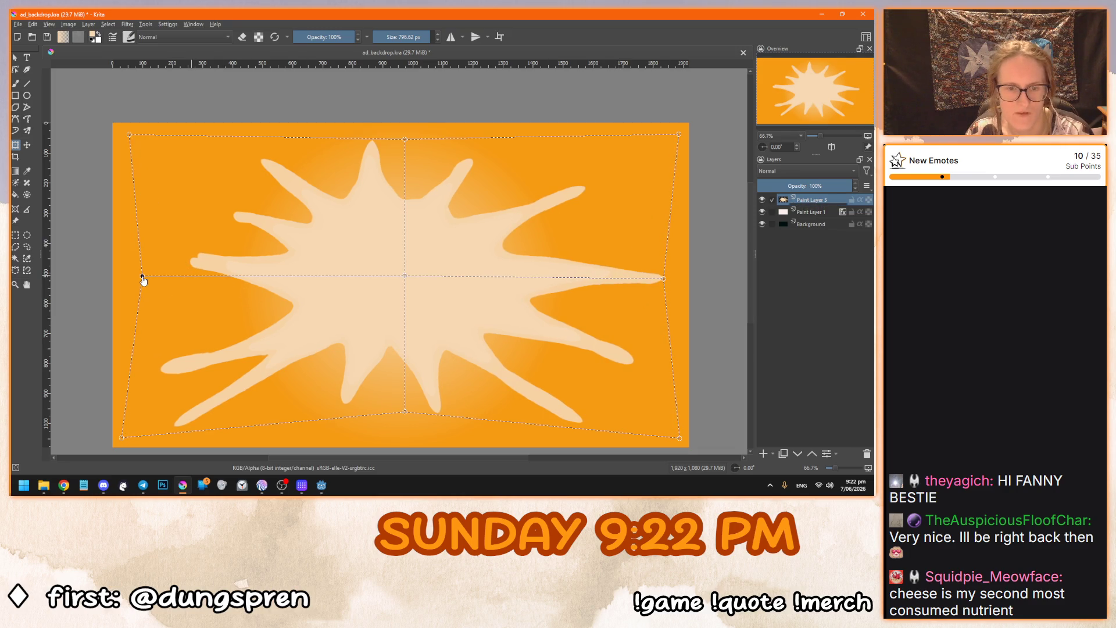
pyautogui.press('Return')
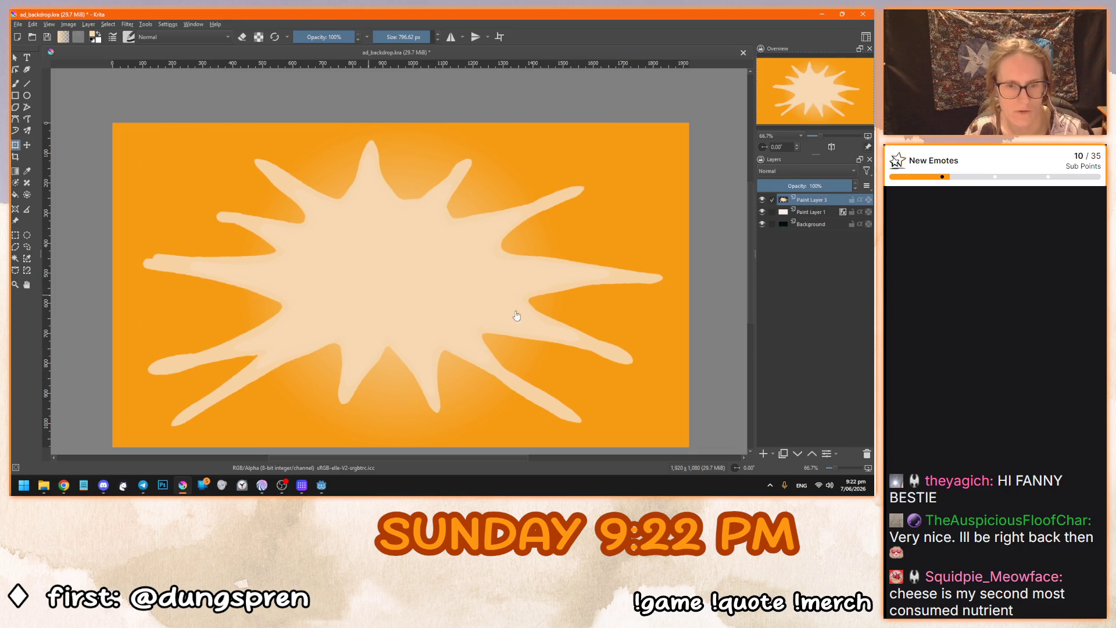
pyautogui.hotkey('ctrl', 'z')
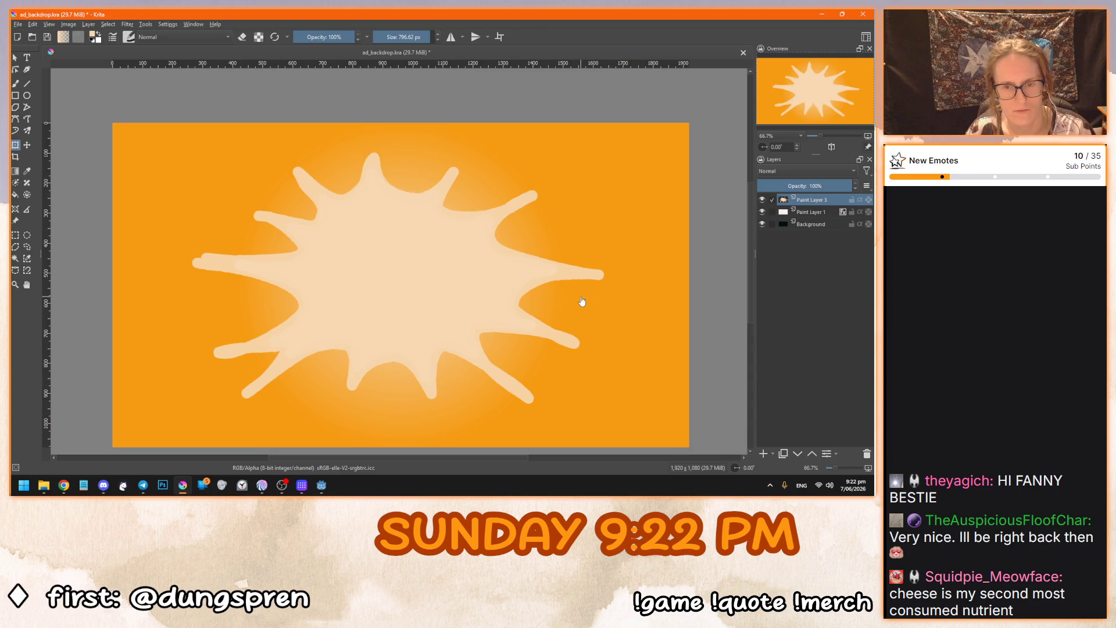
pyautogui.hotkey('ctrl', 'shift', 'z')
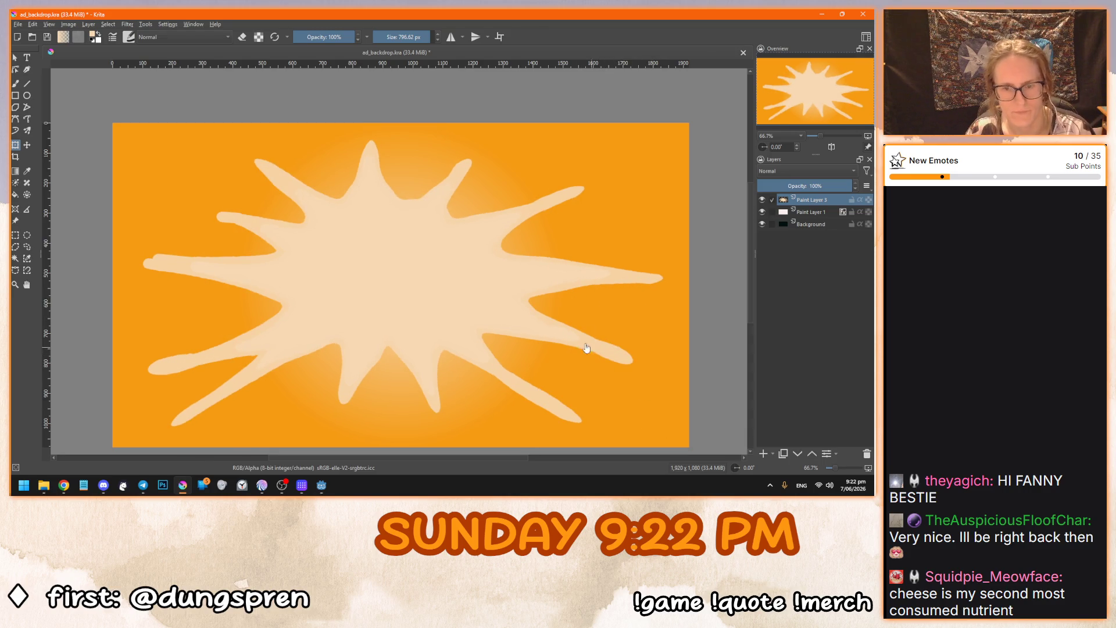
pyautogui.scroll(-2, 367, 245)
pyautogui.scroll(2, 372, 272)
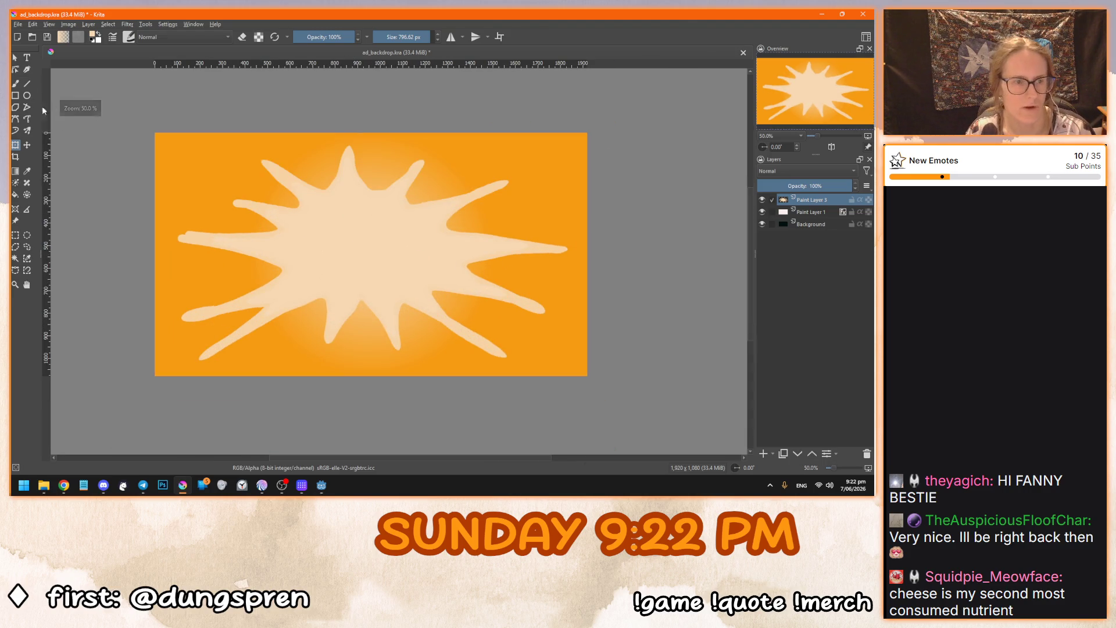
# Scale the warped sun down around its centre and apply the resize.
pyautogui.click(14, 58)
pyautogui.click(16, 145)
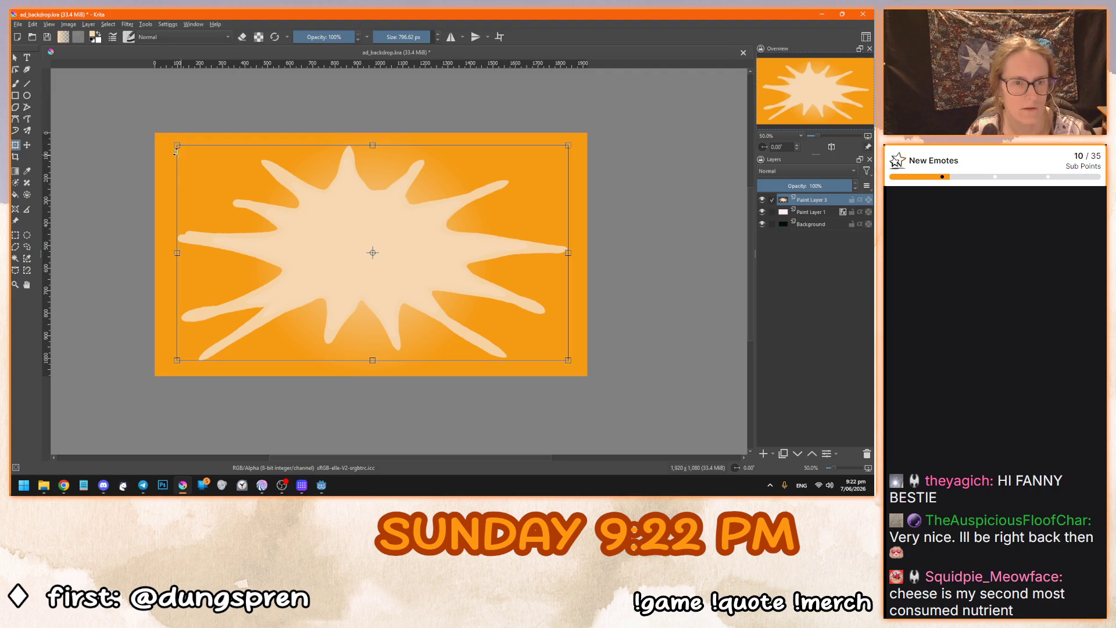
pyautogui.moveTo(178, 145)
pyautogui.mouseDown()
pyautogui.moveTo(215, 163)
pyautogui.moveTo(207, 169)
pyautogui.mouseUp()
pyautogui.press('Return')
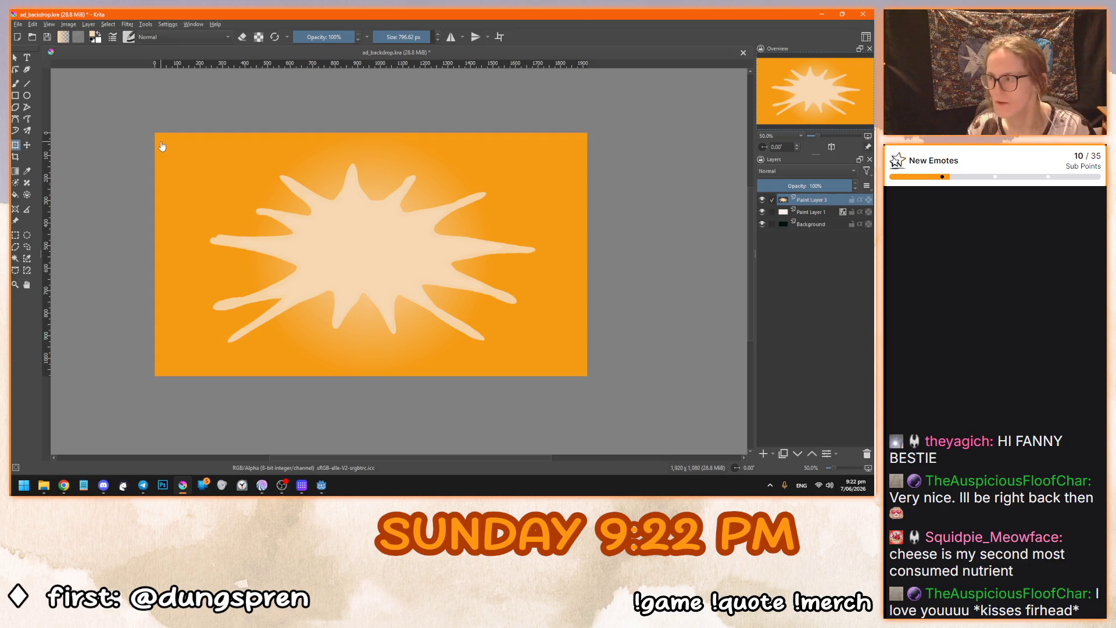
# Finish the sun transform and save ad_backdrop.kra.
pyautogui.click(20, 60)
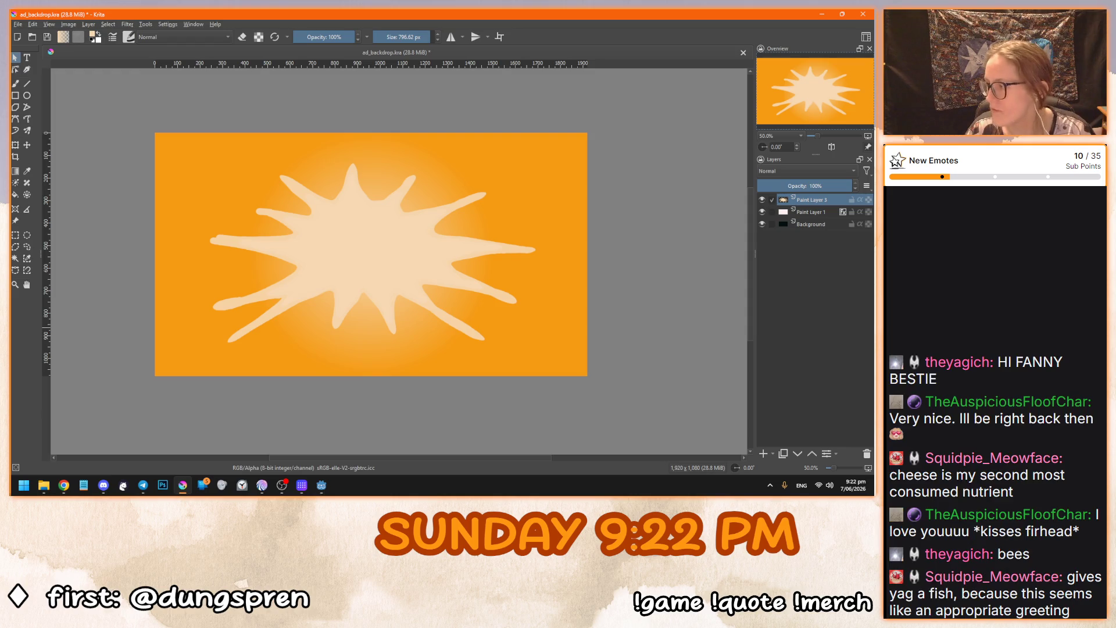
pyautogui.hotkey('alt', 'Tab')
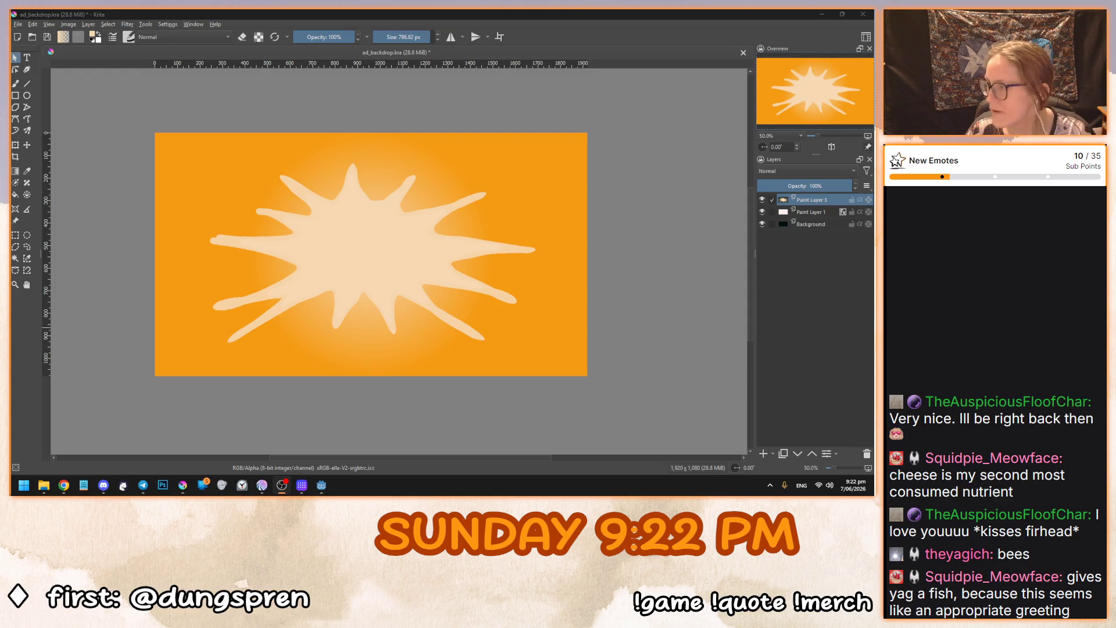
pyautogui.hotkey('alt', 'Tab')
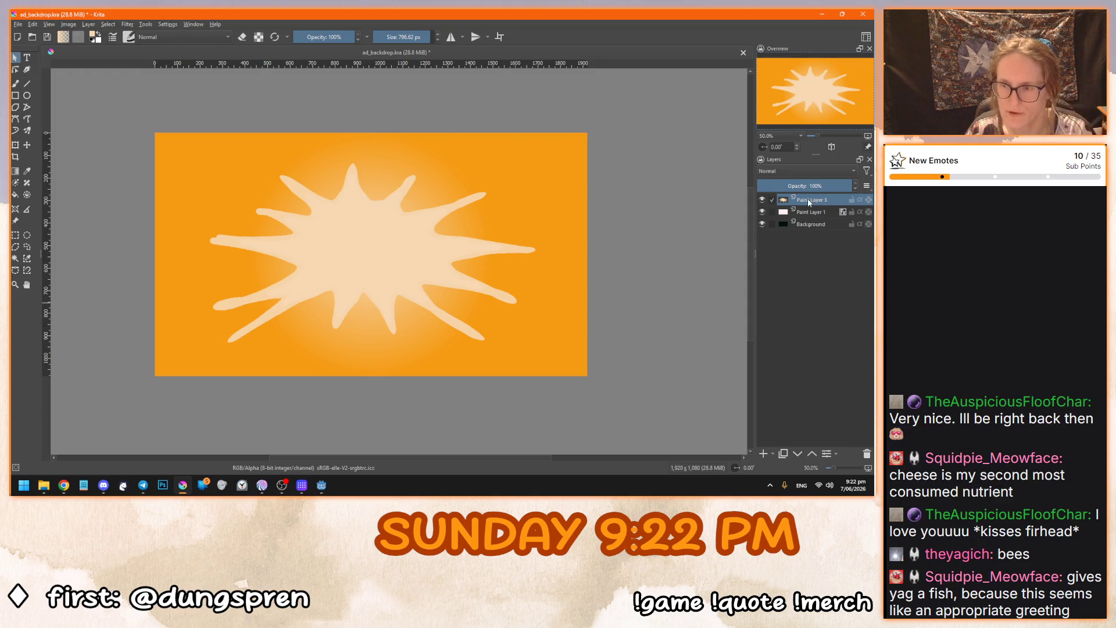
pyautogui.click(122, 25)
pyautogui.hotkey('ctrl', 's')
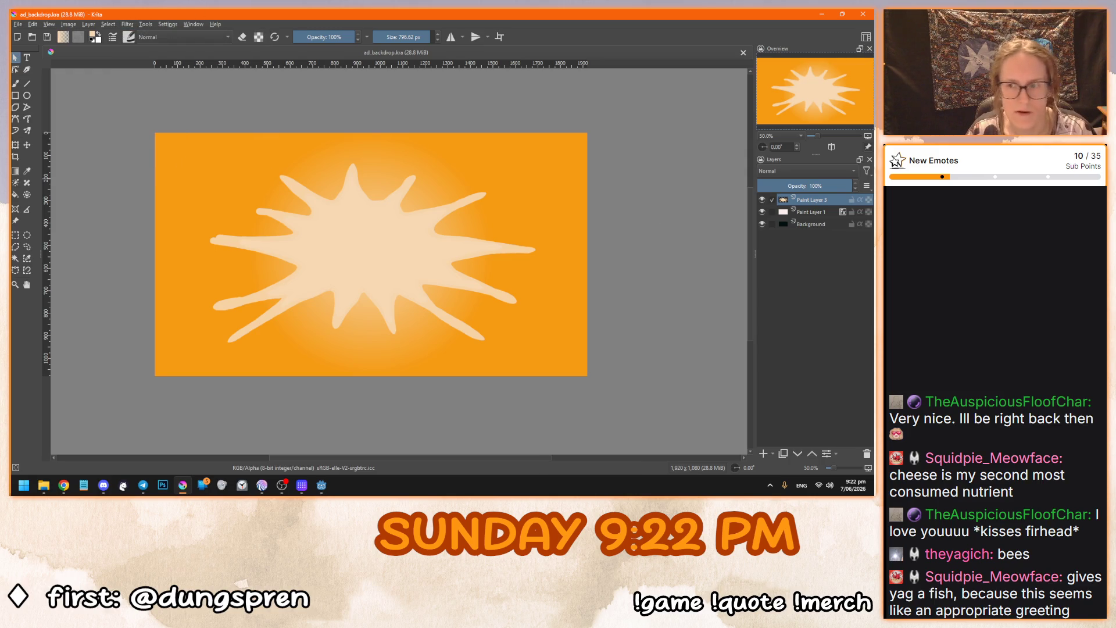
# Duplicate the starburst layer and hide the sharp original.
pyautogui.press('b')
pyautogui.rightClick(836, 199)
pyautogui.click(775, 279)
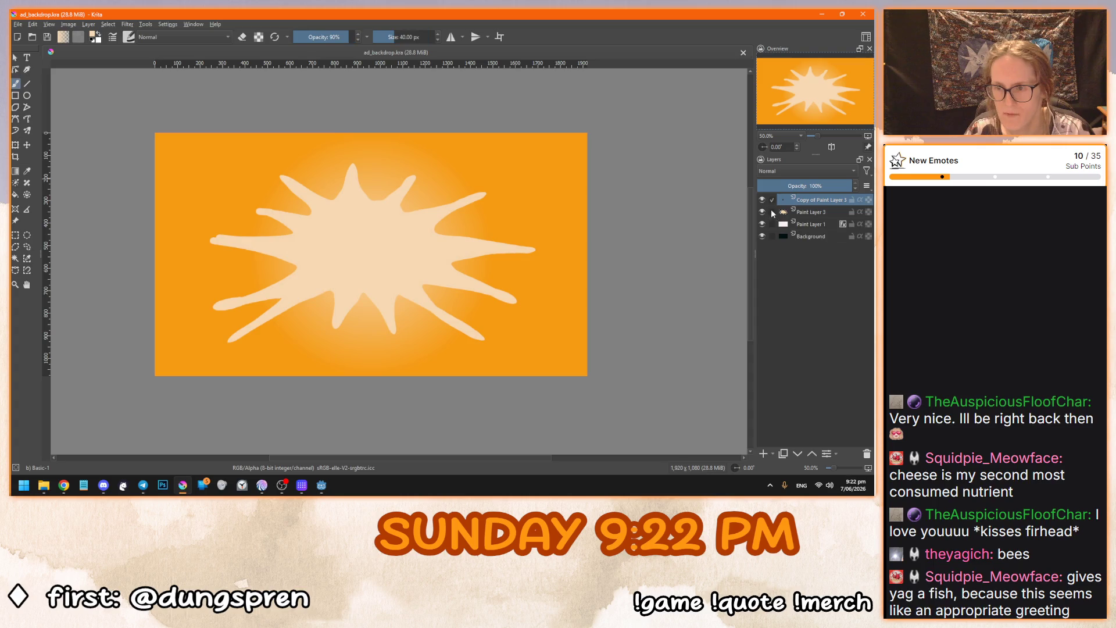
pyautogui.click(763, 211)
# Apply a Gaussian Blur to the starburst copy, trying radii around 176 and 128 px.
pyautogui.click(125, 24)
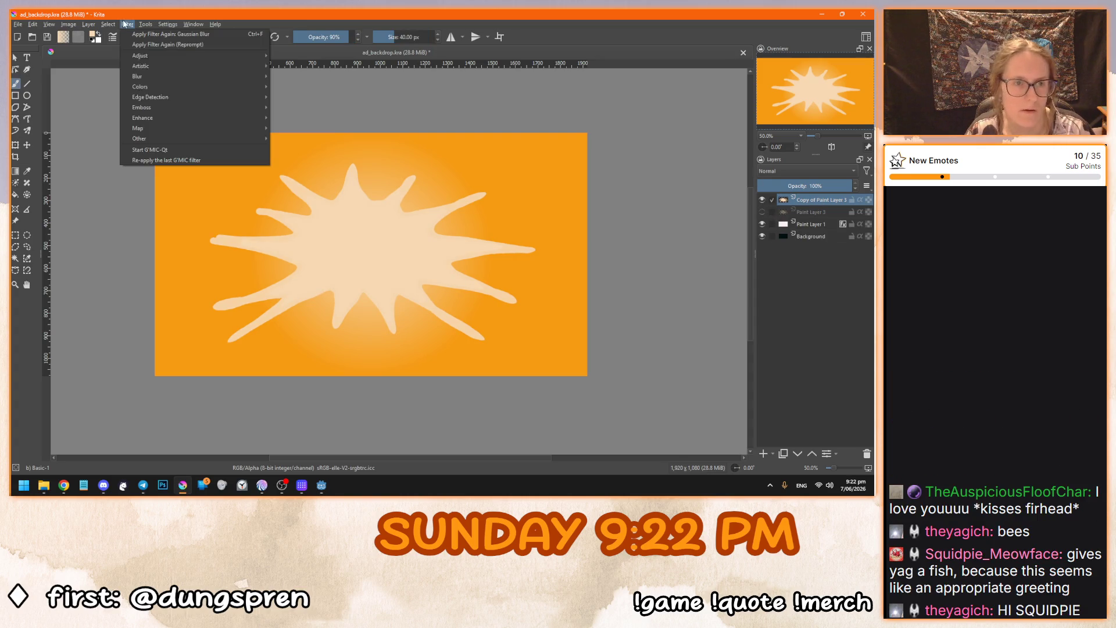
pyautogui.moveTo(162, 76)
pyautogui.click(297, 87)
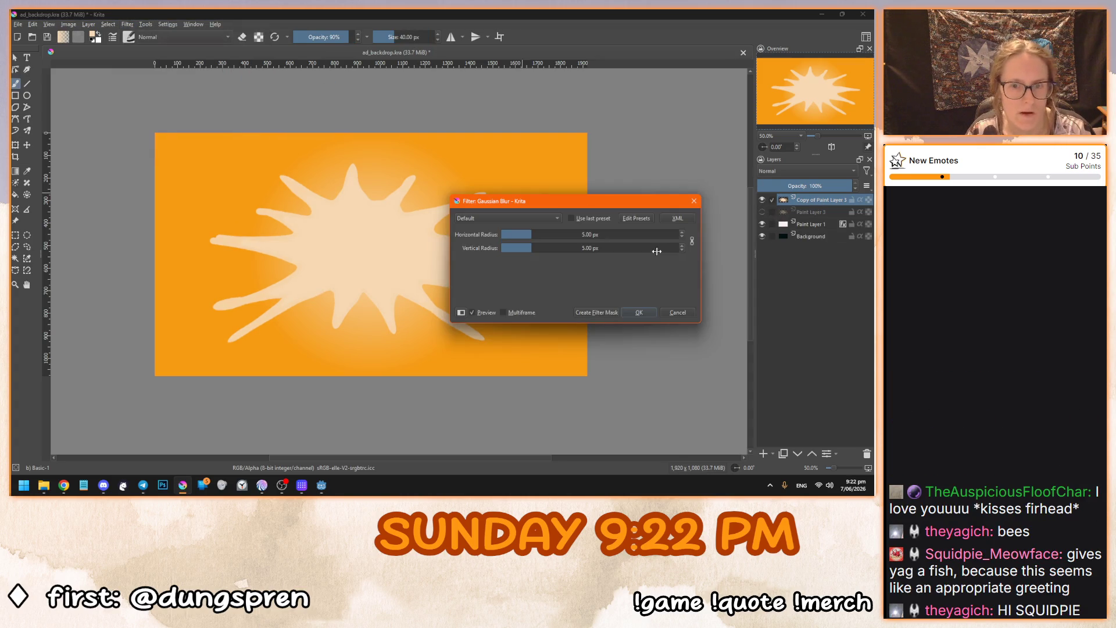
pyautogui.moveTo(585, 234); pyautogui.dragTo(601, 234)
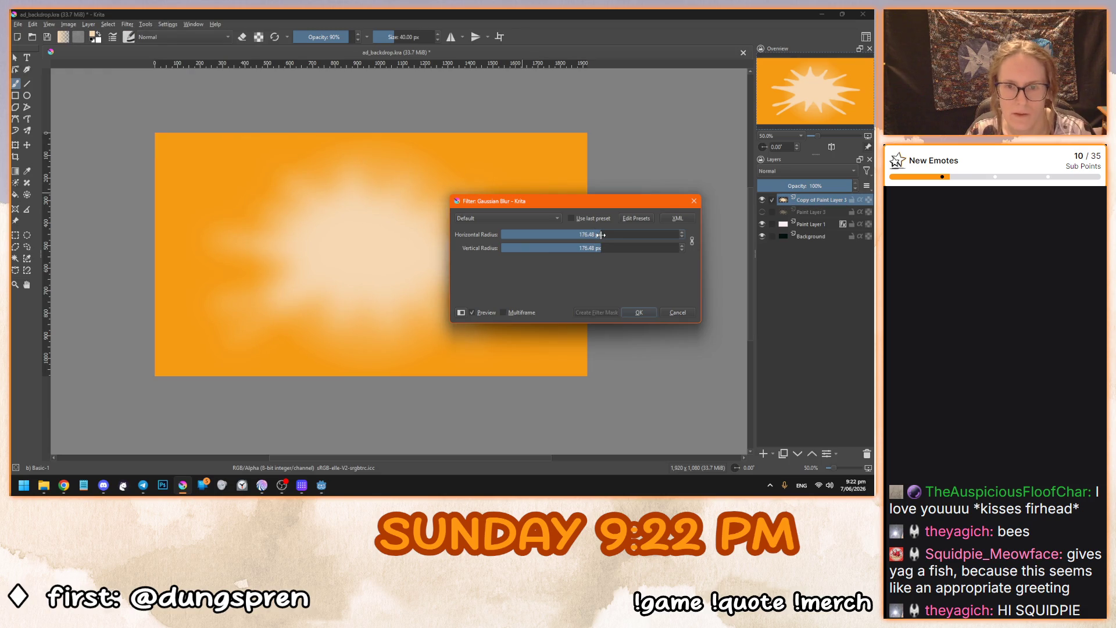
pyautogui.click(604, 234)
pyautogui.write('128')
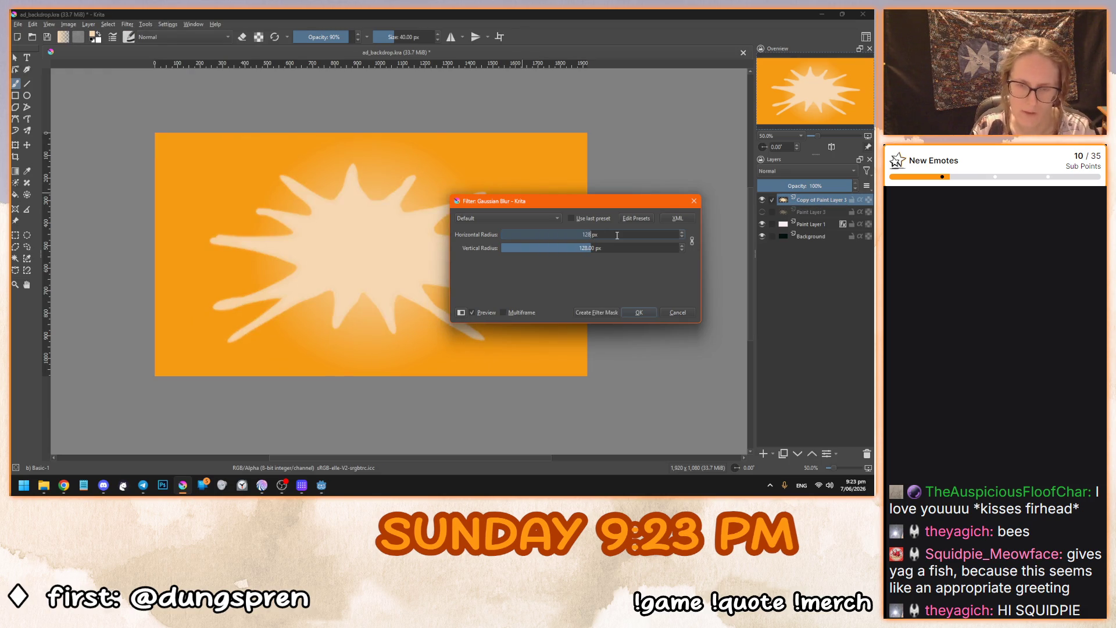
pyautogui.press('Return')
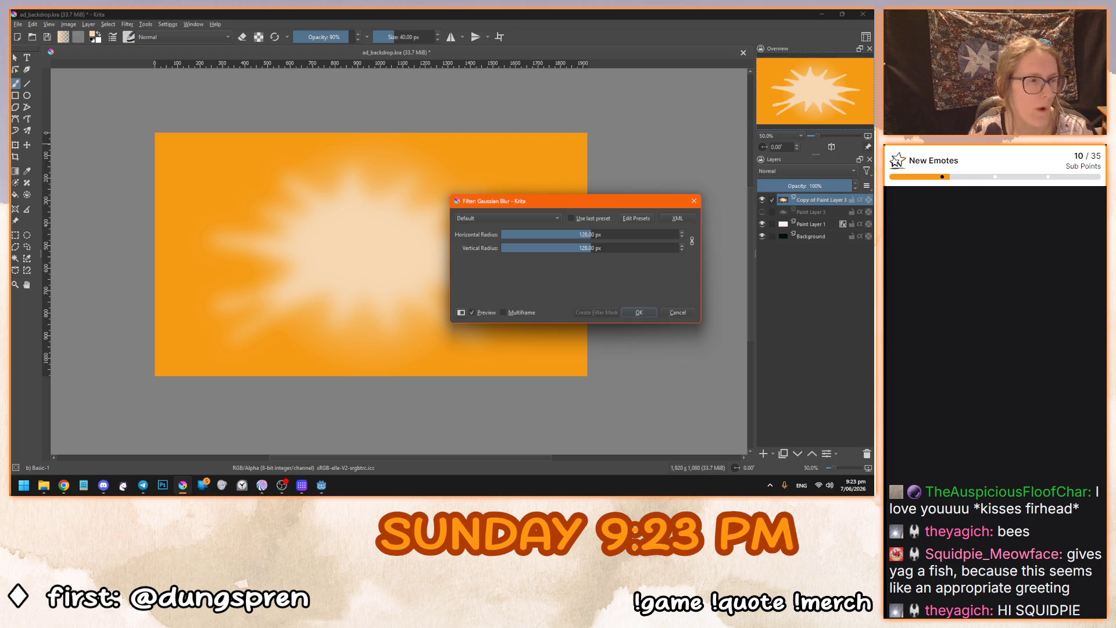
# Try 192 px, then settle on a 160 px blur radius and apply it.
pyautogui.click(573, 235)
pyautogui.write('192')
pyautogui.press('Return')
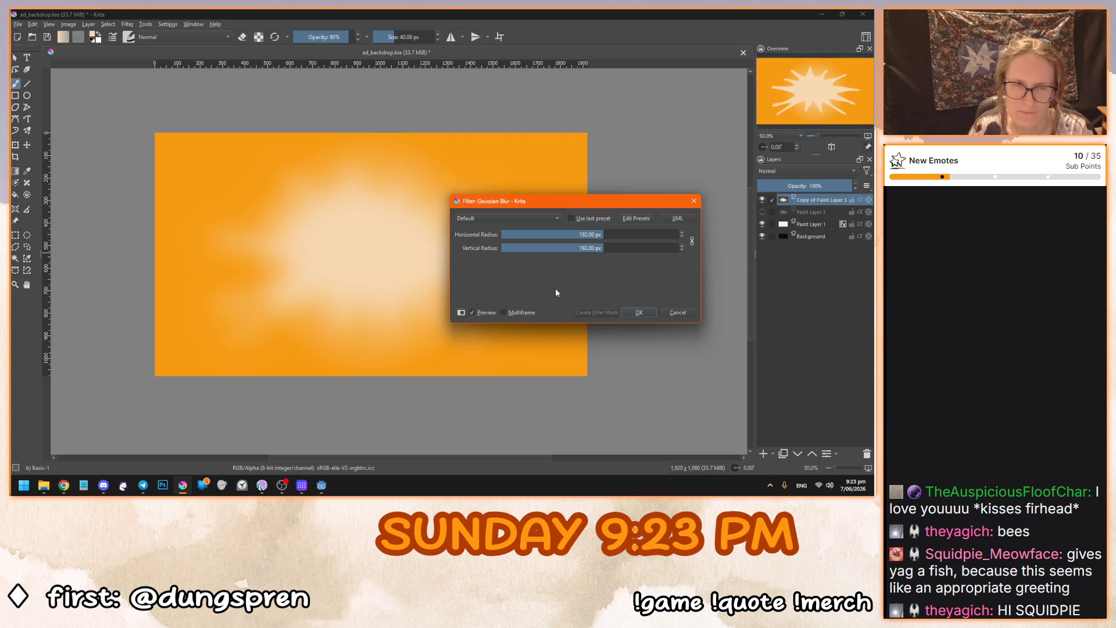
pyautogui.hotkey('alt', 'Tab')
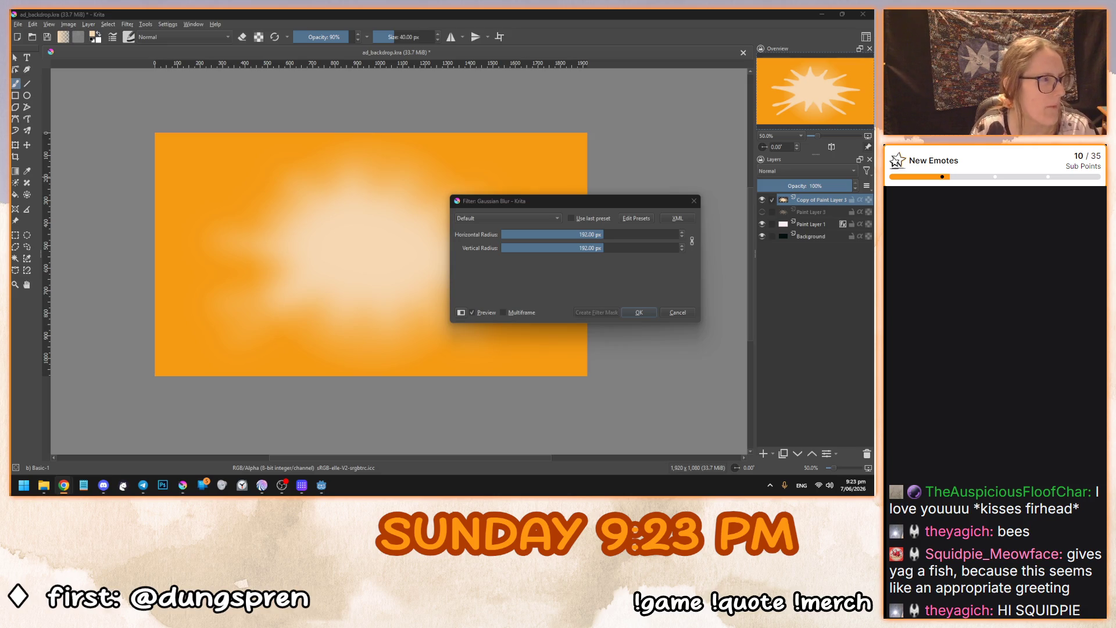
pyautogui.click(540, 234)
pyautogui.write('160')
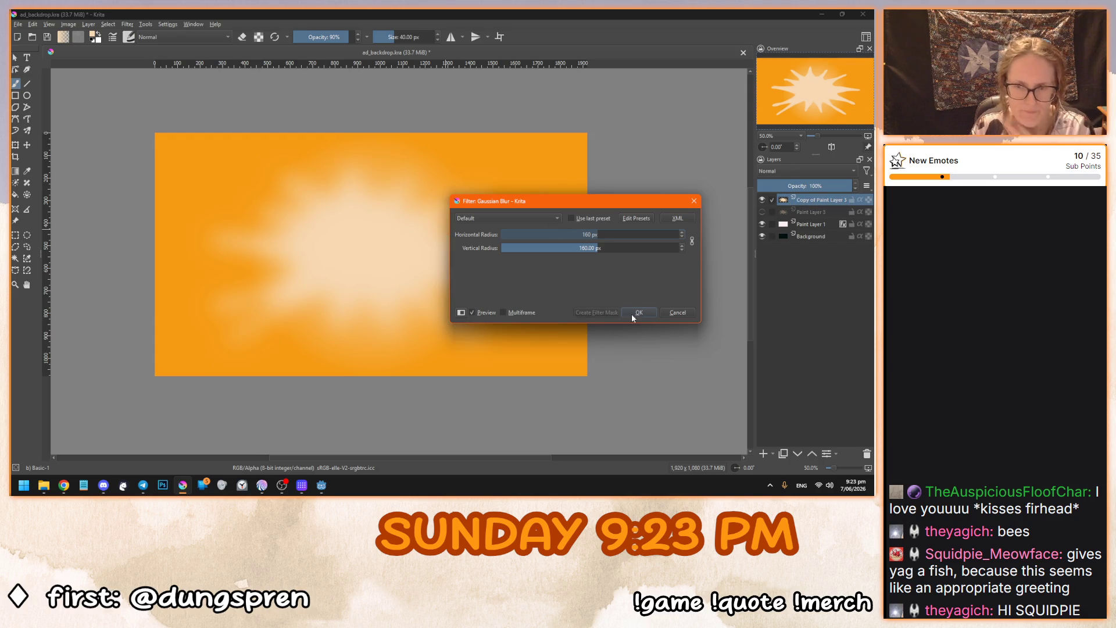
pyautogui.click(635, 312)
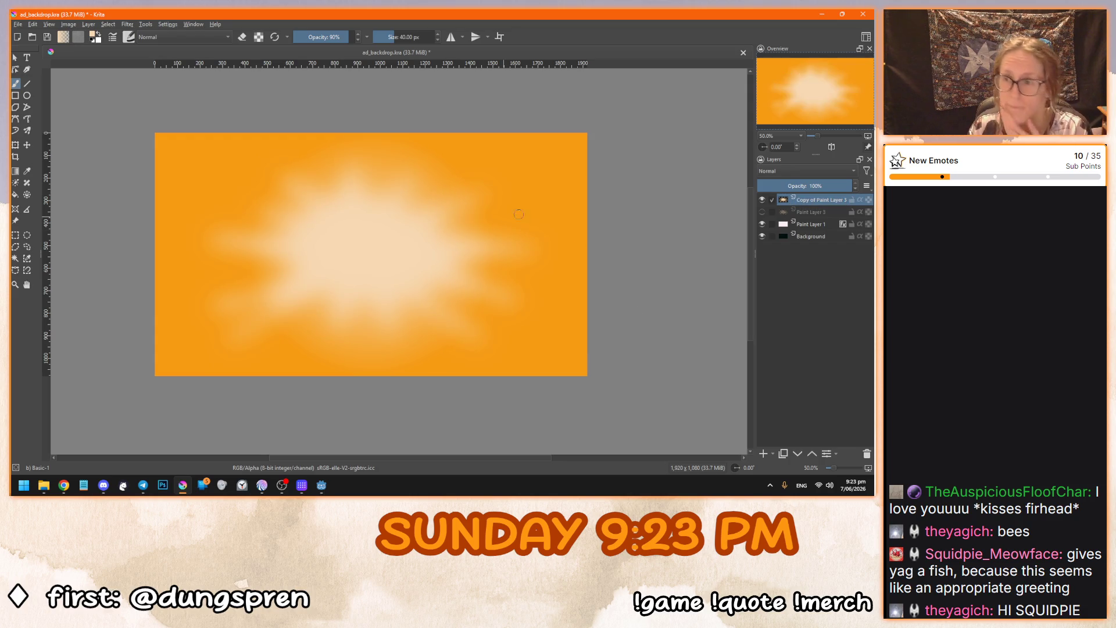
# Save the blurred backdrop and bring up the Godot project window.
pyautogui.click(16, 57)
pyautogui.hotkey('ctrl', 's')
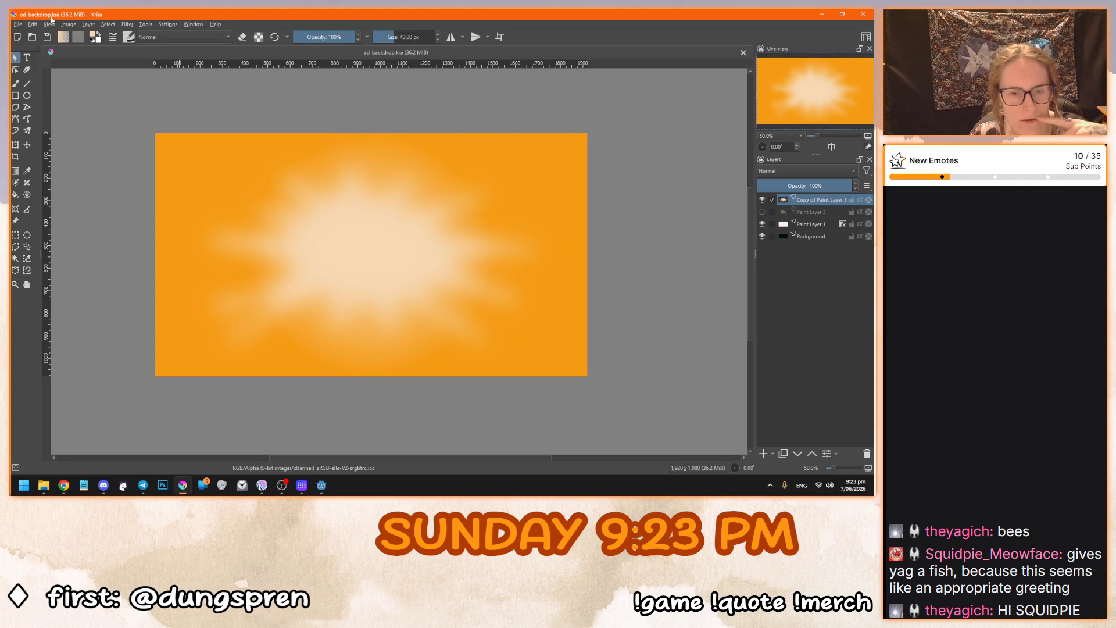
pyautogui.moveTo(322, 485)
pyautogui.click(271, 433)
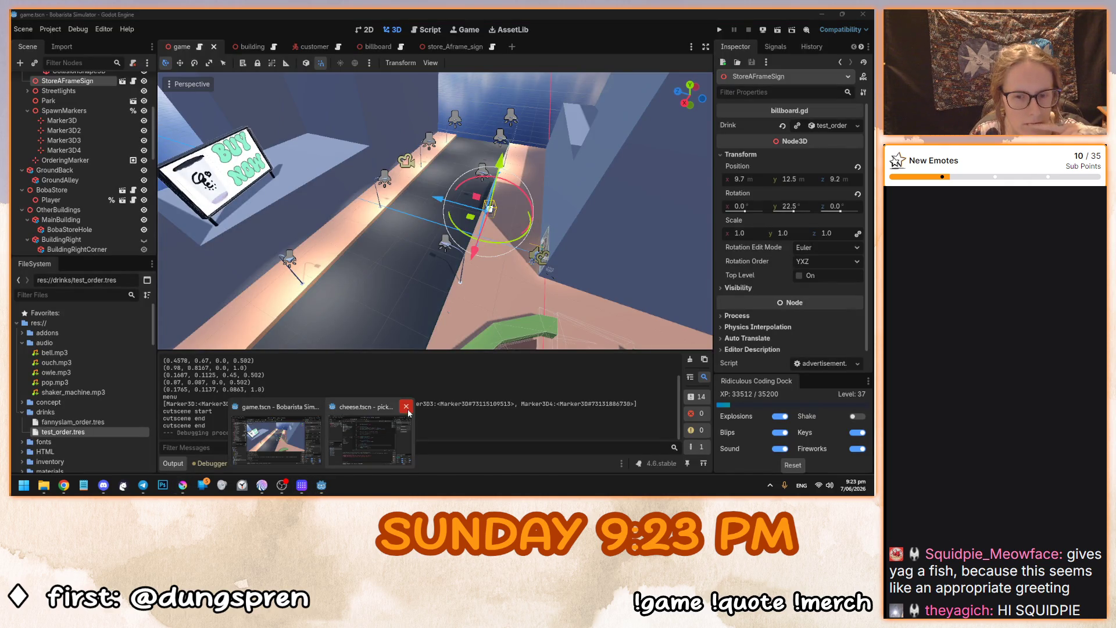
# Collapse the scripts folder, expand and select the sprites folder in FileSystem, then return to Krita.
pyautogui.click(322, 485)
pyautogui.click(322, 485)
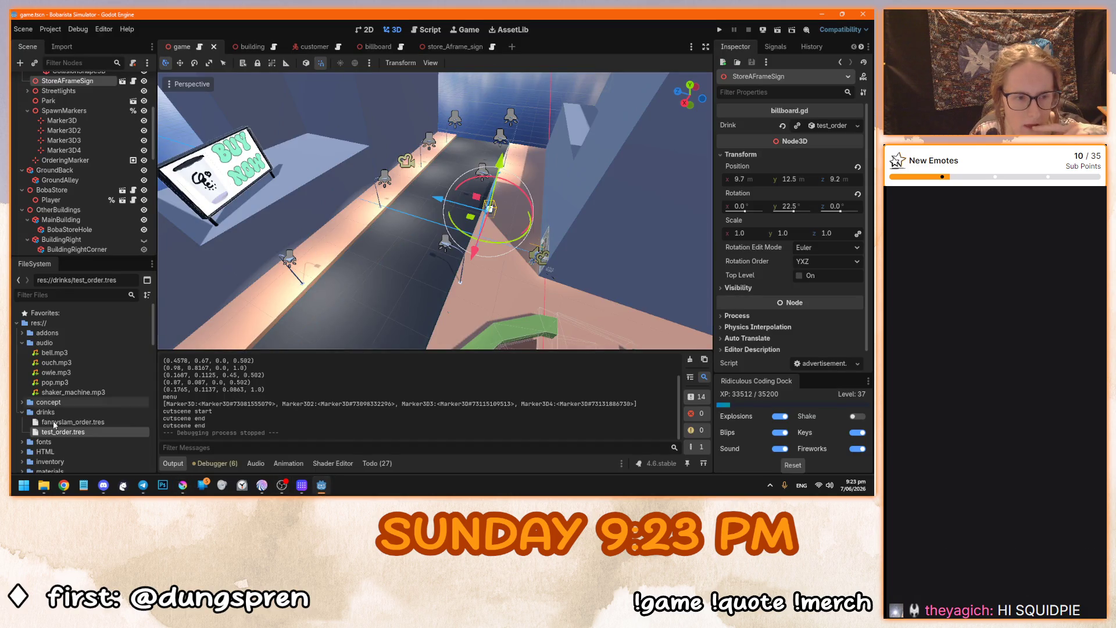
pyautogui.scroll(-2, 95, 428)
pyautogui.scroll(-8, 103, 426)
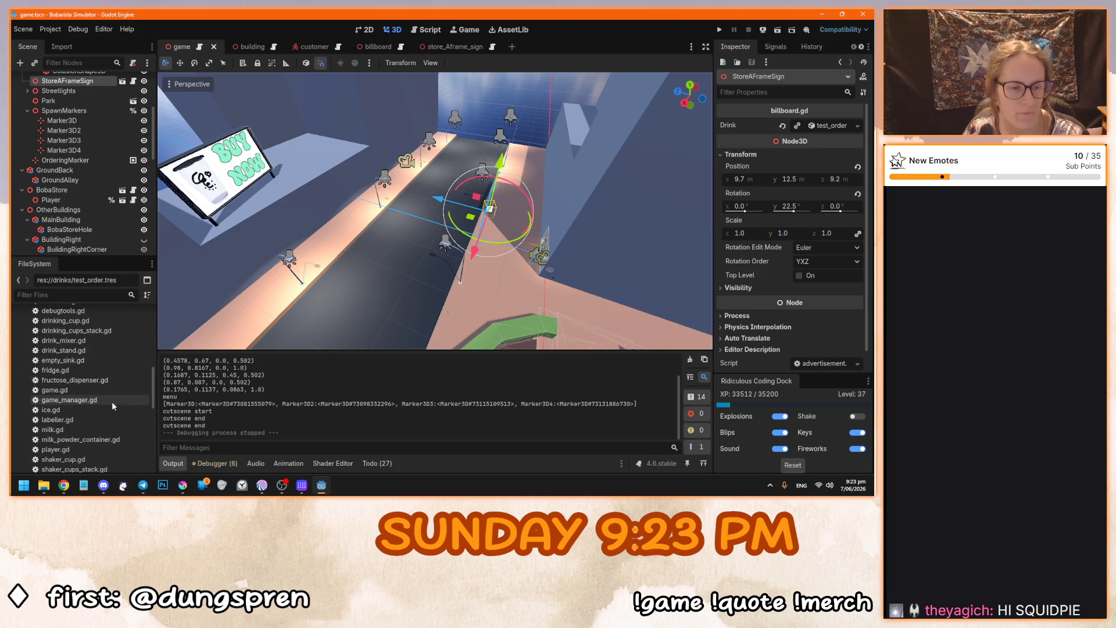
pyautogui.scroll(2, 111, 401)
pyautogui.scroll(5, 110, 391)
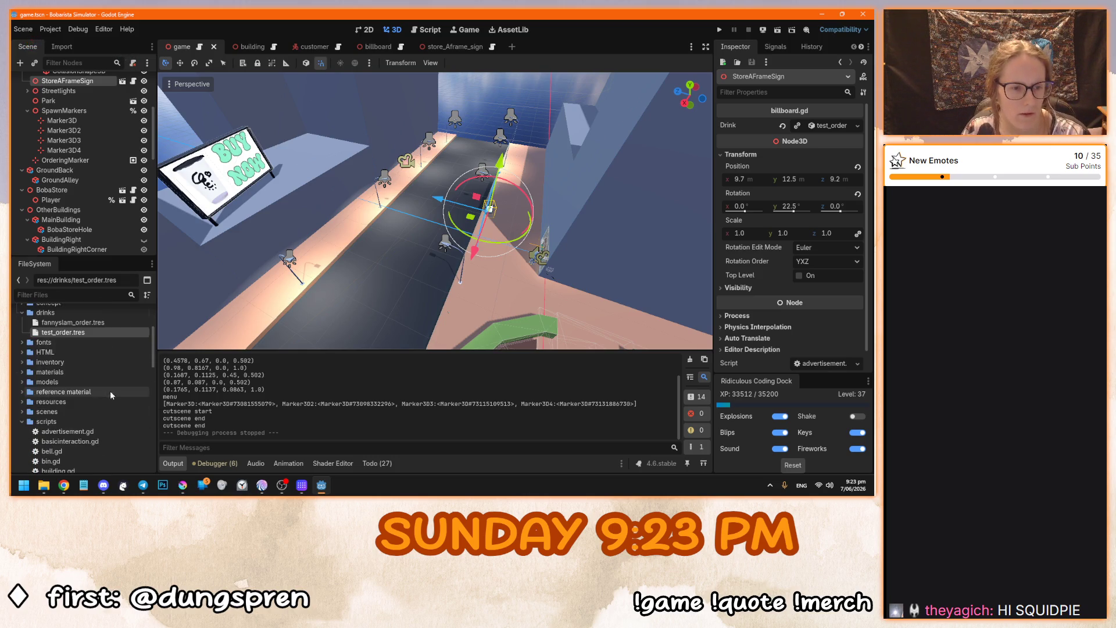
pyautogui.click(22, 422)
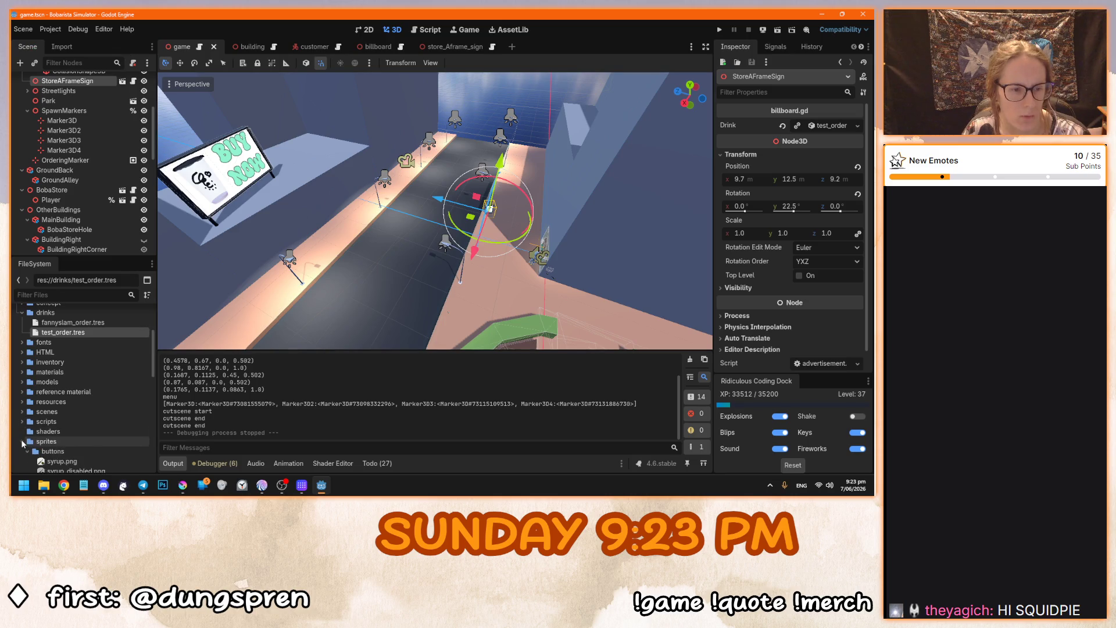
pyautogui.click(23, 451)
pyautogui.scroll(-4, 35, 442)
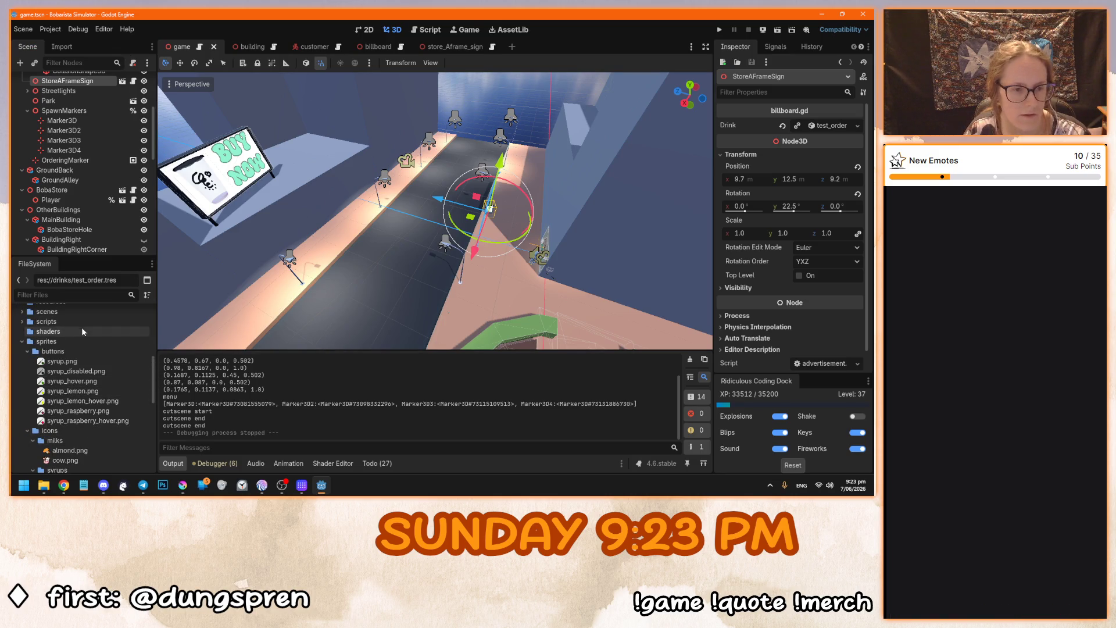
pyautogui.click(100, 342)
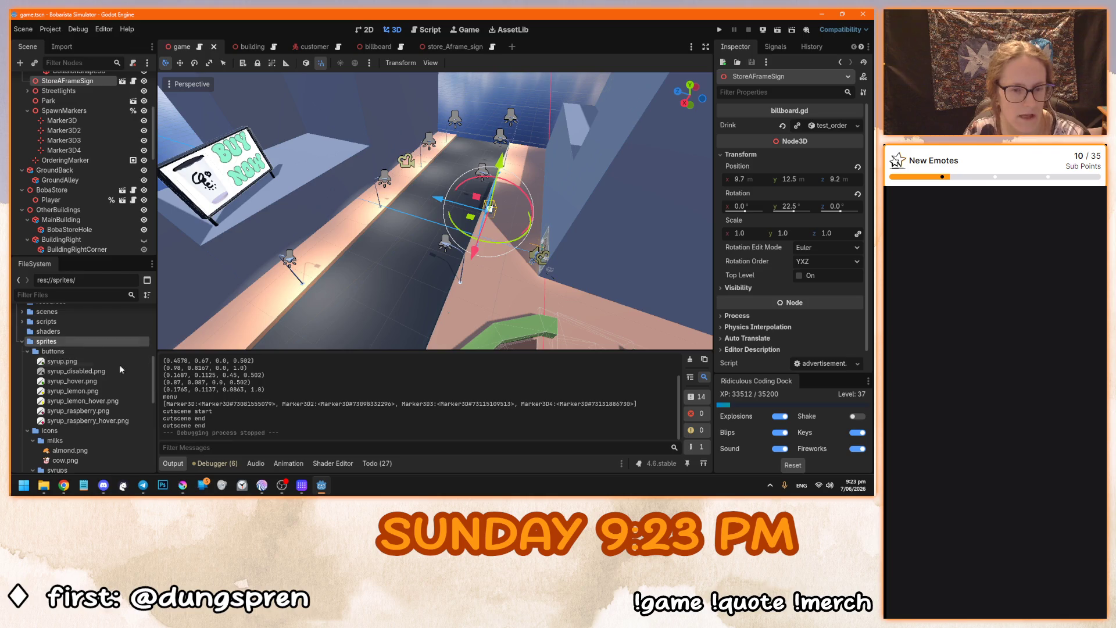
pyautogui.click(182, 485)
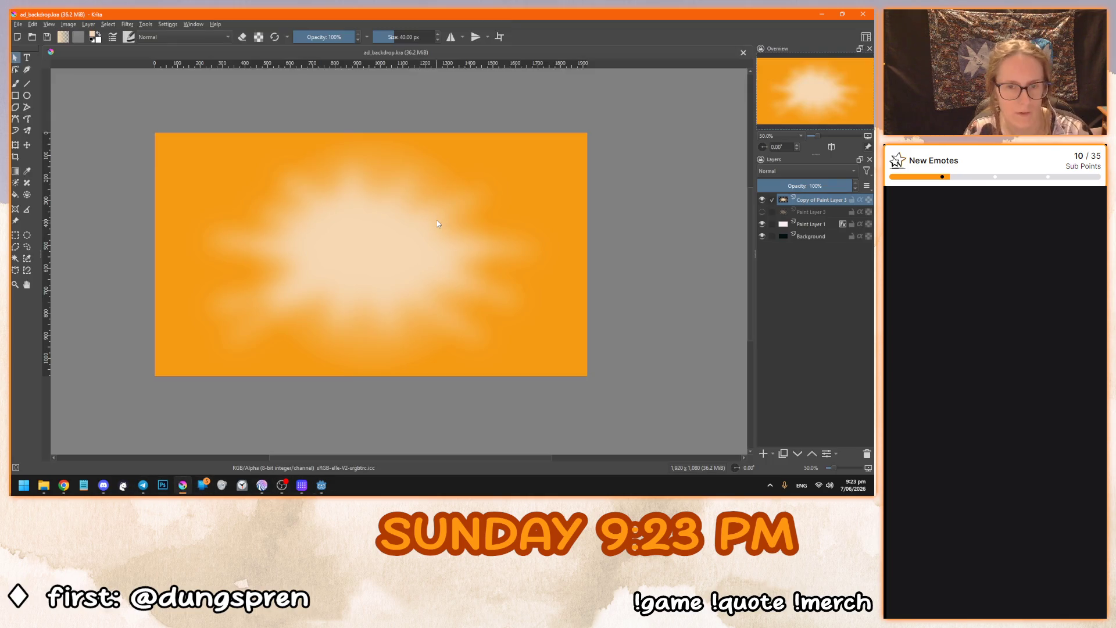
# Export the backdrop as ad_backdrop.png with the default PNG options, then return to Godot.
pyautogui.press('super')
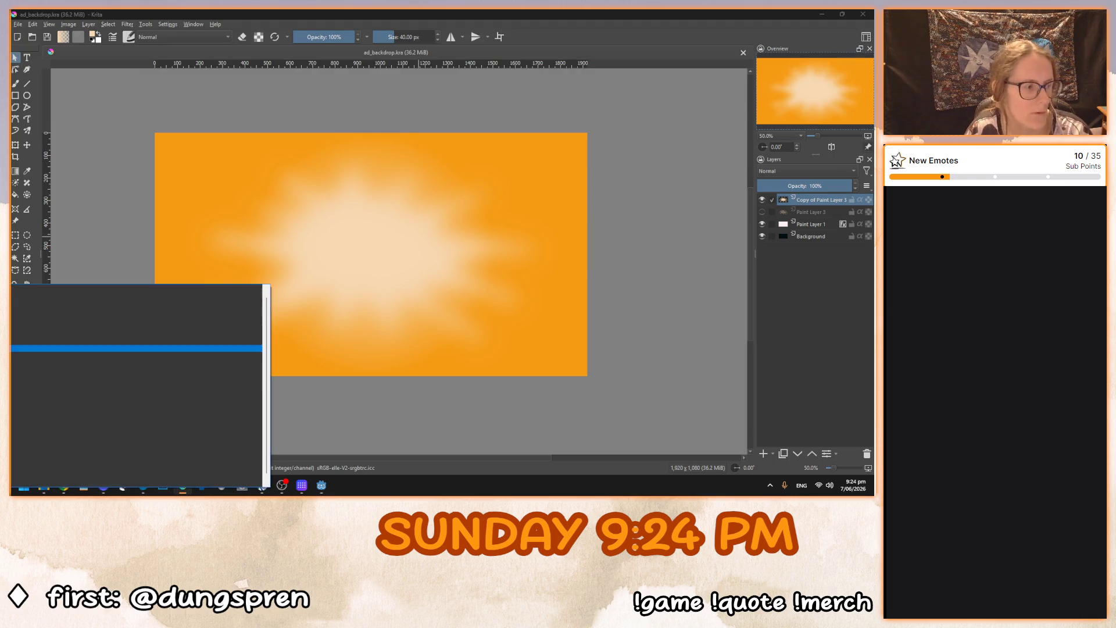
pyautogui.press('Escape')
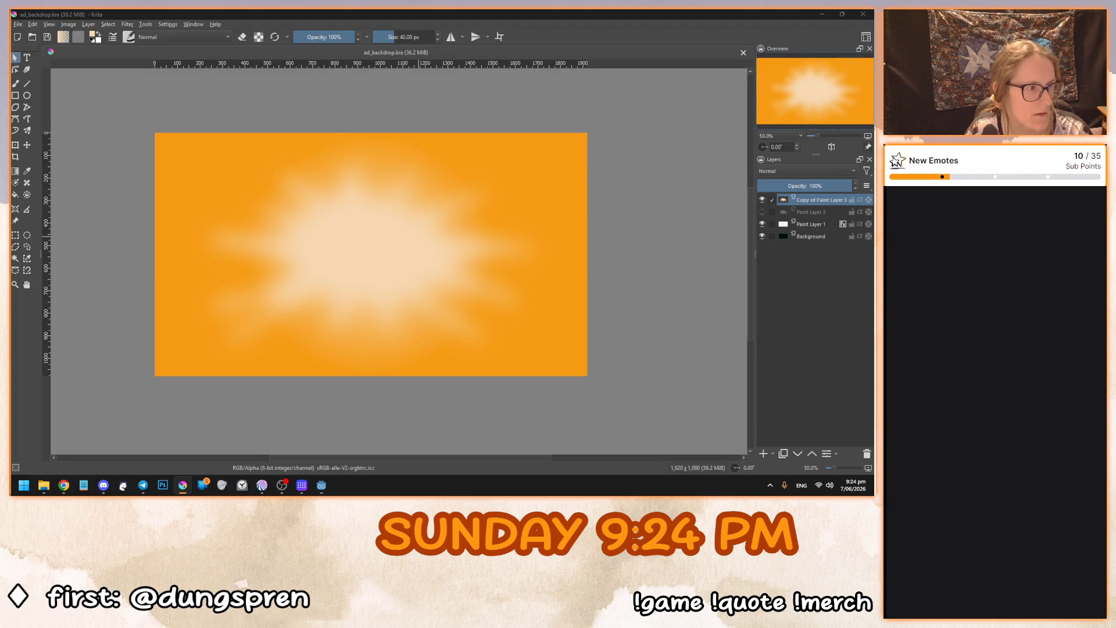
pyautogui.press('Return')
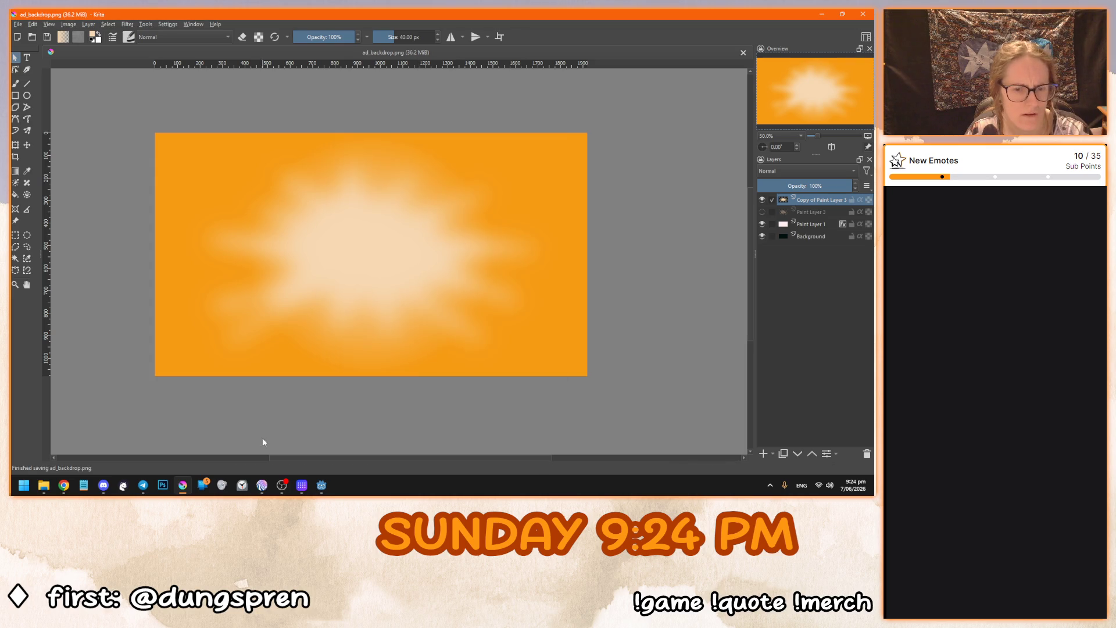
pyautogui.click(321, 486)
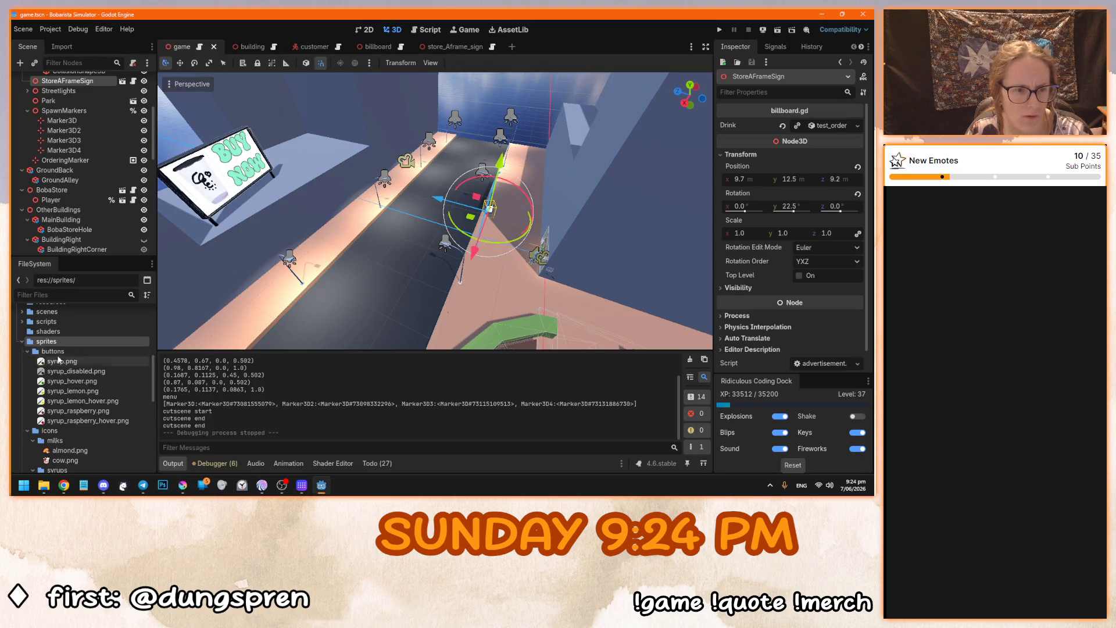
# Select the sprites folder in the FileSystem dock, briefly checking Krita before returning.
pyautogui.scroll(-10, 58, 360)
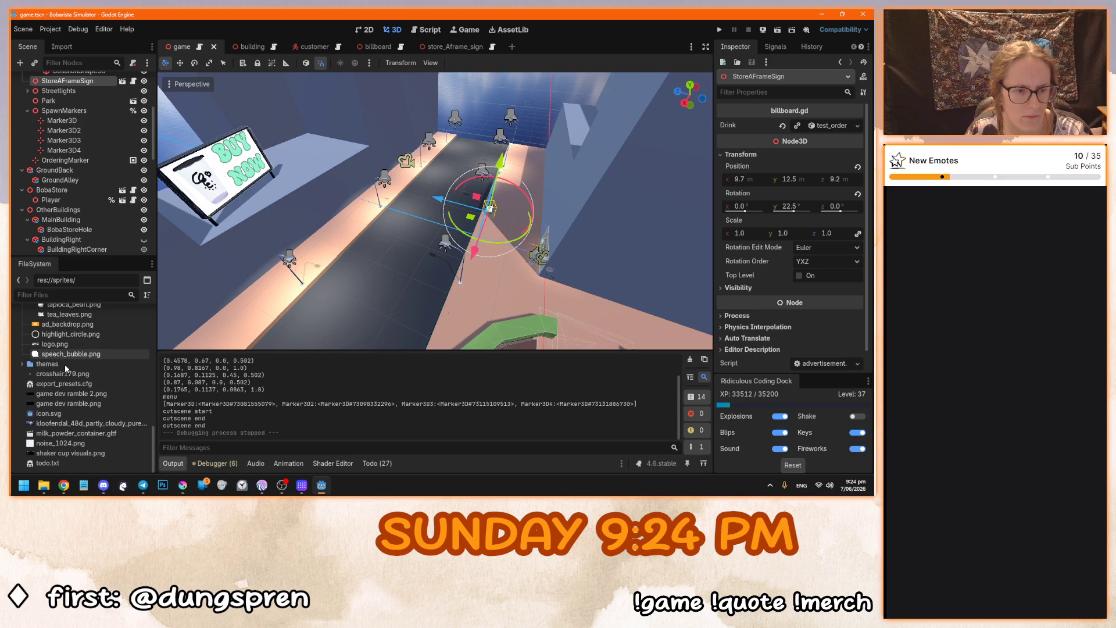
pyautogui.scroll(10, 64, 459)
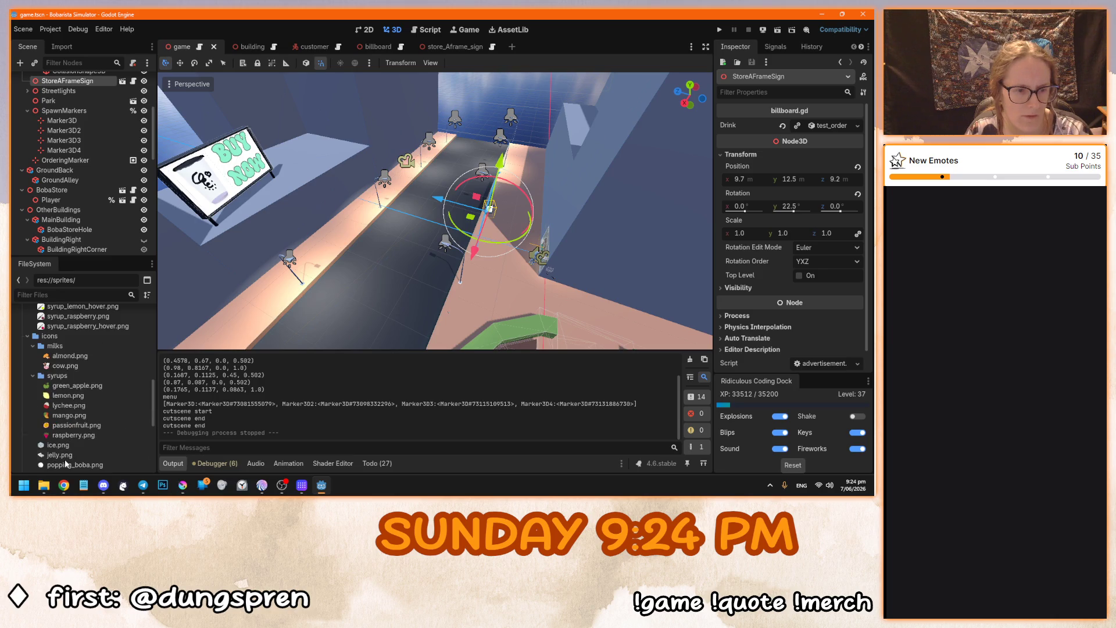
pyautogui.click(74, 347)
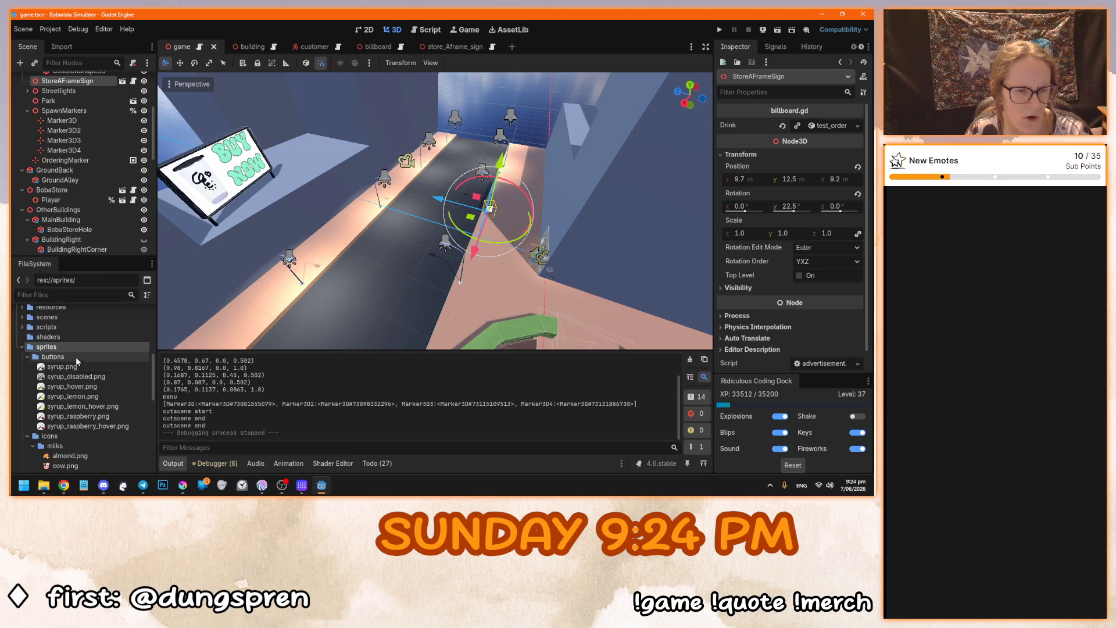
pyautogui.moveTo(154, 388); pyautogui.dragTo(155, 365)
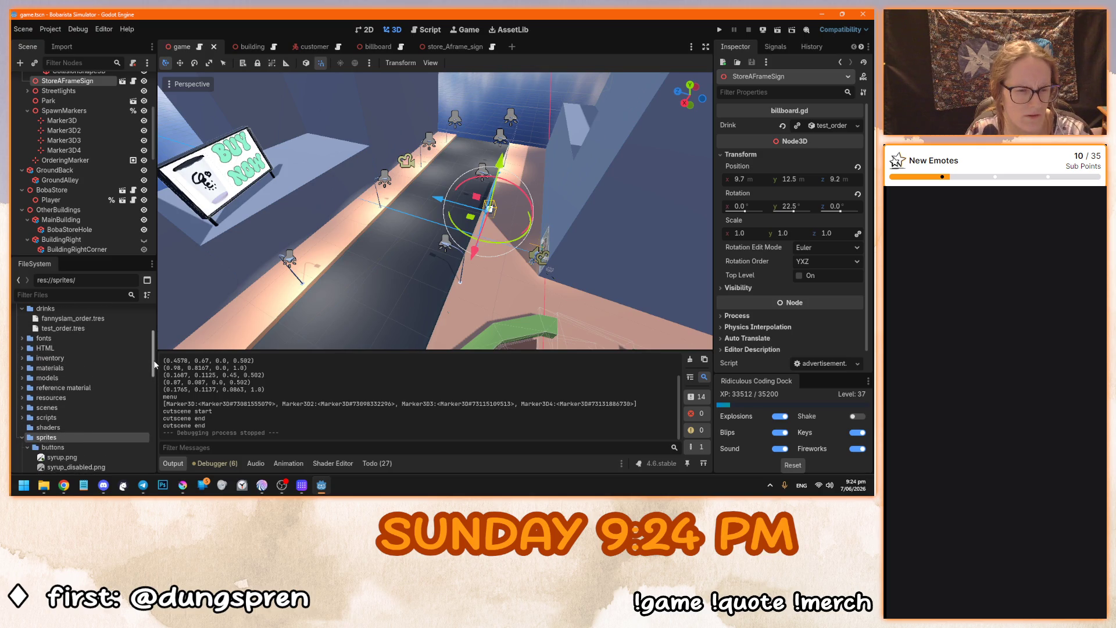
pyautogui.click(183, 484)
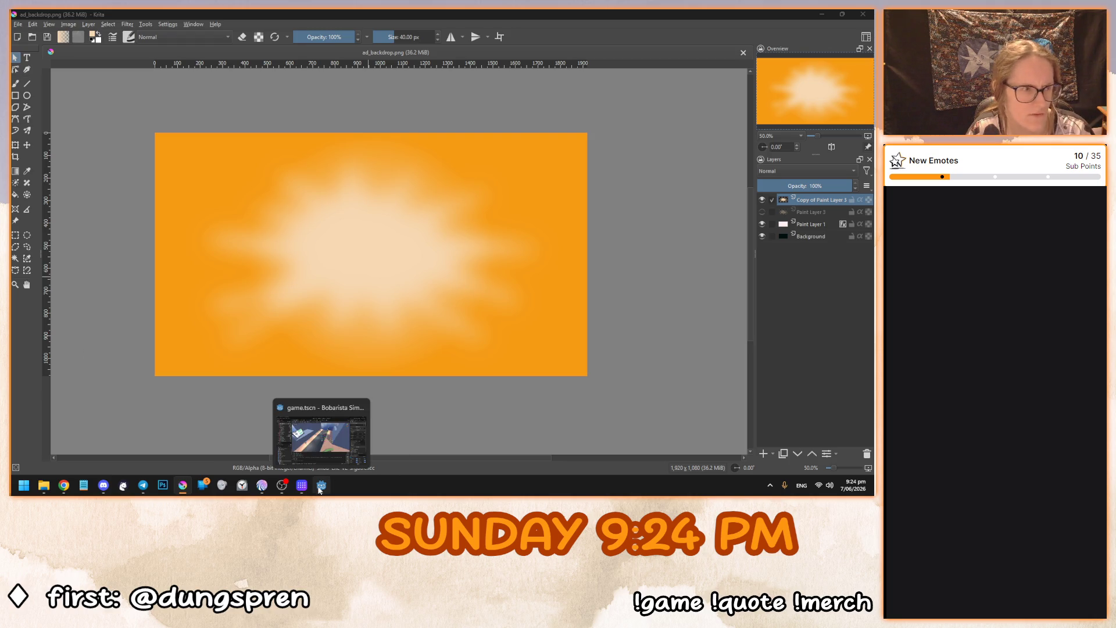
pyautogui.click(319, 486)
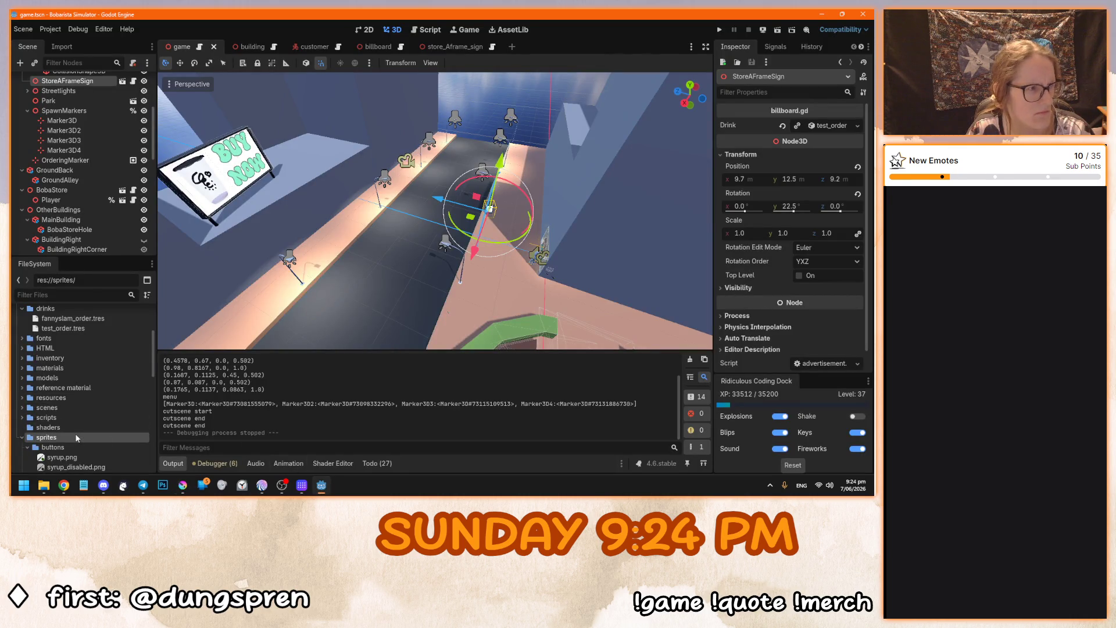
# Collapse the buttons and icons subfolders to reveal ad_backdrop.png, and orbit toward the BUY NOW billboard.
pyautogui.scroll(-3, 75, 437)
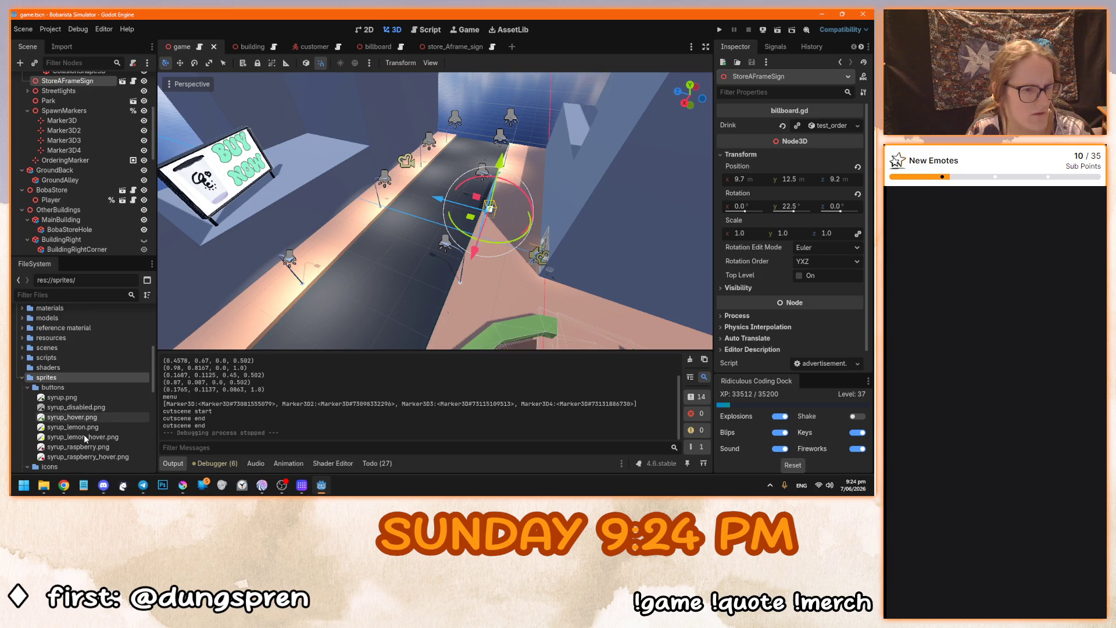
pyautogui.click(27, 367)
pyautogui.click(27, 378)
pyautogui.scroll(-2, 28, 383)
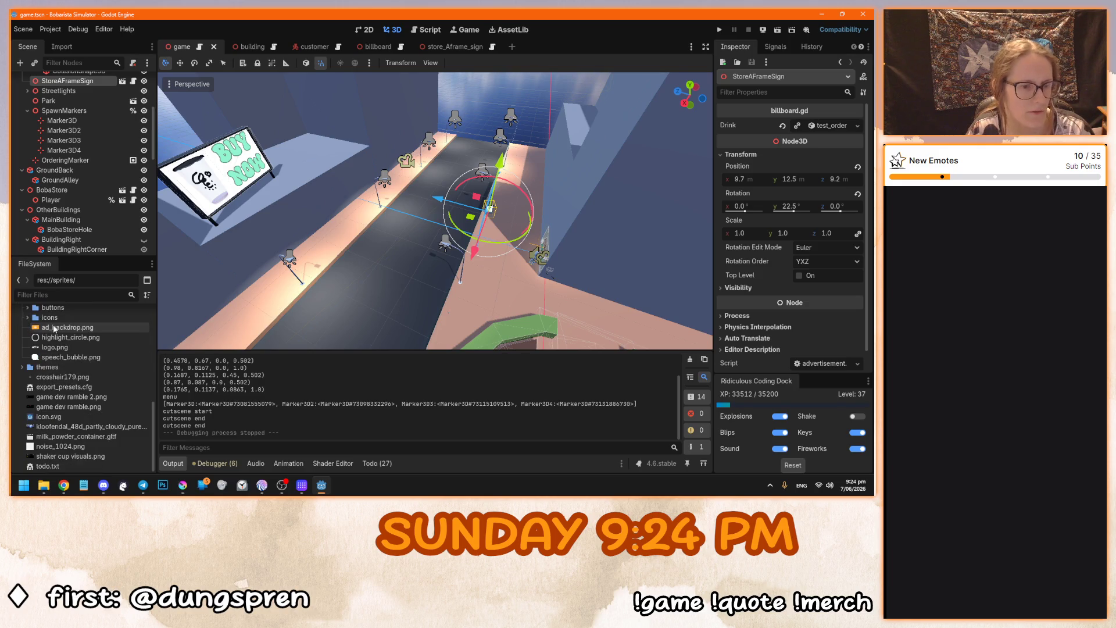
pyautogui.hotkey('alt', 'Tab')
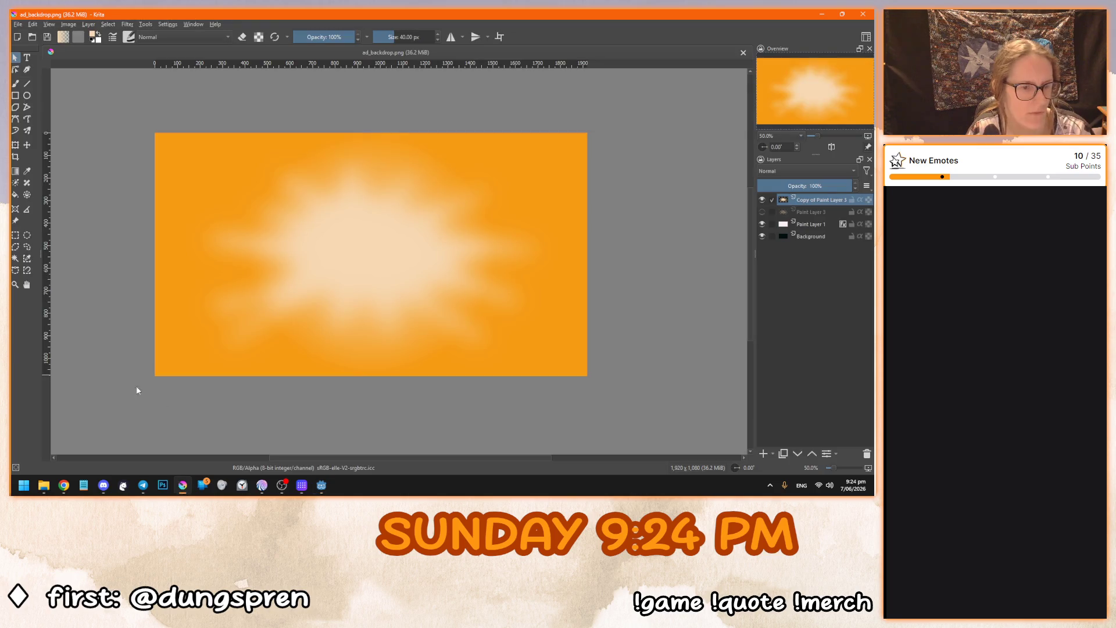
pyautogui.click(321, 485)
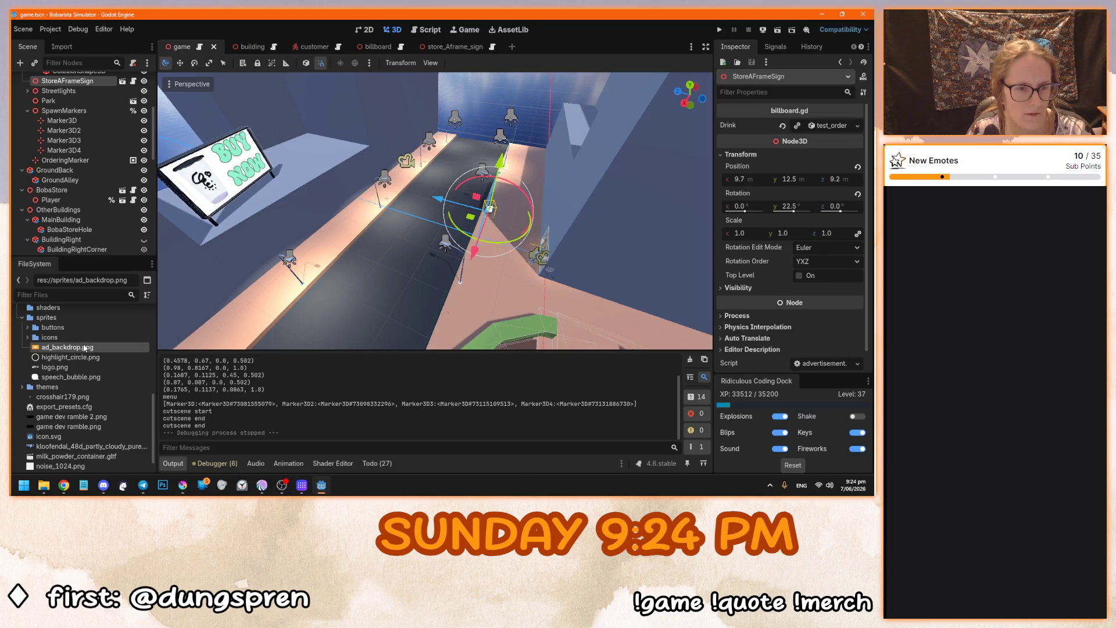
pyautogui.moveTo(374, 276)
pyautogui.mouseDown()
pyautogui.moveTo(238, 211)
pyautogui.moveTo(349, 248)
pyautogui.mouseUp()
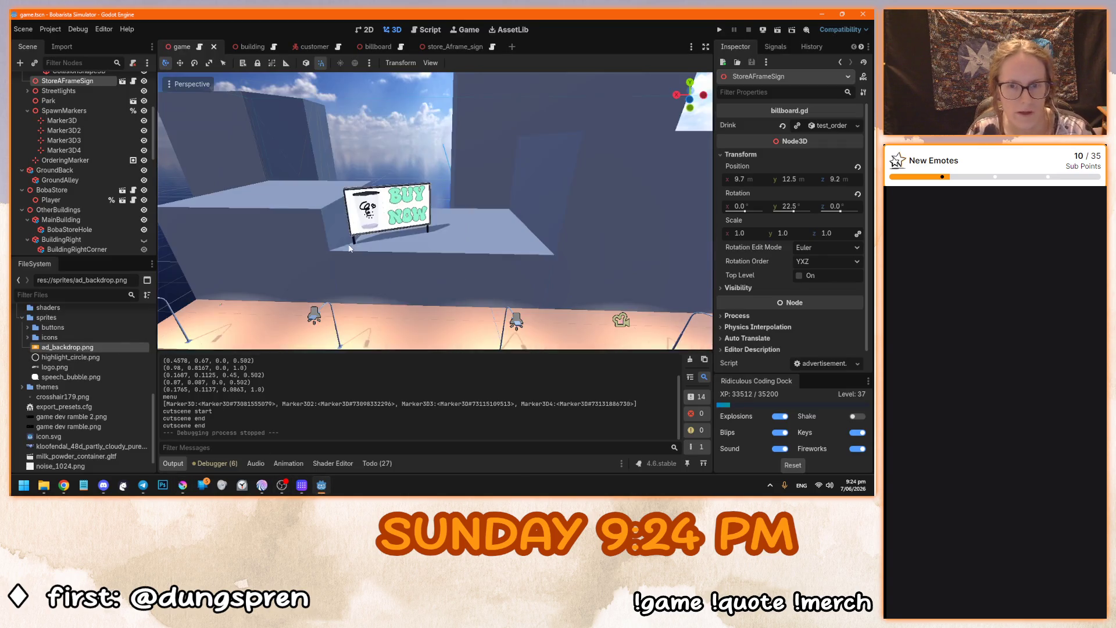
# In the billboard scene, drop ad_backdrop.png onto the Sign node's Material slot.
pyautogui.click(378, 48)
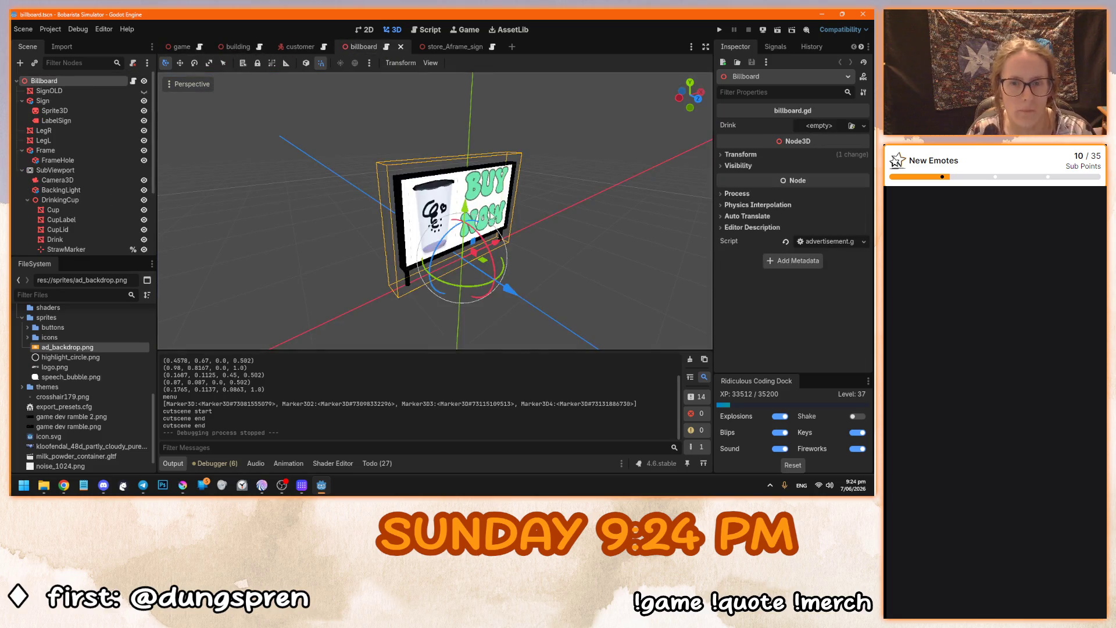
pyautogui.click(85, 100)
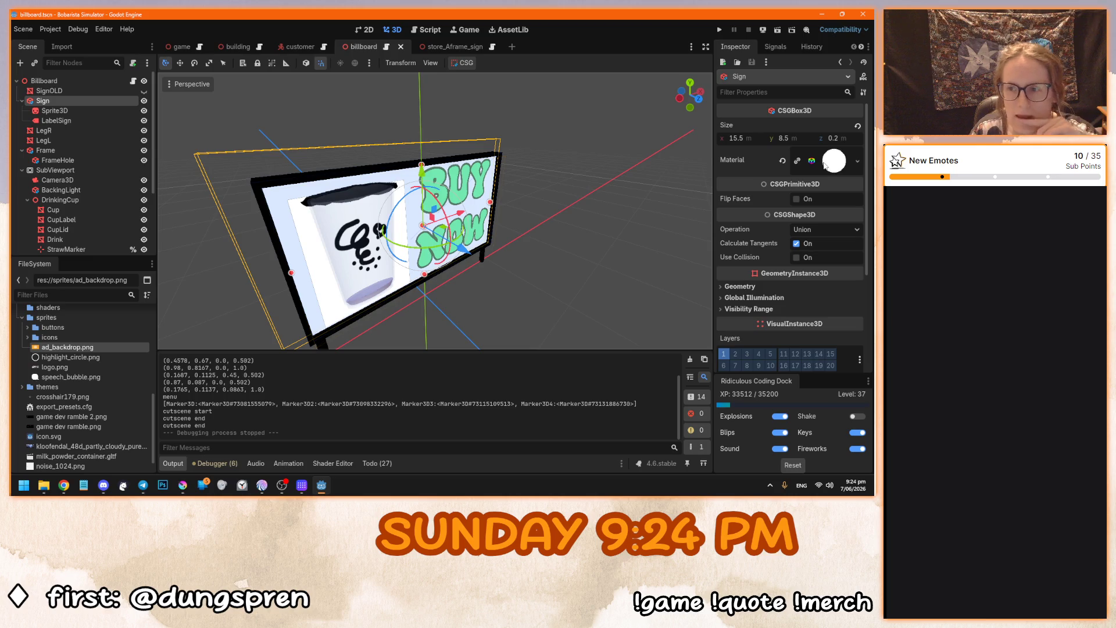
pyautogui.moveTo(52, 348)
pyautogui.mouseDown()
pyautogui.moveTo(174, 302)
pyautogui.moveTo(836, 167)
pyautogui.mouseUp()
# Expand the Sign's material and put ad_backdrop.png into its Emission texture.
pyautogui.moveTo(633, 239)
pyautogui.mouseDown()
pyautogui.moveTo(605, 236)
pyautogui.moveTo(592, 218)
pyautogui.mouseUp()
pyautogui.scroll(3, 591, 217)
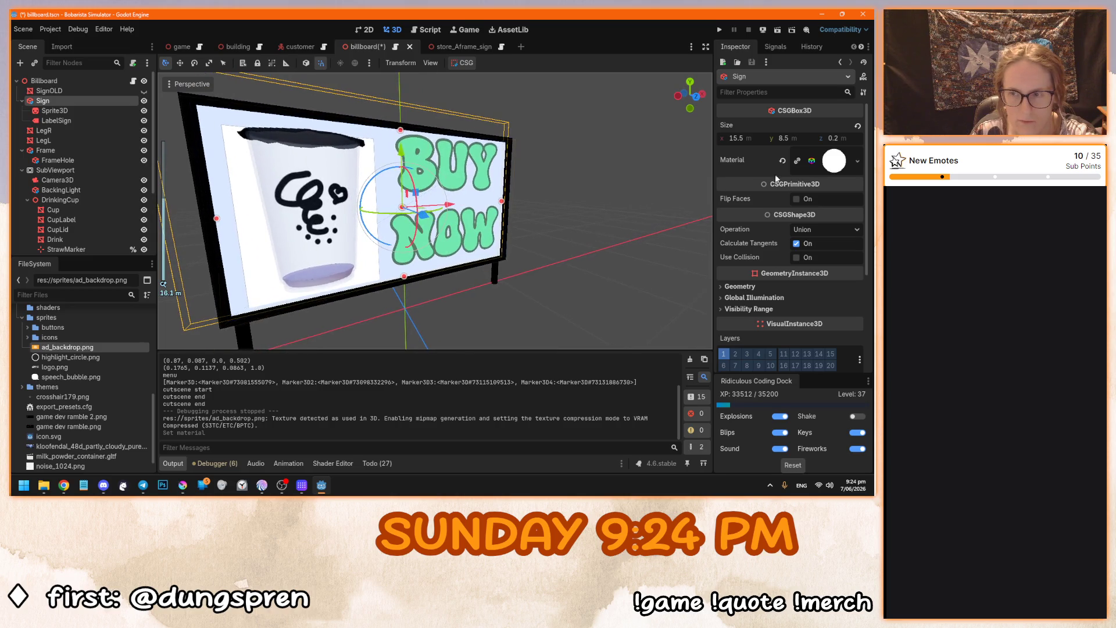
pyautogui.click(833, 168)
pyautogui.scroll(-5, 779, 256)
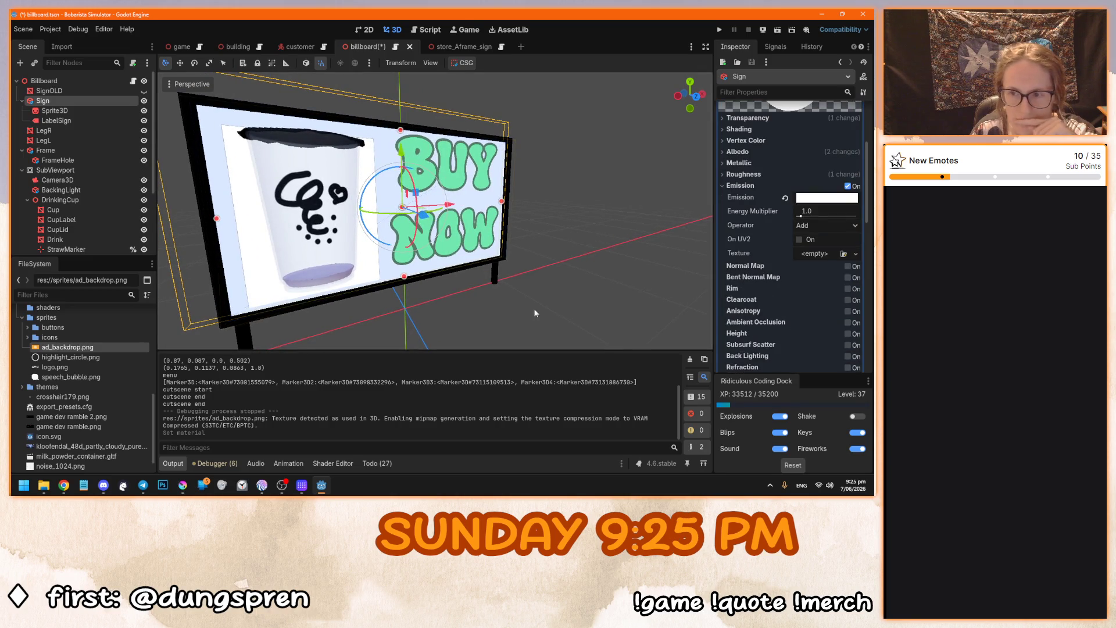
pyautogui.moveTo(73, 347)
pyautogui.mouseDown()
pyautogui.moveTo(843, 241)
pyautogui.moveTo(817, 258)
pyautogui.mouseUp()
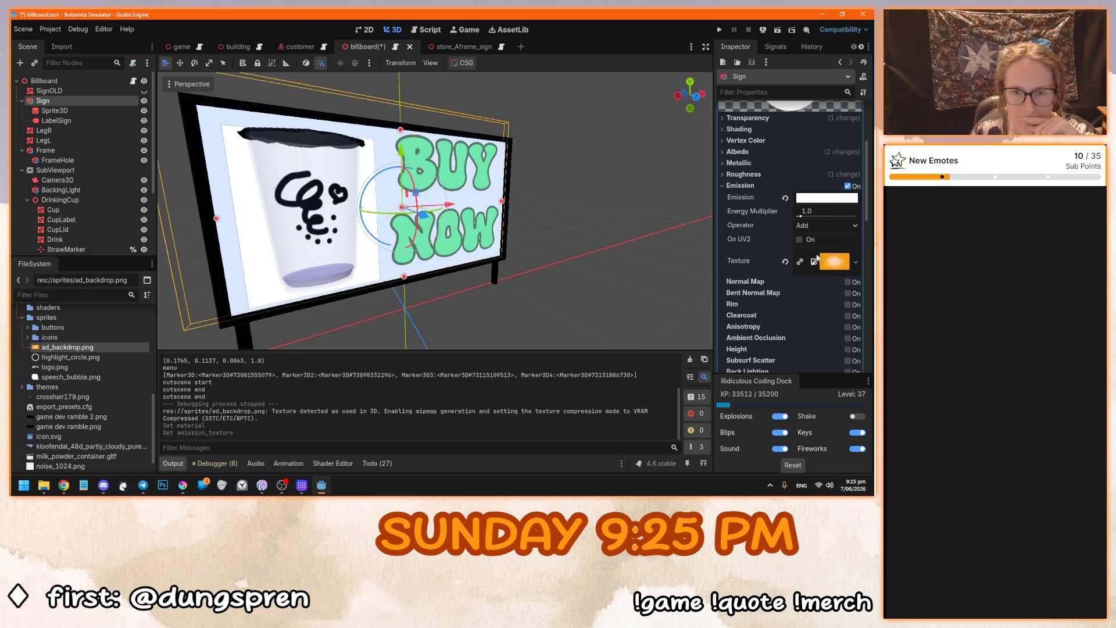
# Re-assign ad_backdrop.png as the Sign's albedo and emission textures, toggling emission off and back on.
pyautogui.click(785, 261)
pyautogui.click(743, 150)
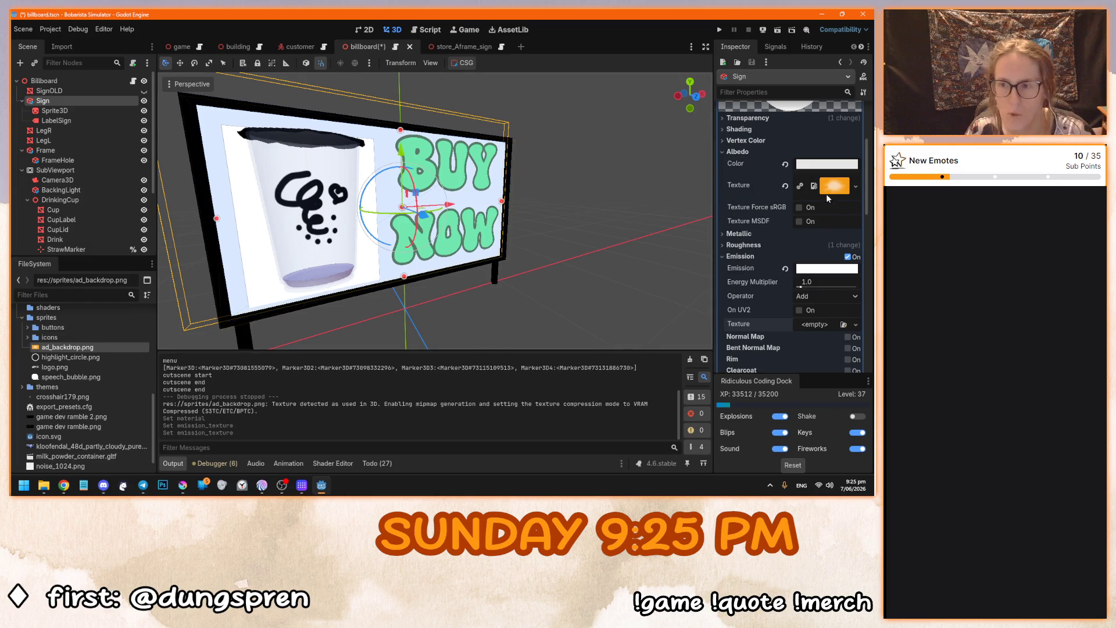
pyautogui.click(785, 185)
pyautogui.moveTo(67, 347); pyautogui.dragTo(808, 182)
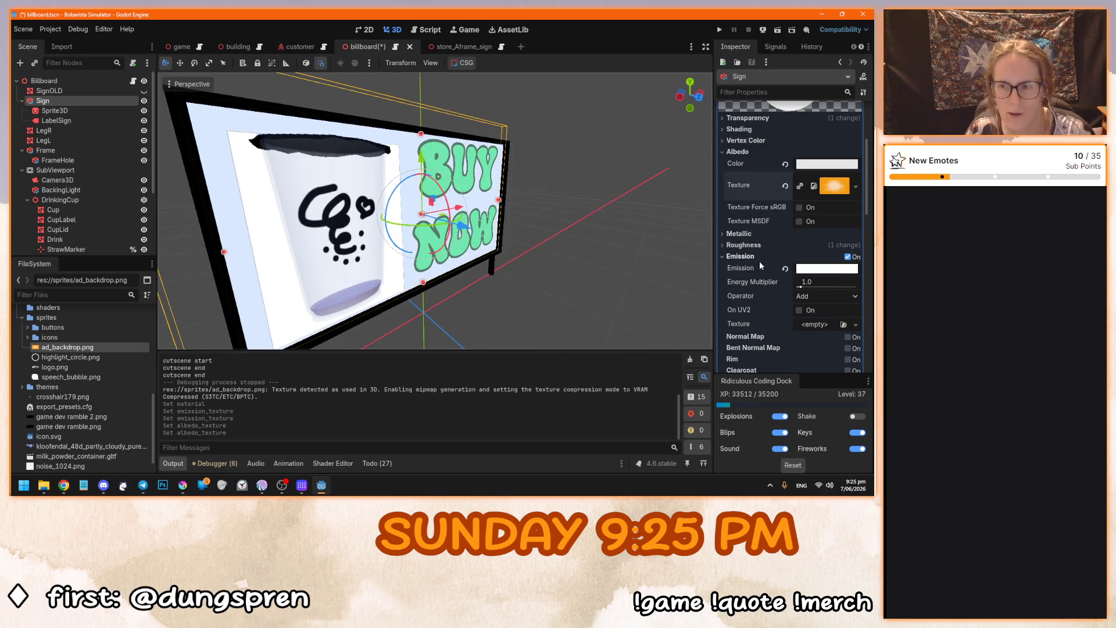
pyautogui.moveTo(90, 349); pyautogui.dragTo(803, 328)
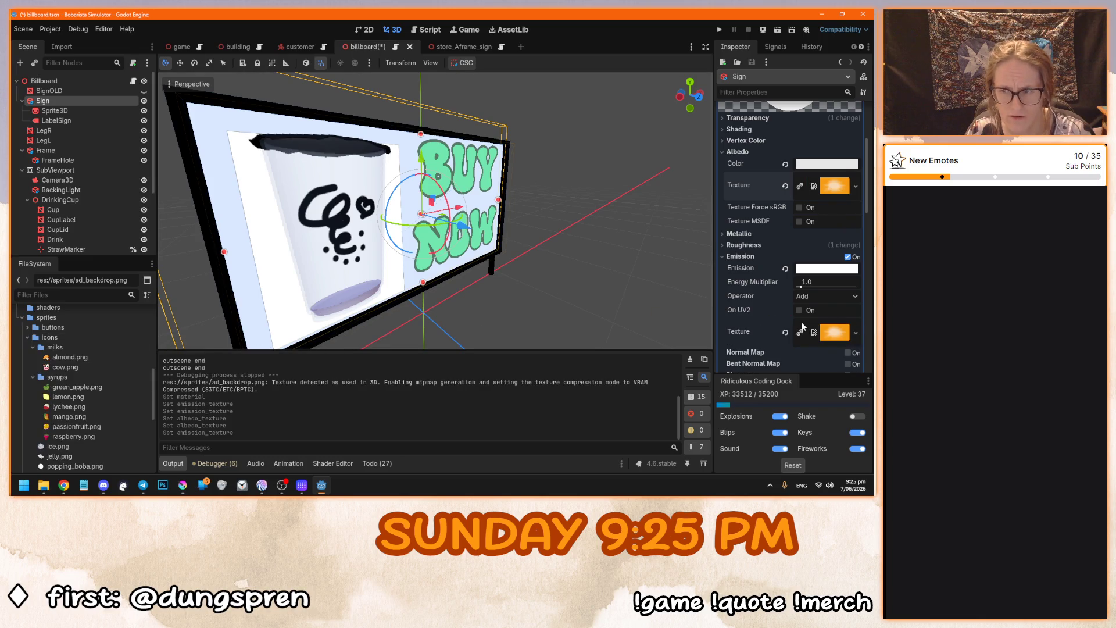
pyautogui.moveTo(540, 265)
pyautogui.mouseDown()
pyautogui.moveTo(562, 216)
pyautogui.moveTo(503, 211)
pyautogui.moveTo(602, 211)
pyautogui.moveTo(569, 197)
pyautogui.mouseUp()
pyautogui.click(74, 98)
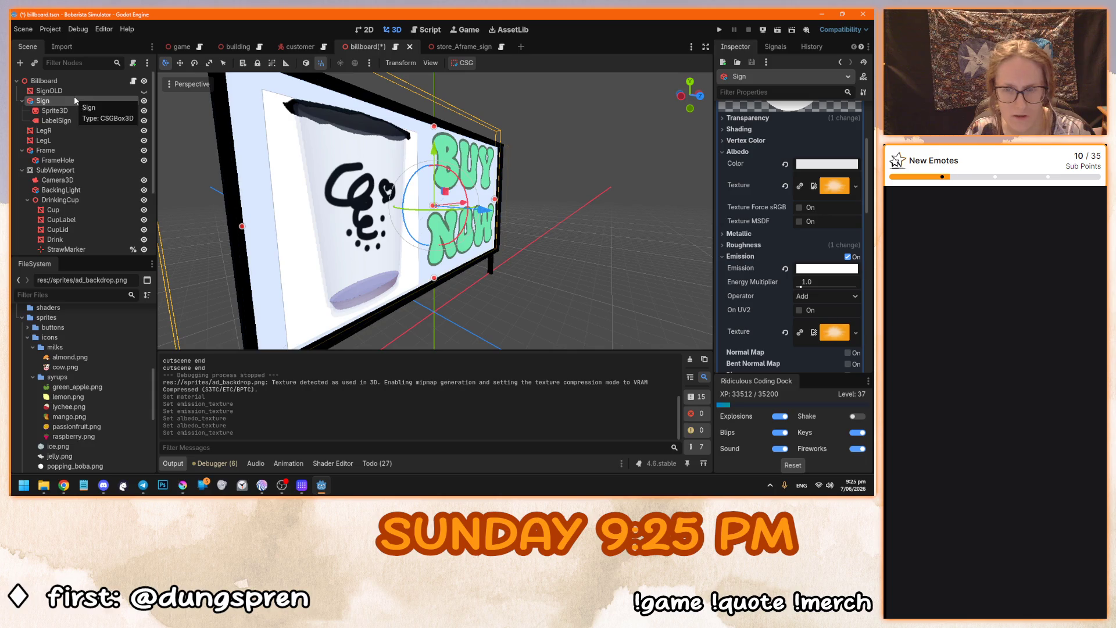
pyautogui.click(847, 257)
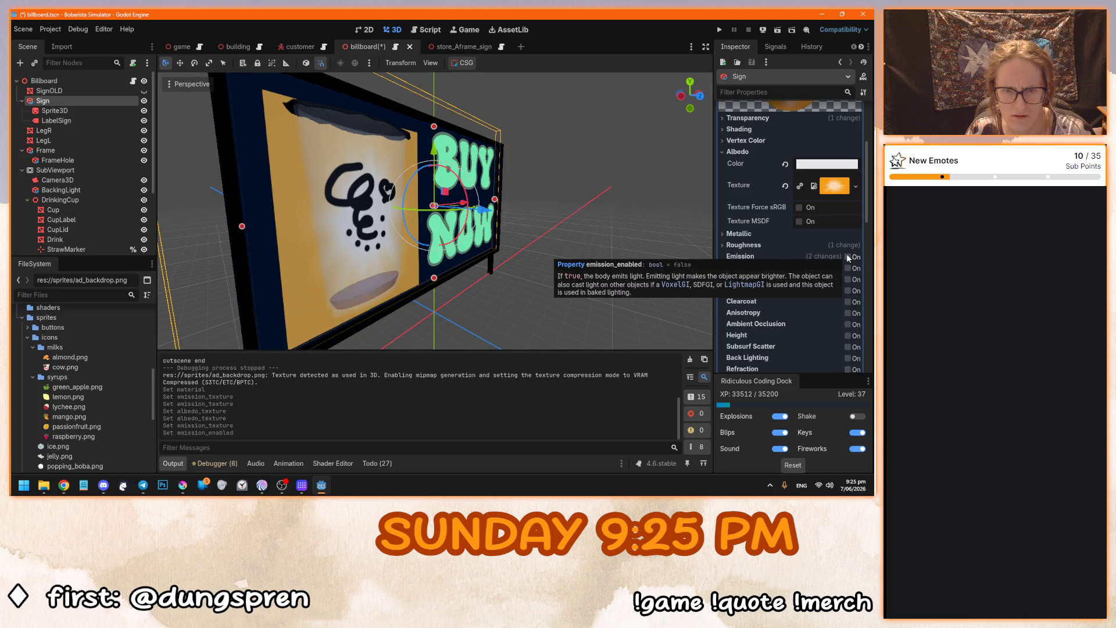
pyautogui.click(847, 256)
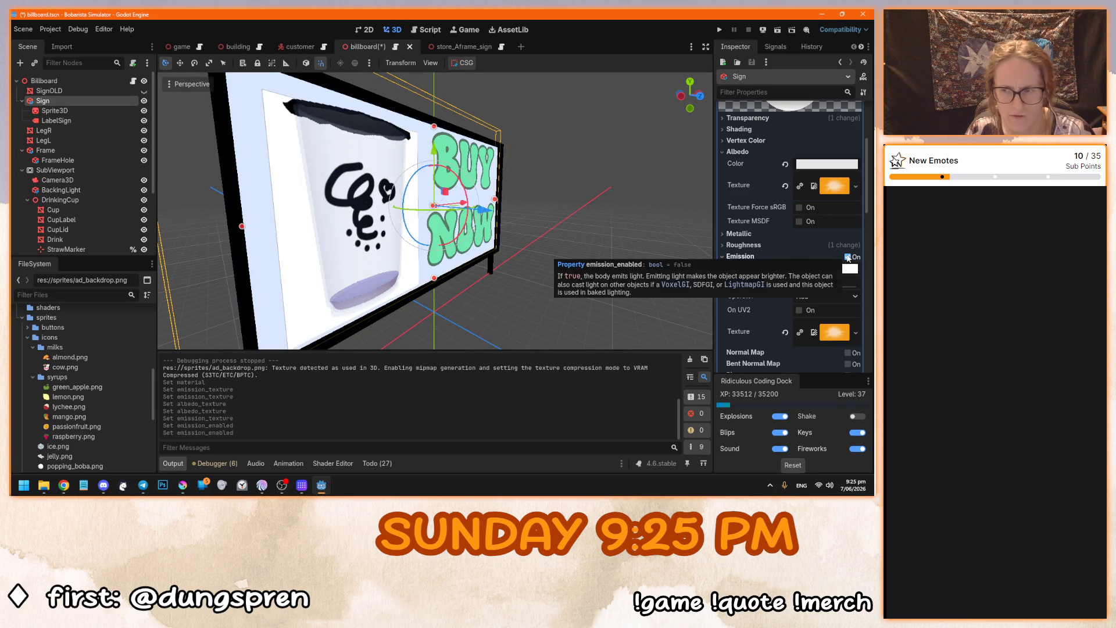
# Turn on Own World 3D for the cup's SubViewport.
pyautogui.scroll(2, 564, 256)
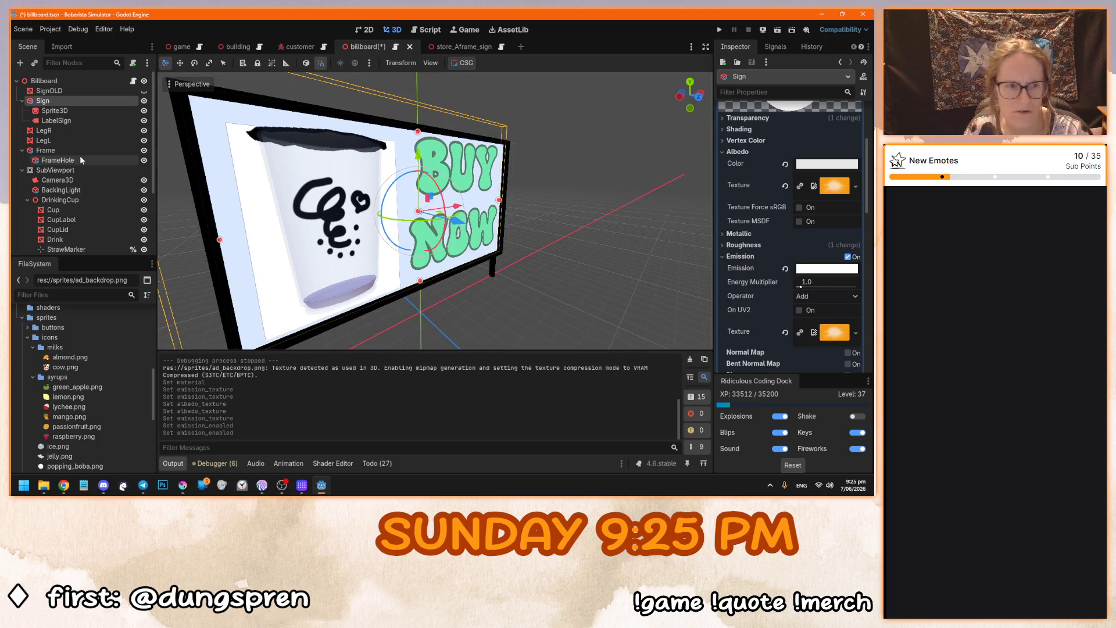
pyautogui.click(90, 170)
pyautogui.click(797, 370)
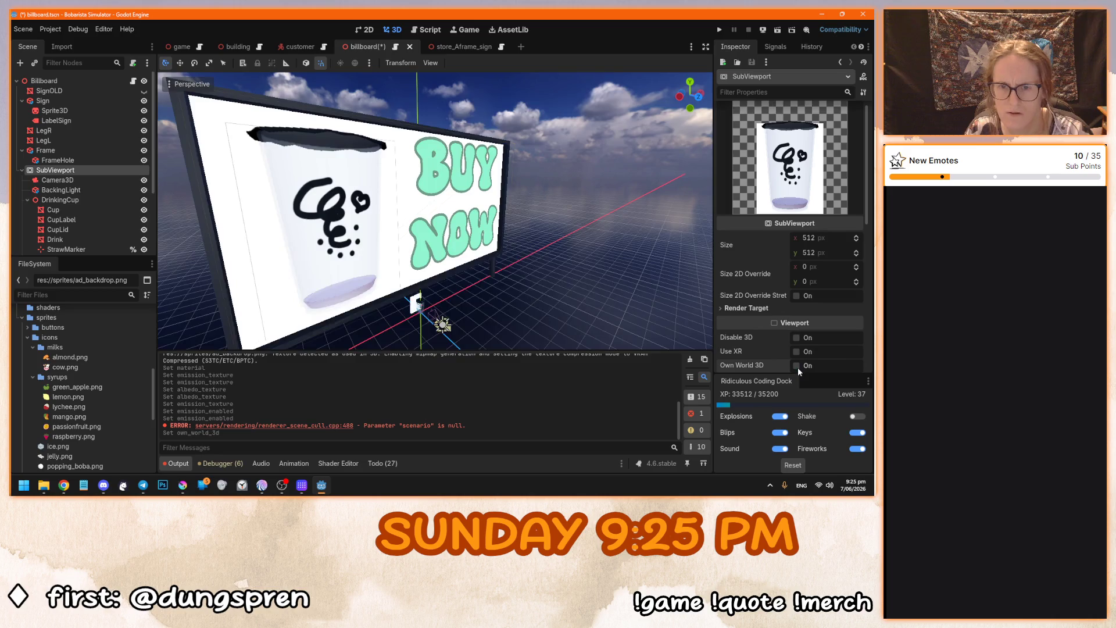
# Save and run the game to check the billboard, then close it and reselect the Sign node.
pyautogui.press('F5')
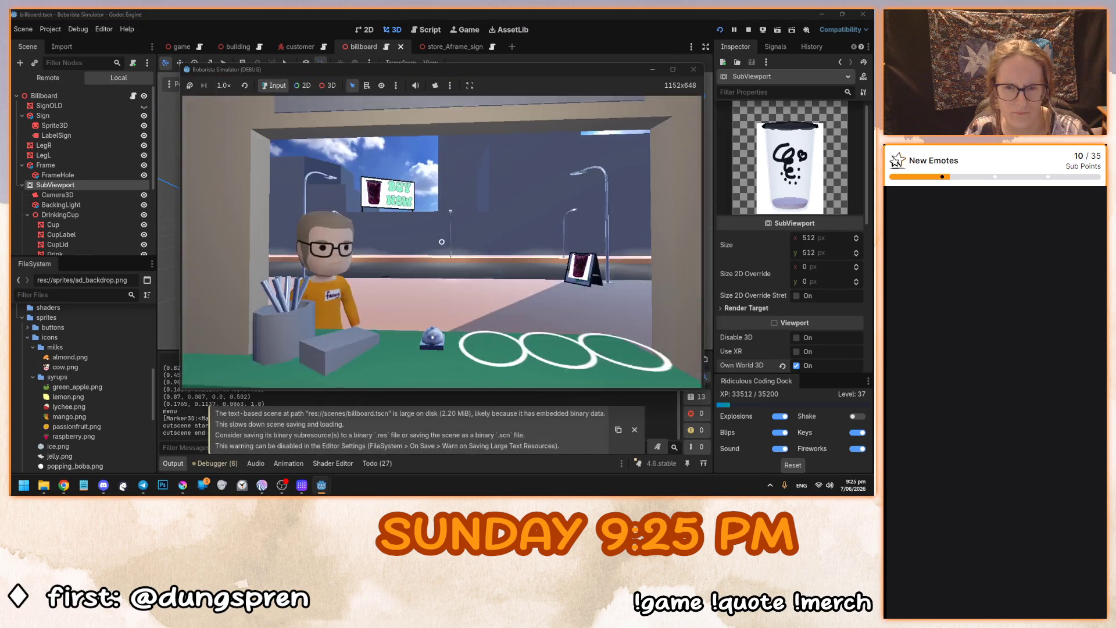
pyautogui.click(693, 69)
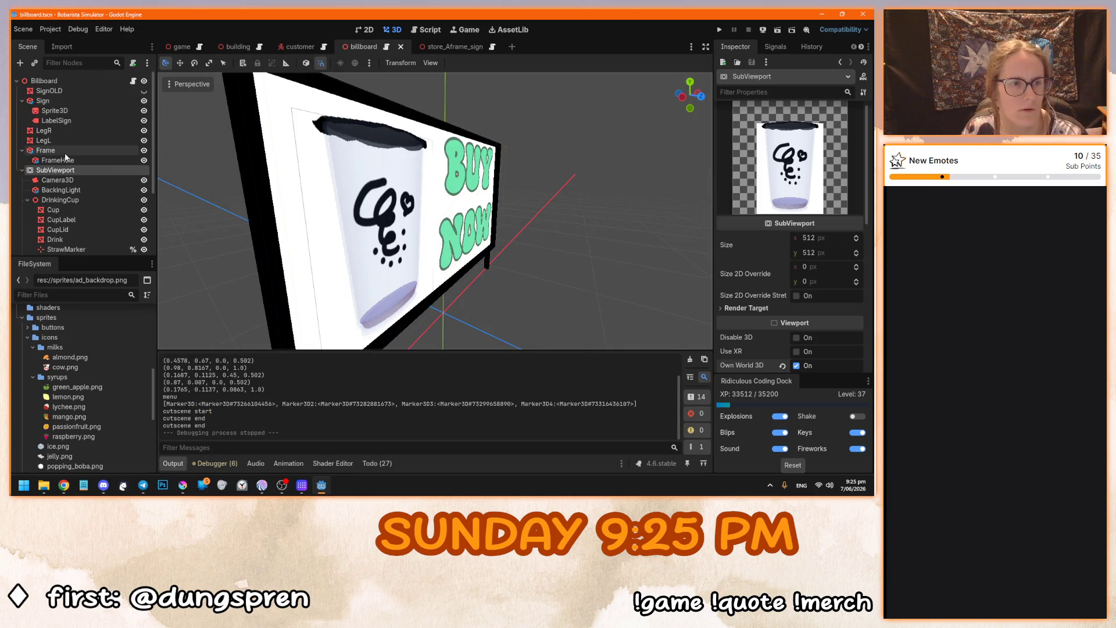
pyautogui.scroll(-1, 76, 215)
pyautogui.scroll(1, 76, 212)
pyautogui.click(53, 100)
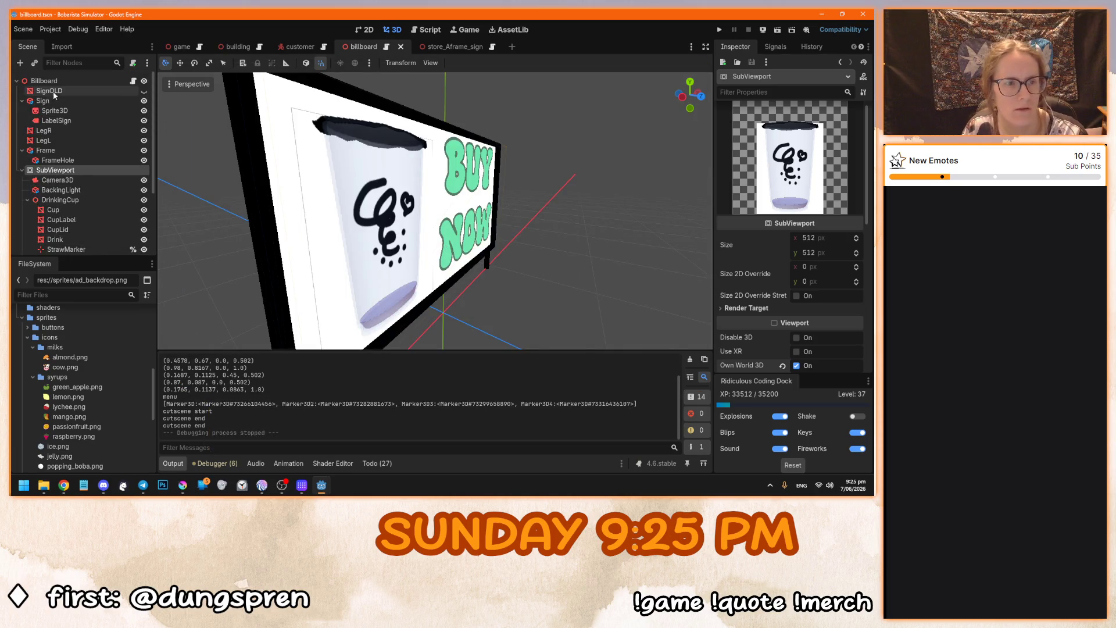
pyautogui.scroll(2, 752, 256)
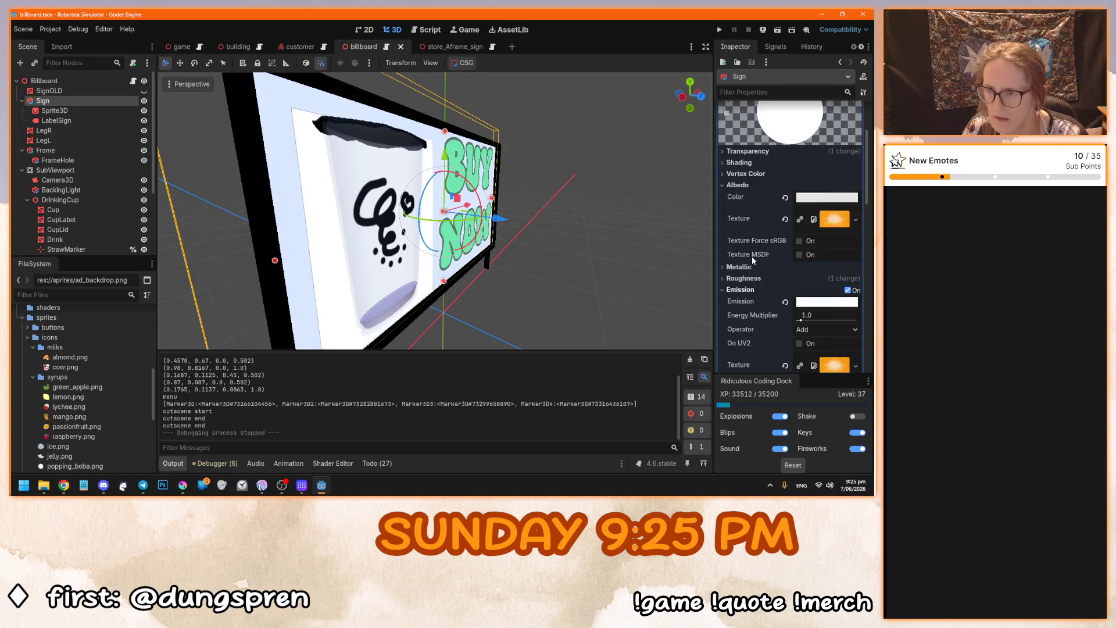
# Reset the Sign's albedo to white and emission colour to black, raise emission energy, and test-run.
pyautogui.click(785, 196)
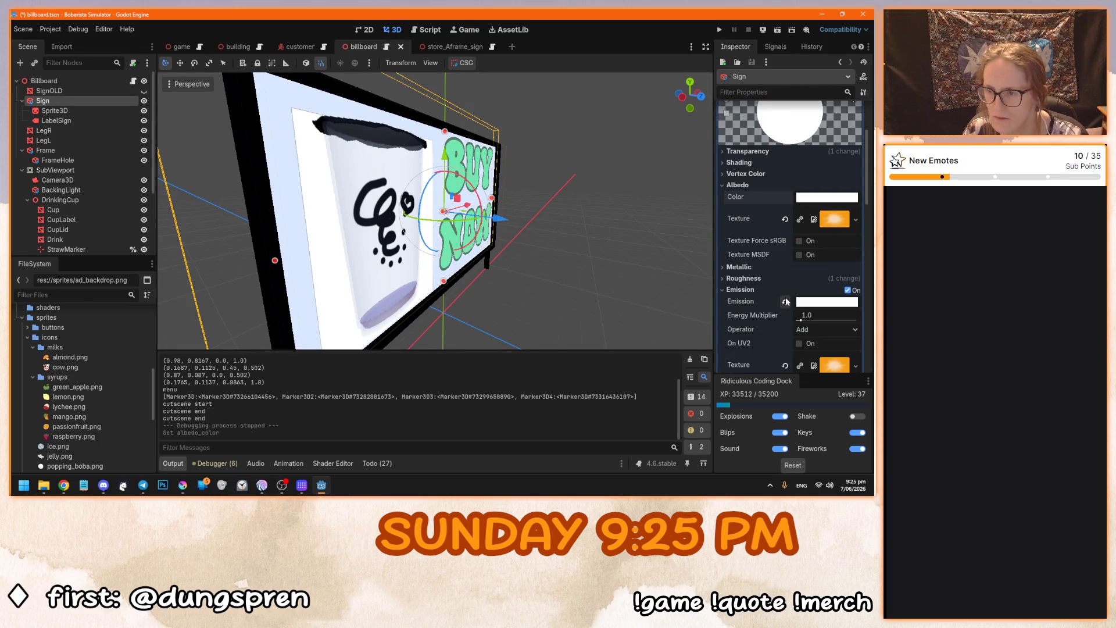
pyautogui.click(785, 302)
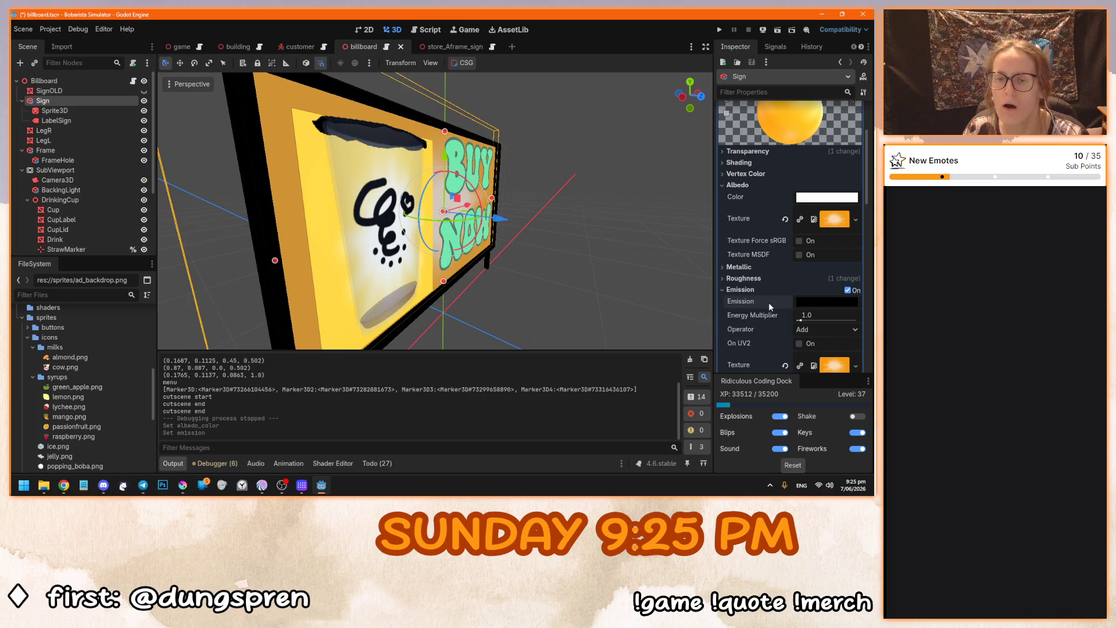
pyautogui.moveTo(557, 233); pyautogui.dragTo(525, 221)
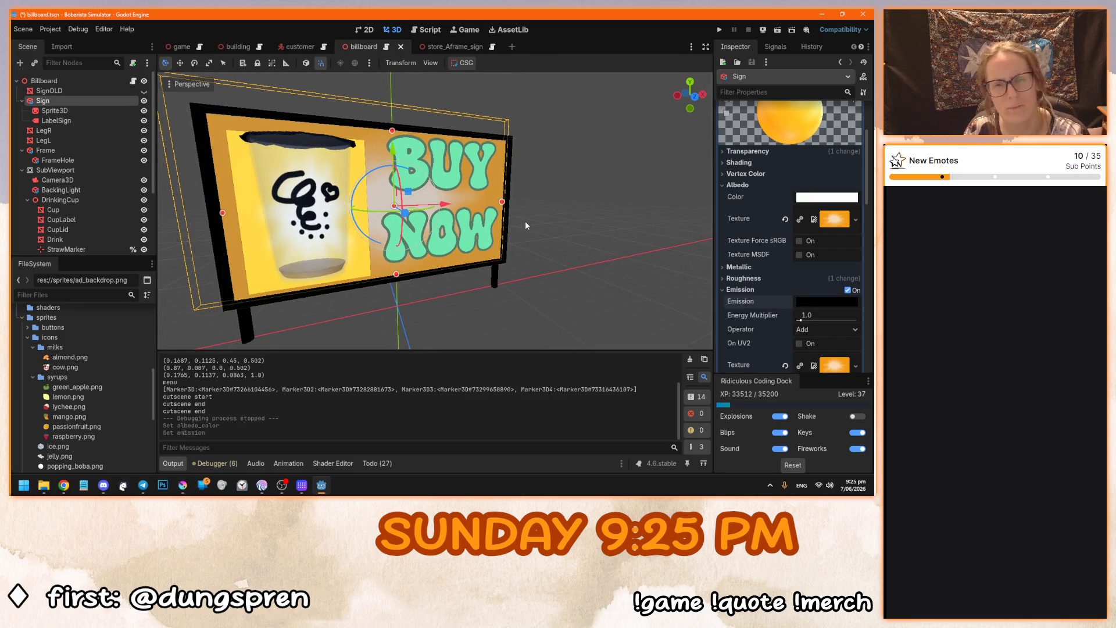
pyautogui.scroll(-1, 756, 331)
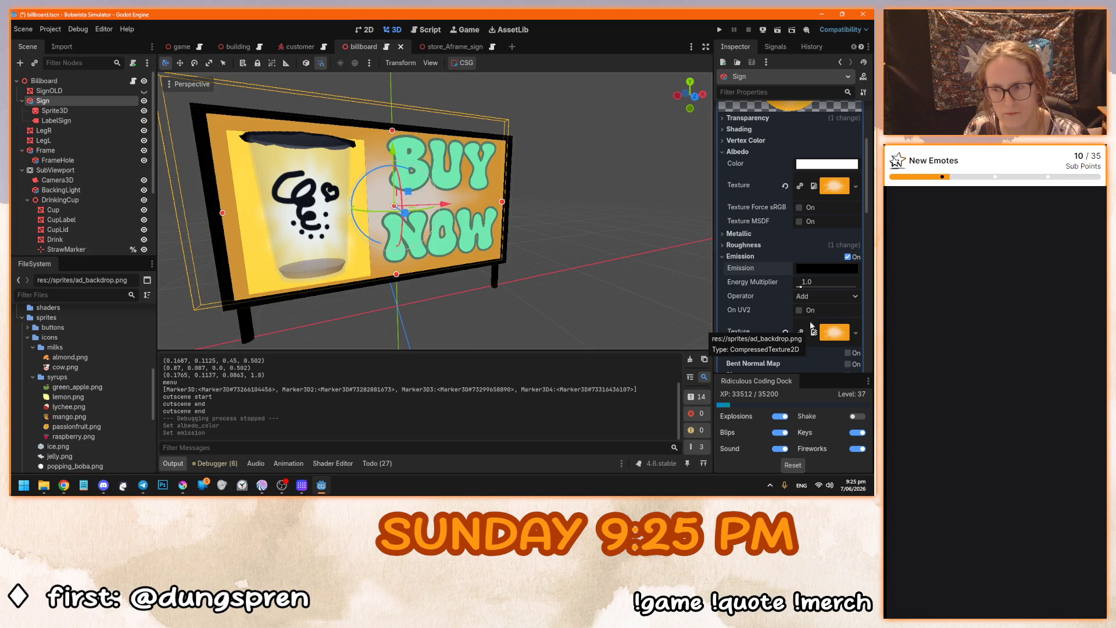
pyautogui.moveTo(801, 287); pyautogui.dragTo(820, 288)
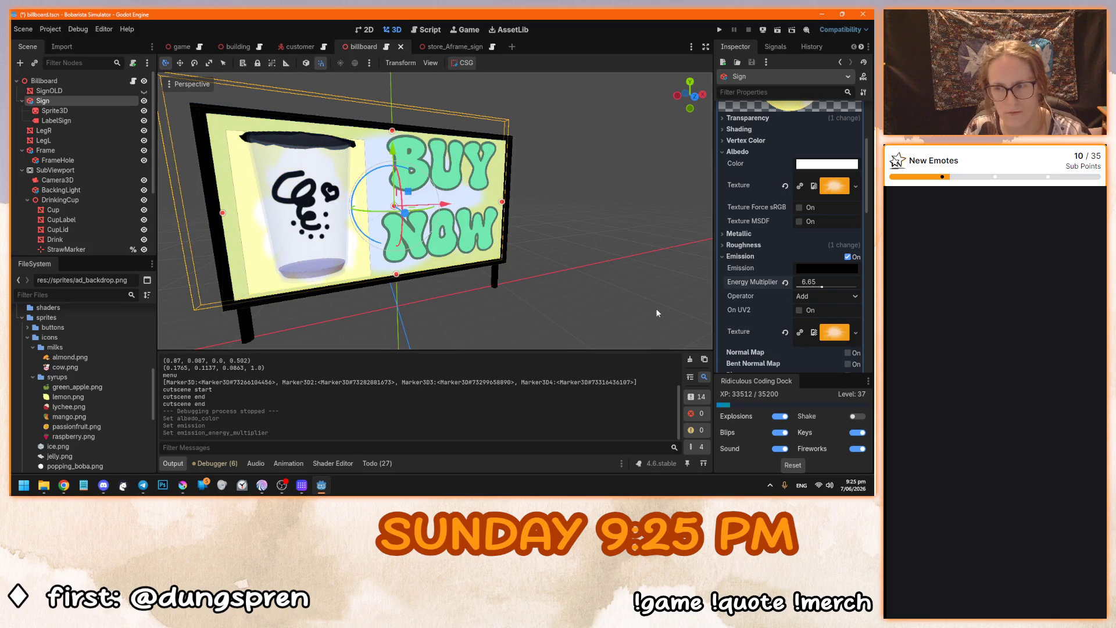
pyautogui.press('F5')
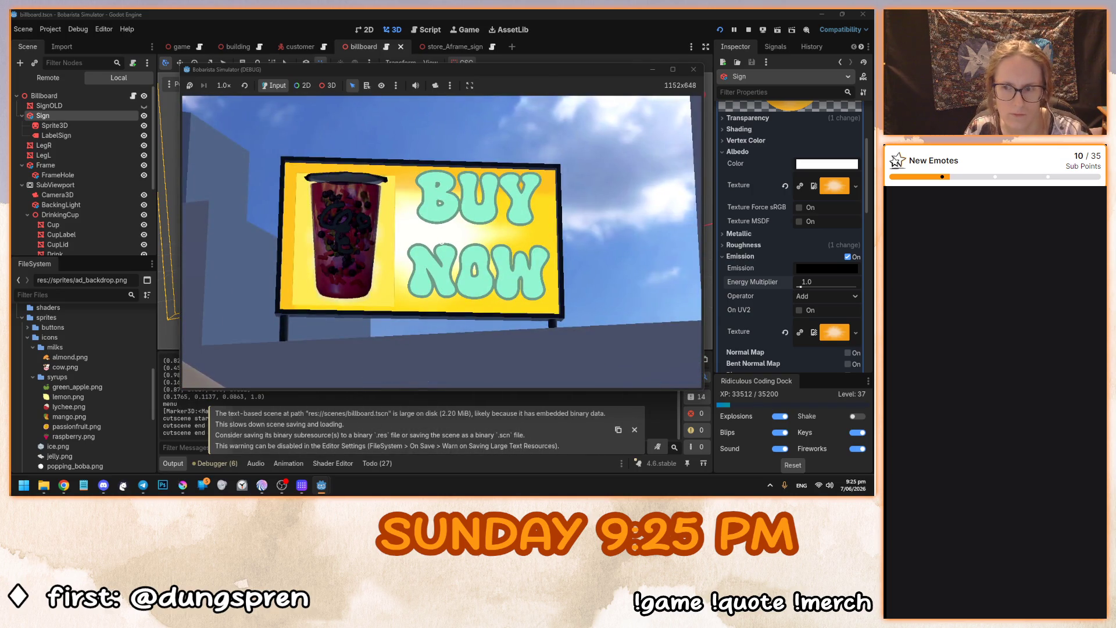
# Stop the game, switch off the Sign's emission, and run again to preview.
pyautogui.press('F8')
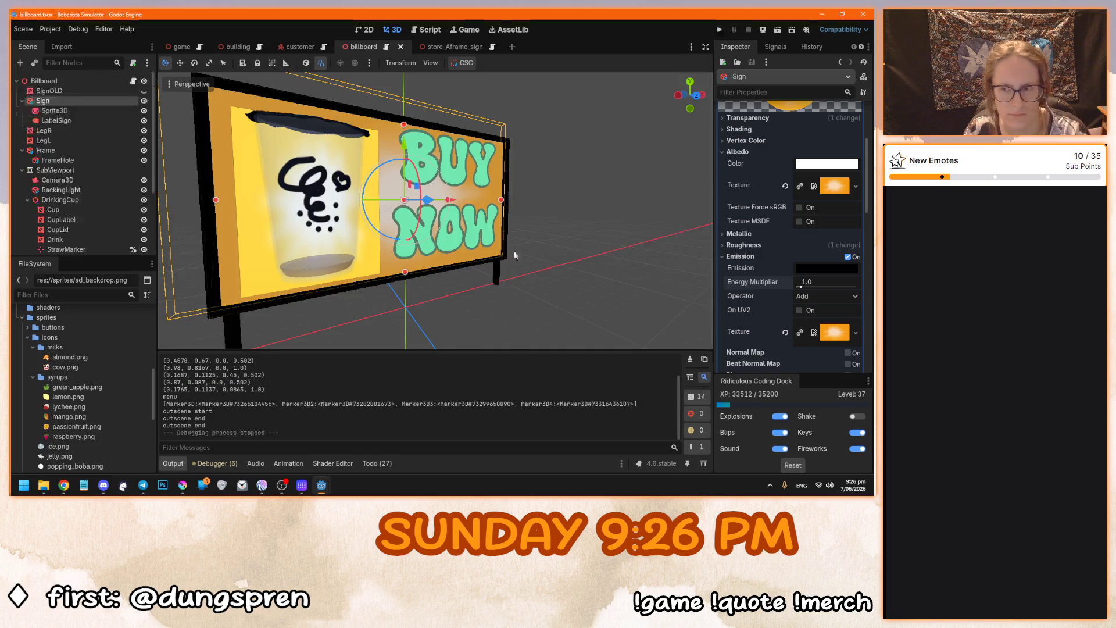
pyautogui.click(849, 257)
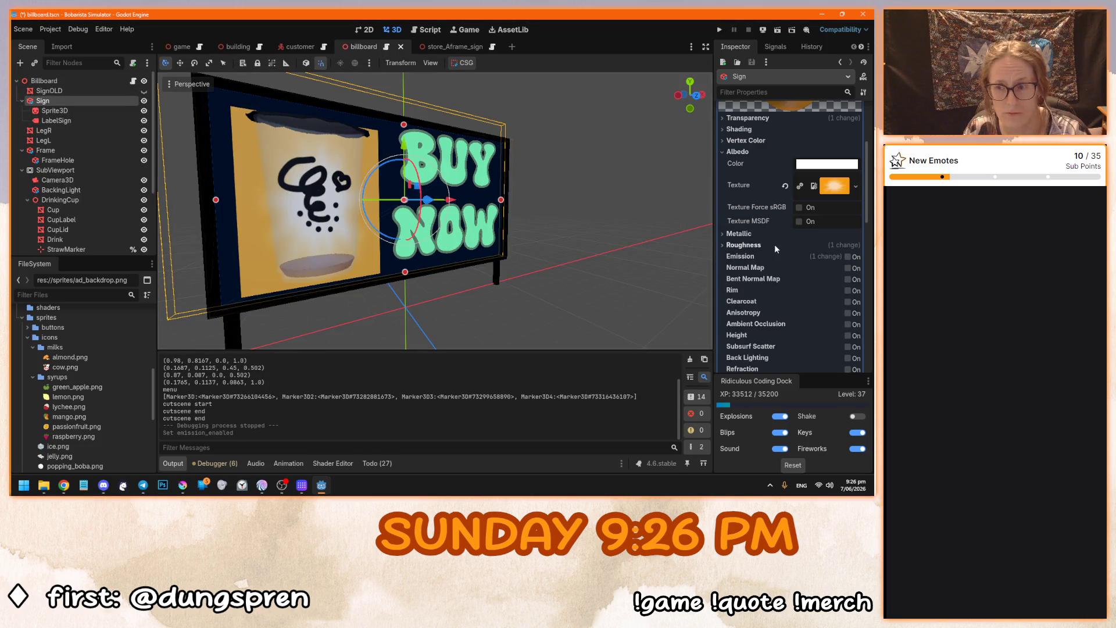
pyautogui.press('F5')
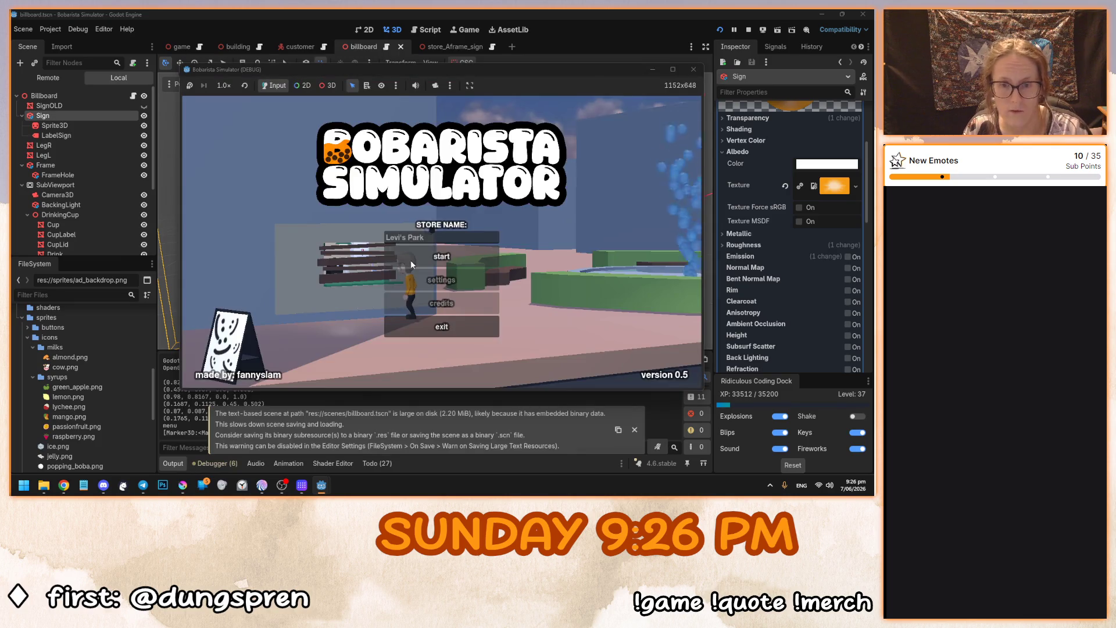
# Stop the test, re-enable the Sign's emission, clear its texture, and set the emission colour to white.
pyautogui.click(442, 241)
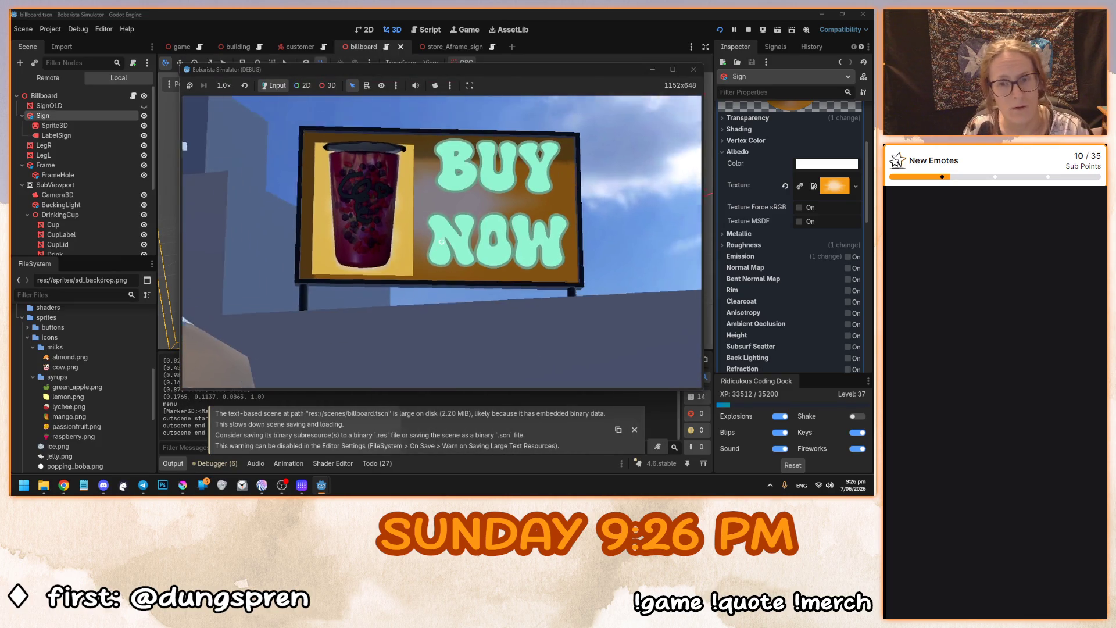
pyautogui.press('F8')
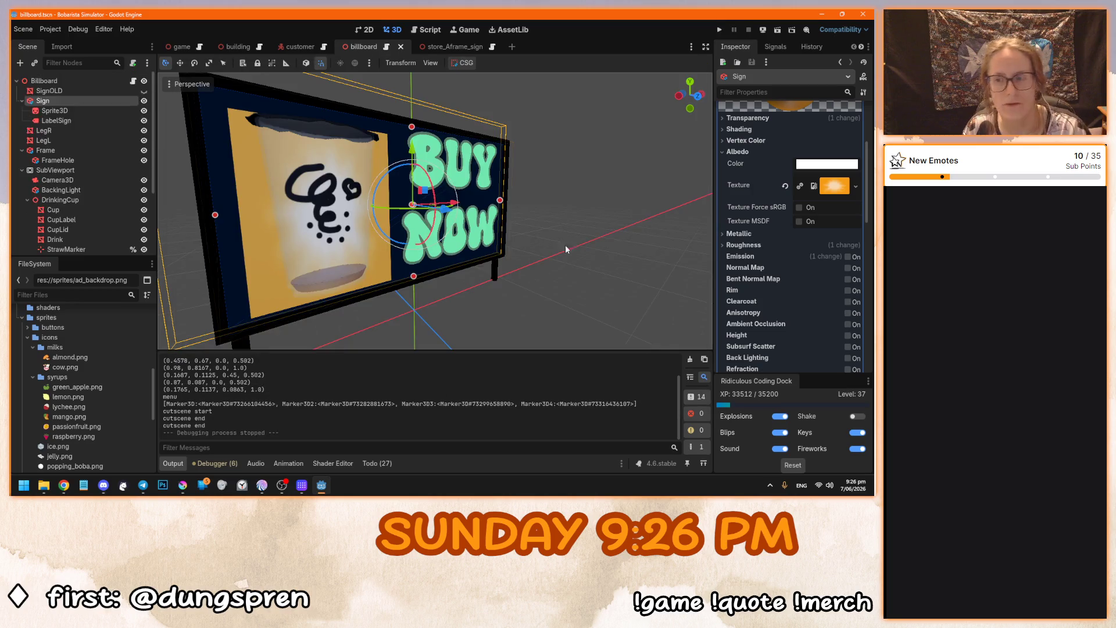
pyautogui.click(852, 258)
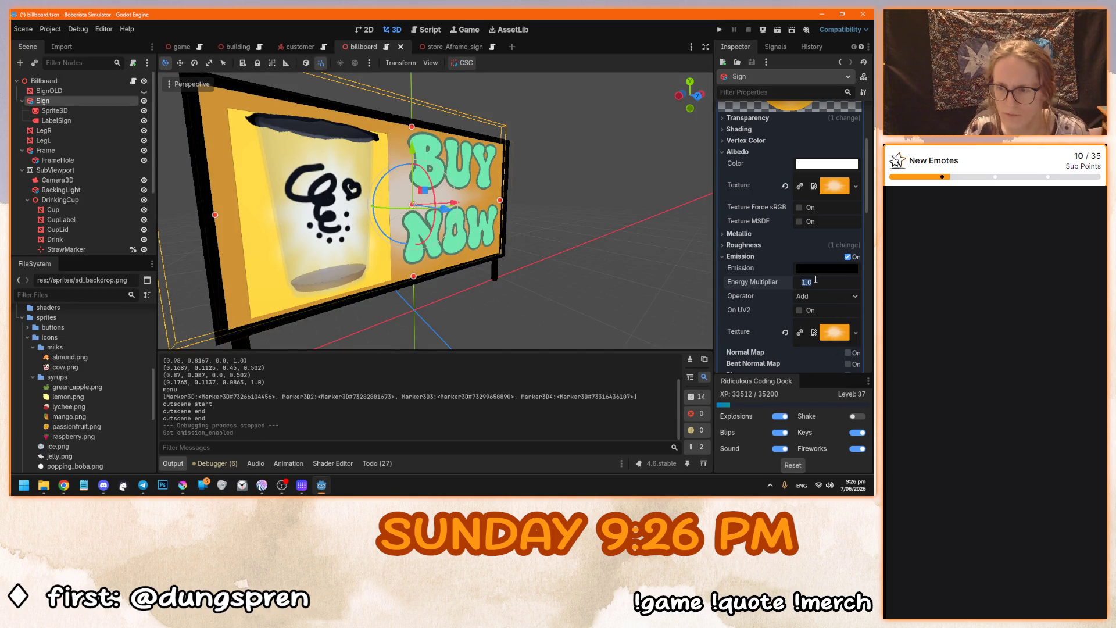
pyautogui.click(785, 332)
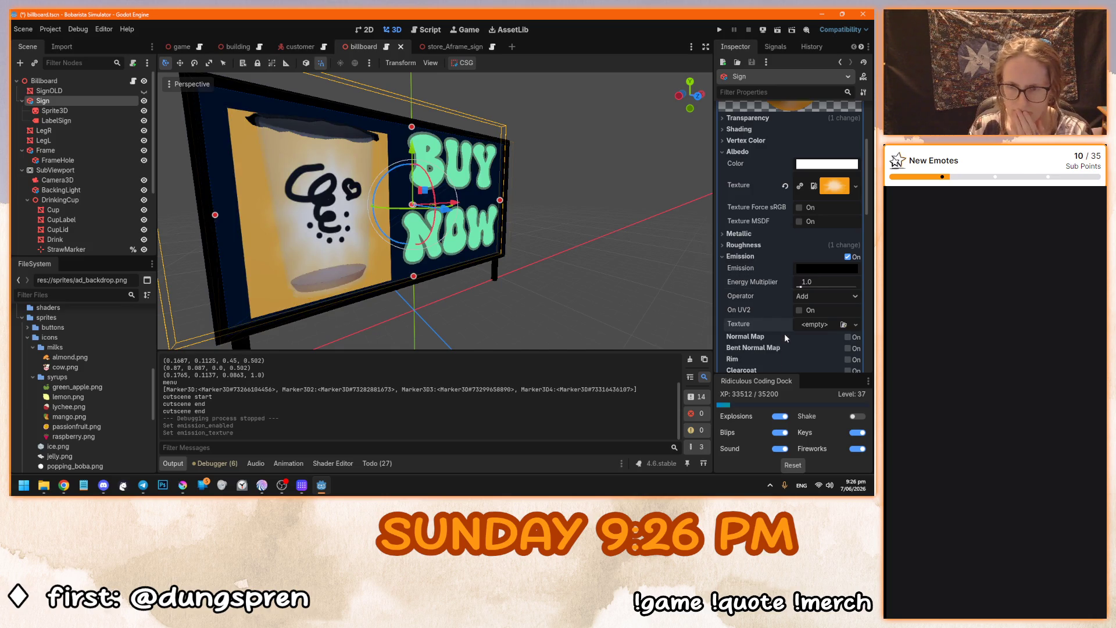
pyautogui.click(817, 269)
pyautogui.click(822, 202)
pyautogui.moveTo(822, 205); pyautogui.dragTo(848, 211)
pyautogui.click(588, 255)
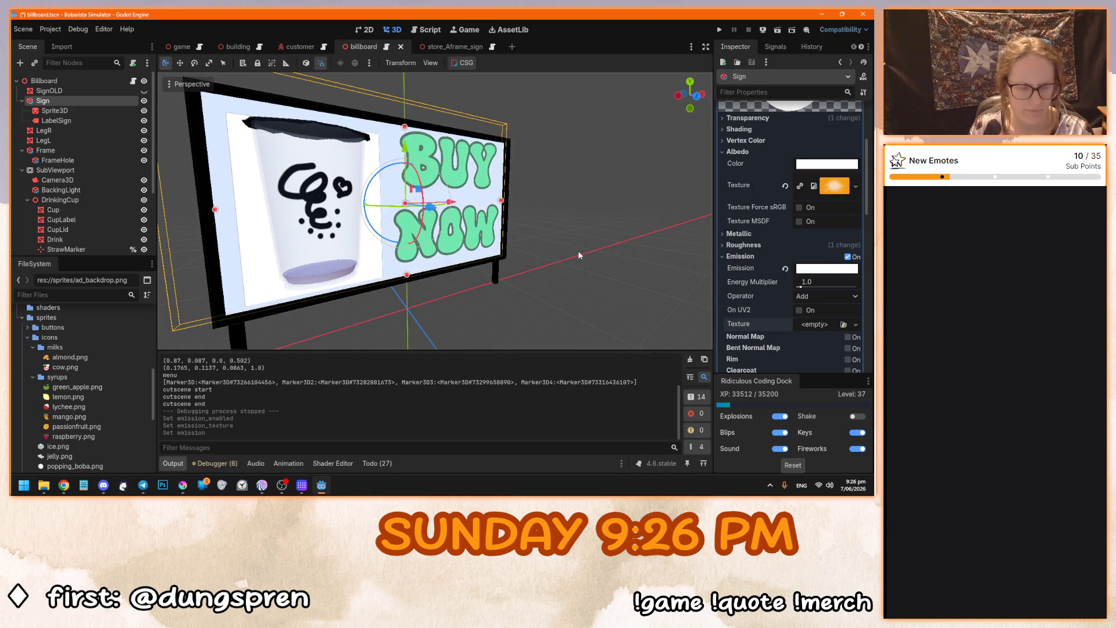
# Preview the white glow in-game, then revert the emission colour to black.
pyautogui.press('F5')
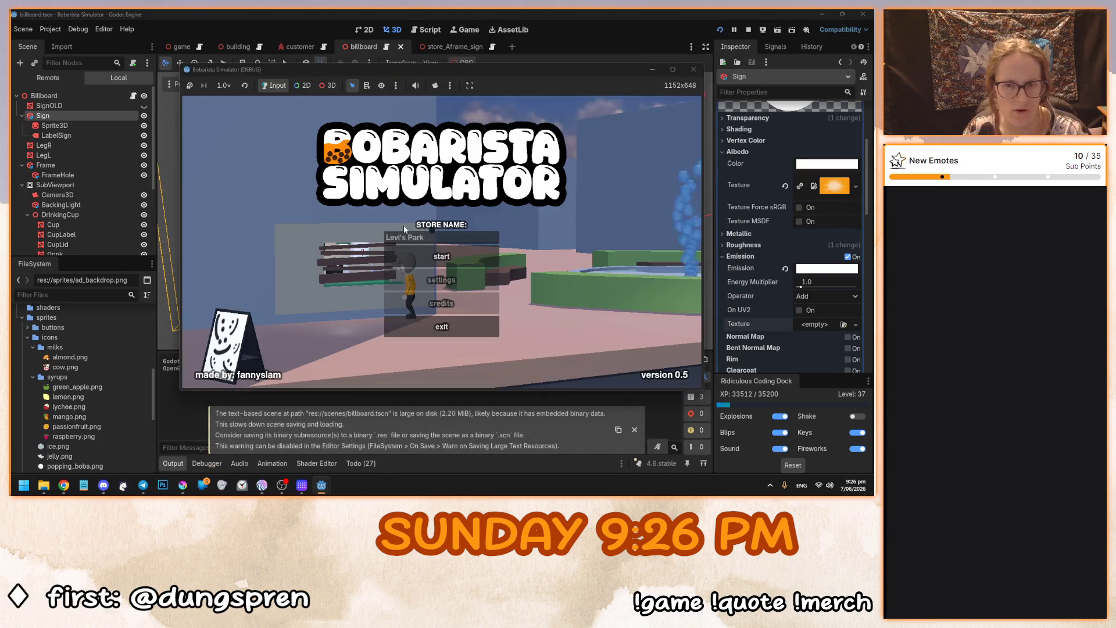
pyautogui.click(442, 242)
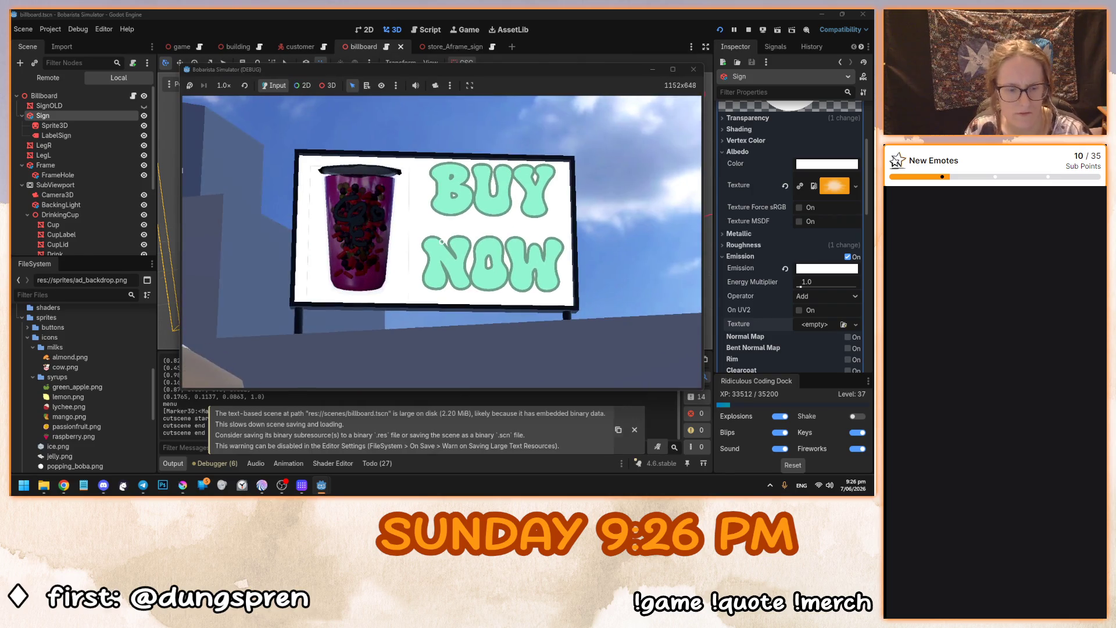
pyautogui.press('F8')
pyautogui.click(785, 269)
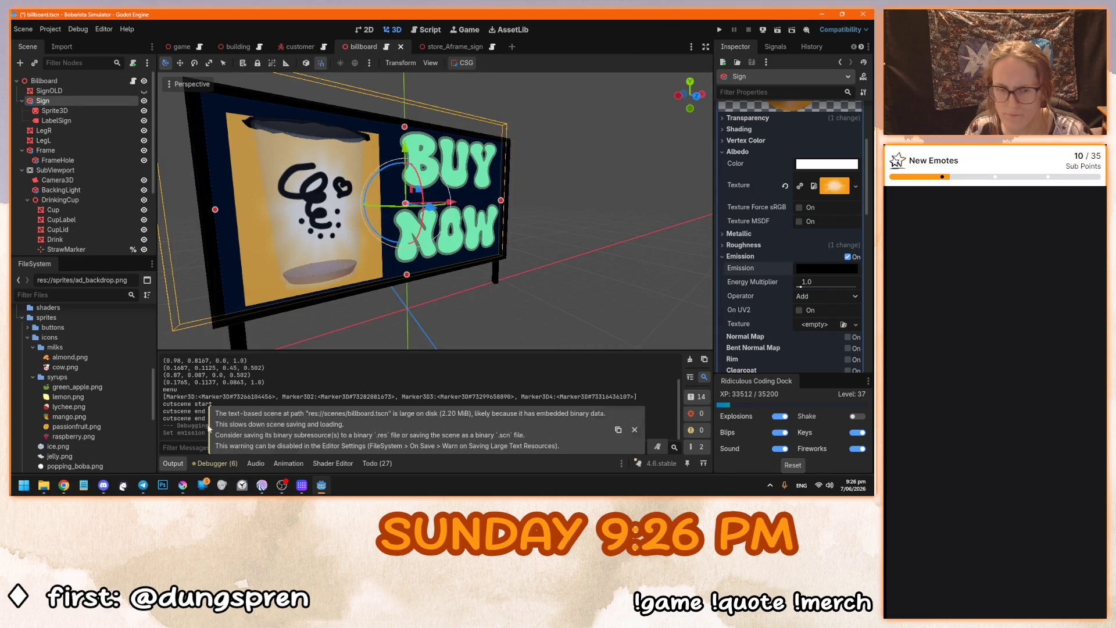
pyautogui.click(33, 347)
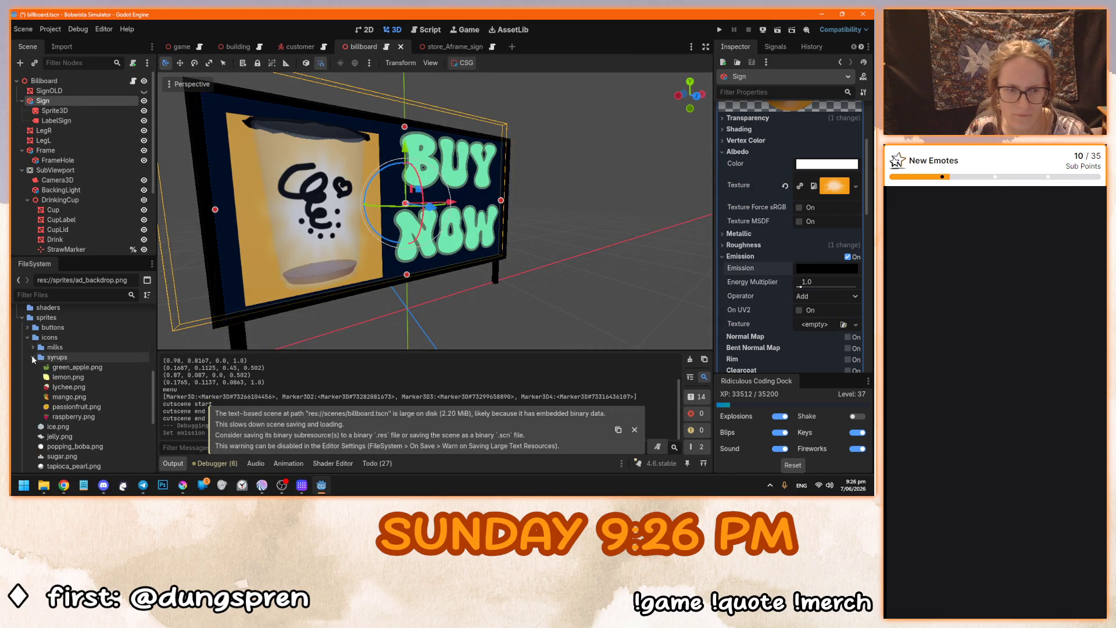
# Assign ad_backdrop.png as the sign's emission texture with energy multiplier 0.5.
pyautogui.click(33, 357)
pyautogui.moveTo(73, 428); pyautogui.dragTo(820, 326)
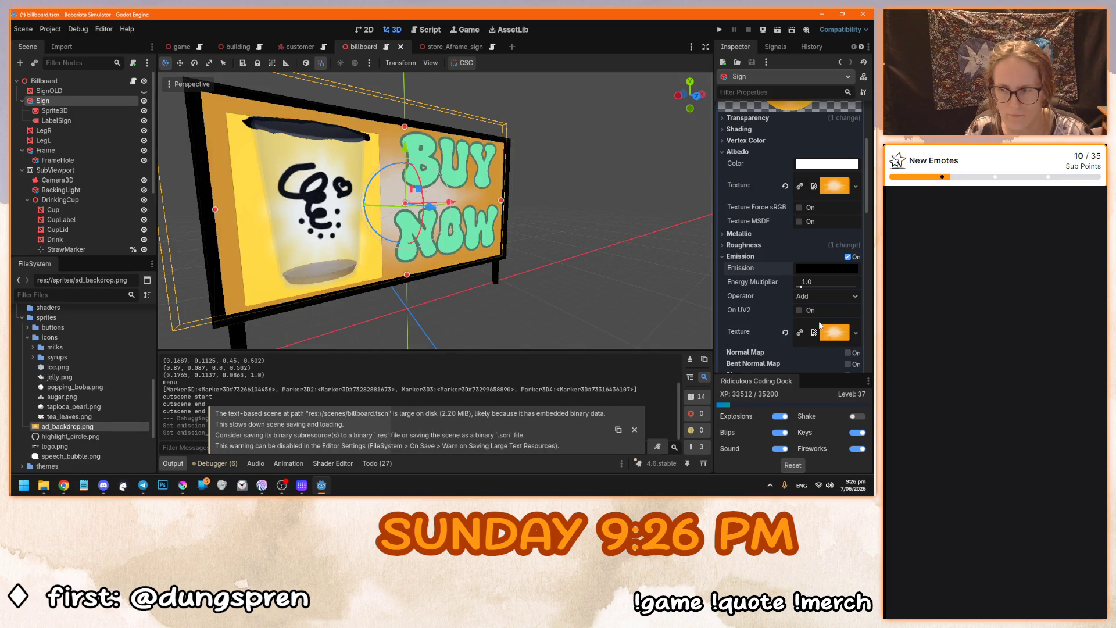
pyautogui.click(814, 282)
pyautogui.write('0.5')
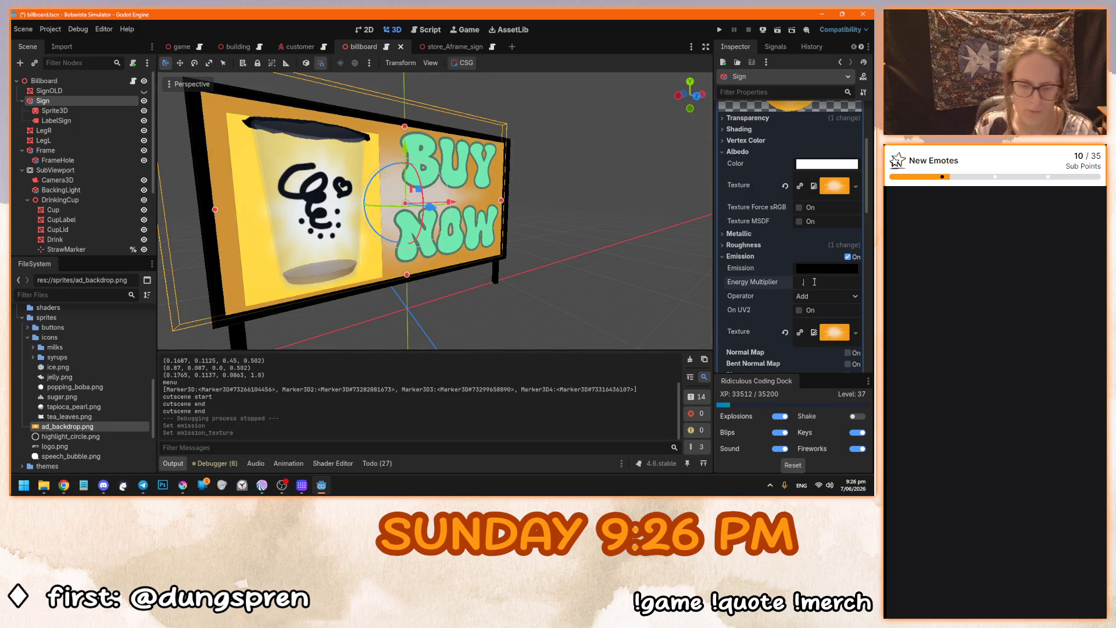
pyautogui.press('Return')
# Preview the 0.5 glow in-game, then restore the energy multiplier to 1.0 and preview again.
pyautogui.press('F5')
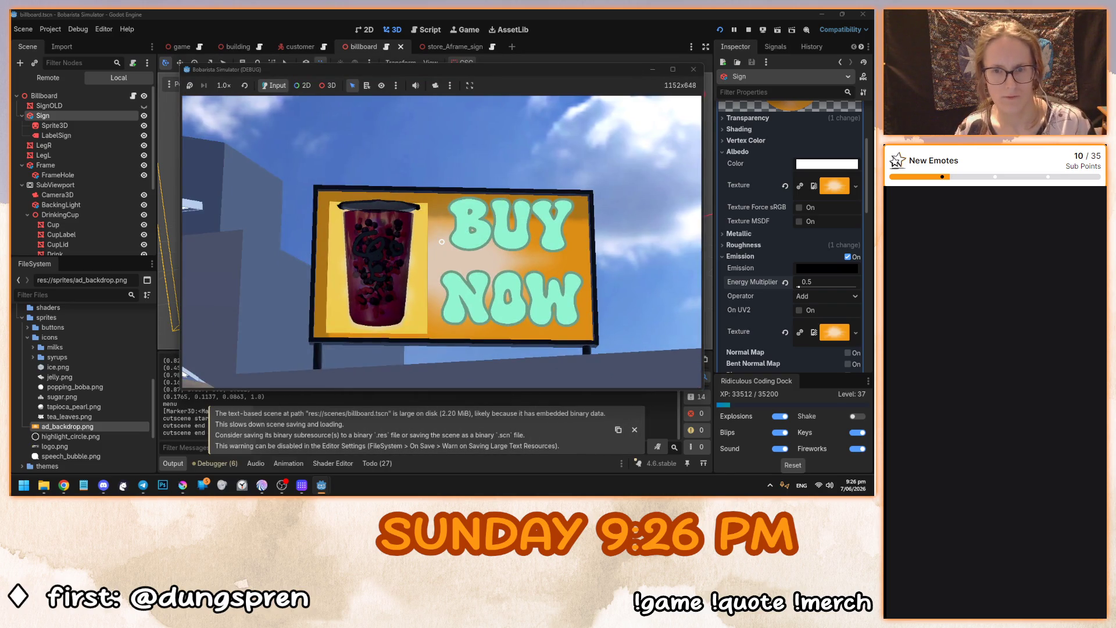
pyautogui.press('F8')
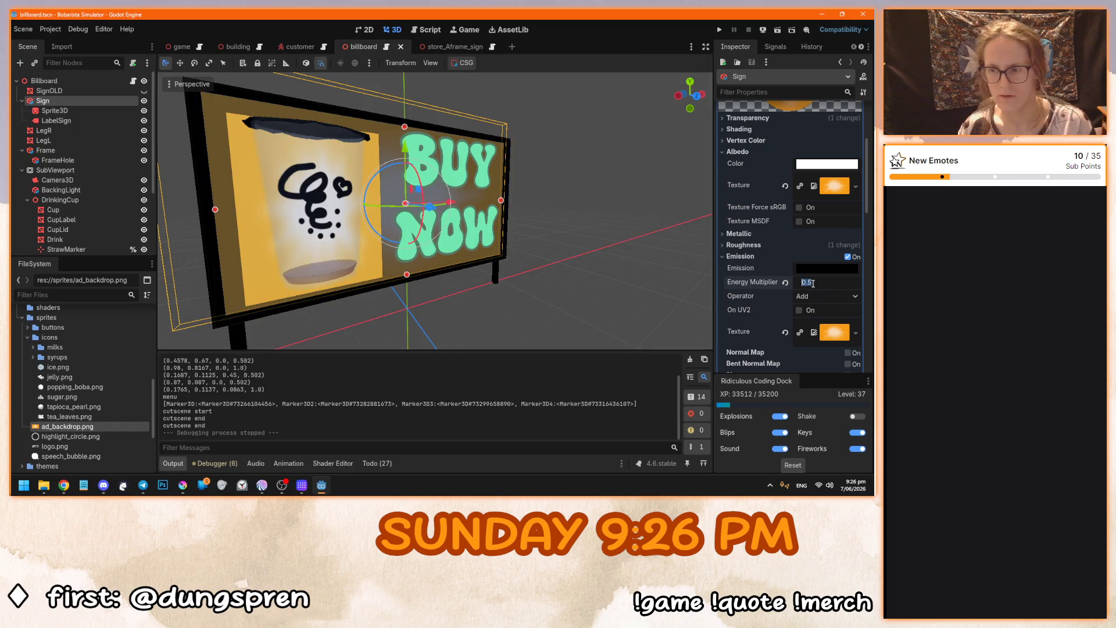
pyautogui.click(828, 282)
pyautogui.write('1')
pyautogui.press('Return')
pyautogui.press('F5')
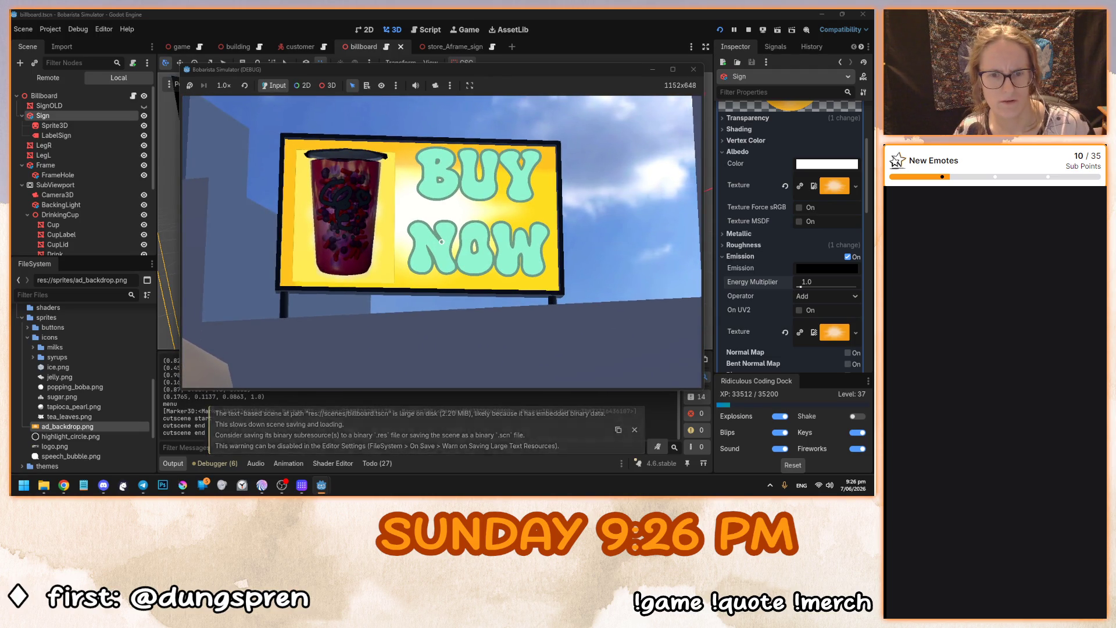
pyautogui.press('F8')
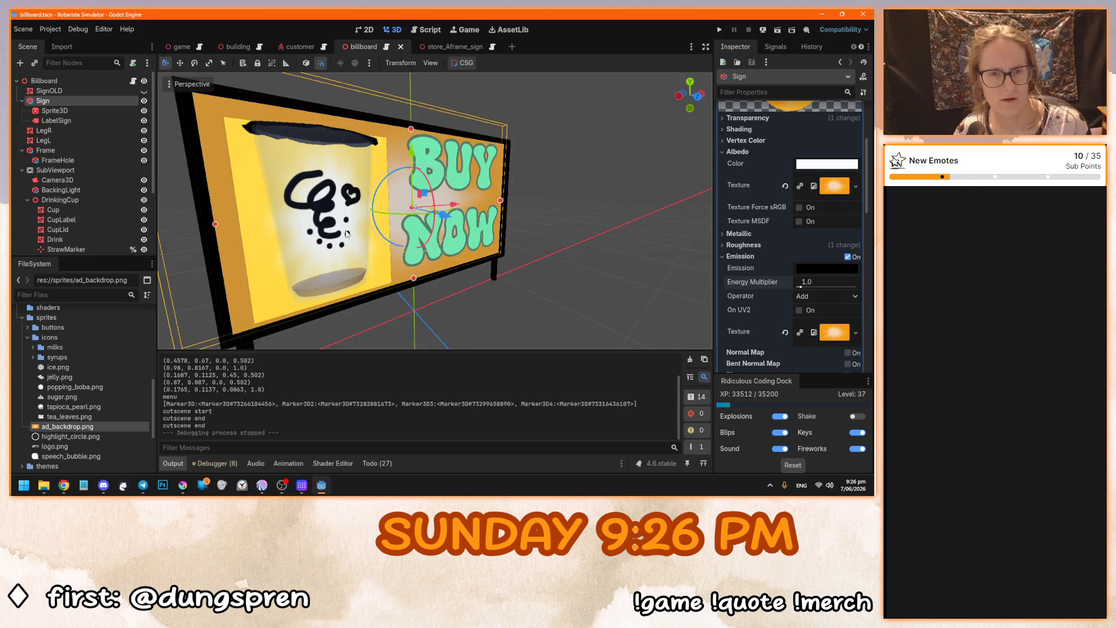
# Select the Billboard node and run the game several times to check the lit billboard.
pyautogui.click(64, 80)
pyautogui.scroll(-3, 89, 166)
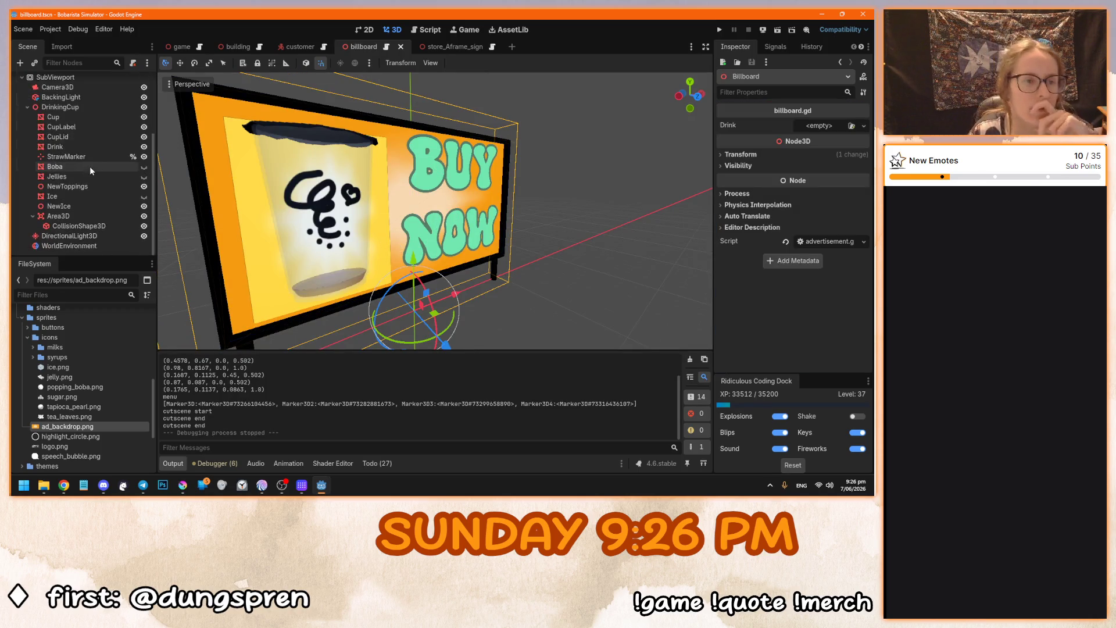
pyautogui.press('F5')
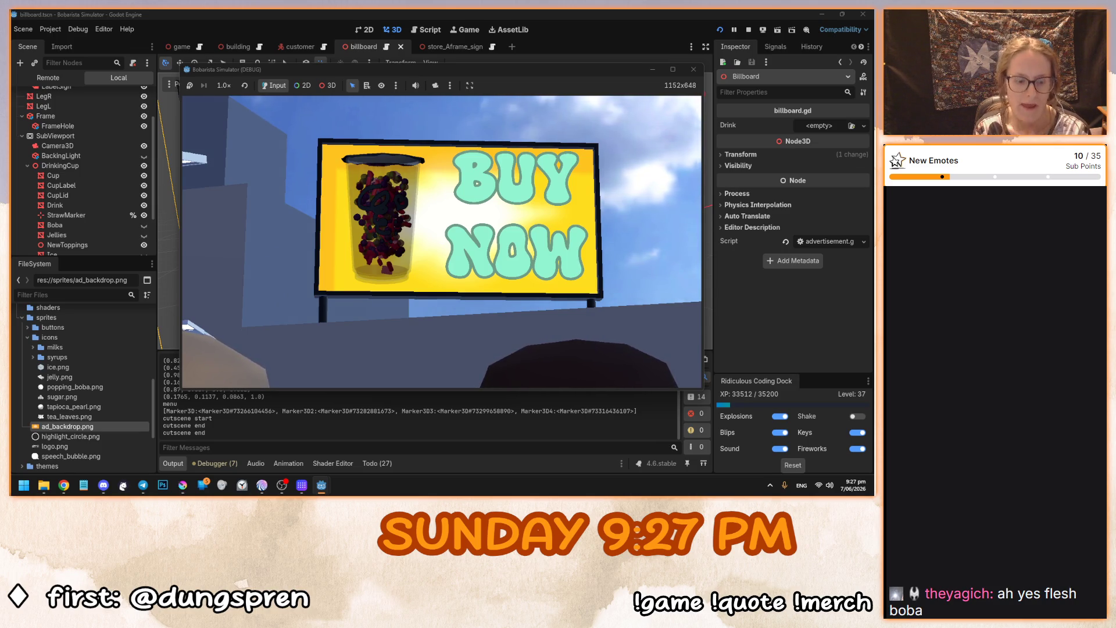
pyautogui.press('F8')
pyautogui.press('F5')
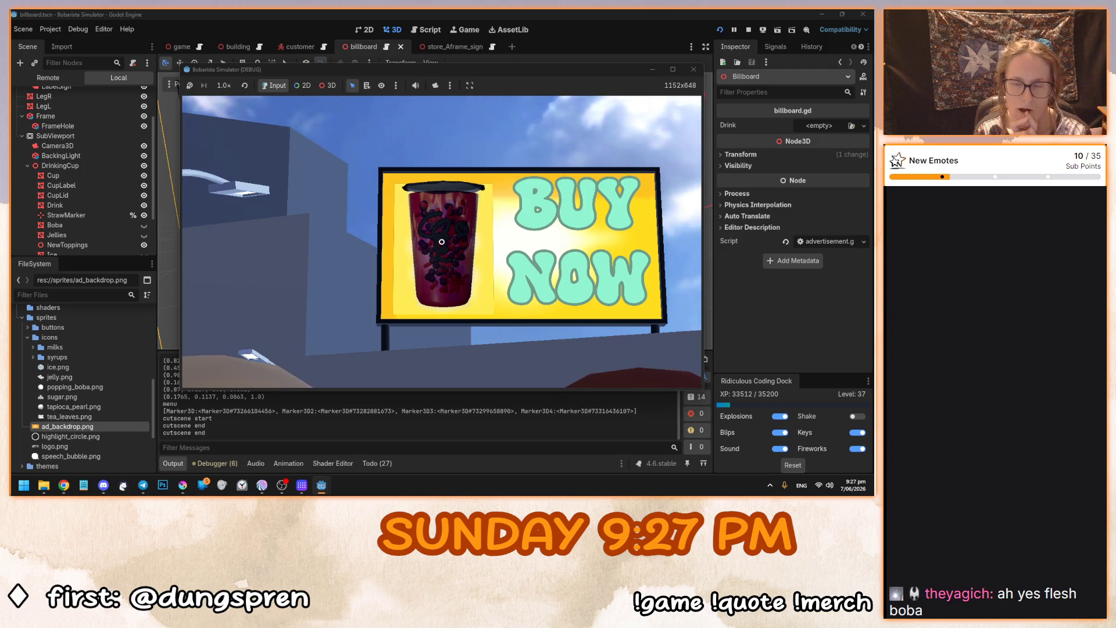
pyautogui.press('F5')
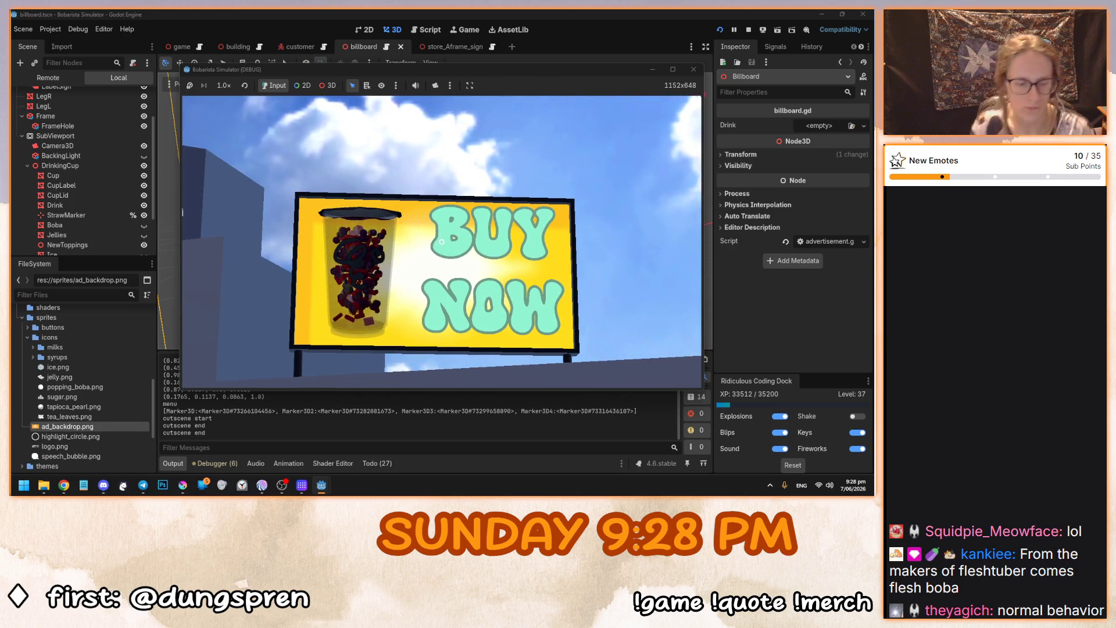
pyautogui.press('F8')
# Save the billboard scene, select the Drink node and browse its inspector sections.
pyautogui.hotkey('ctrl', 's')
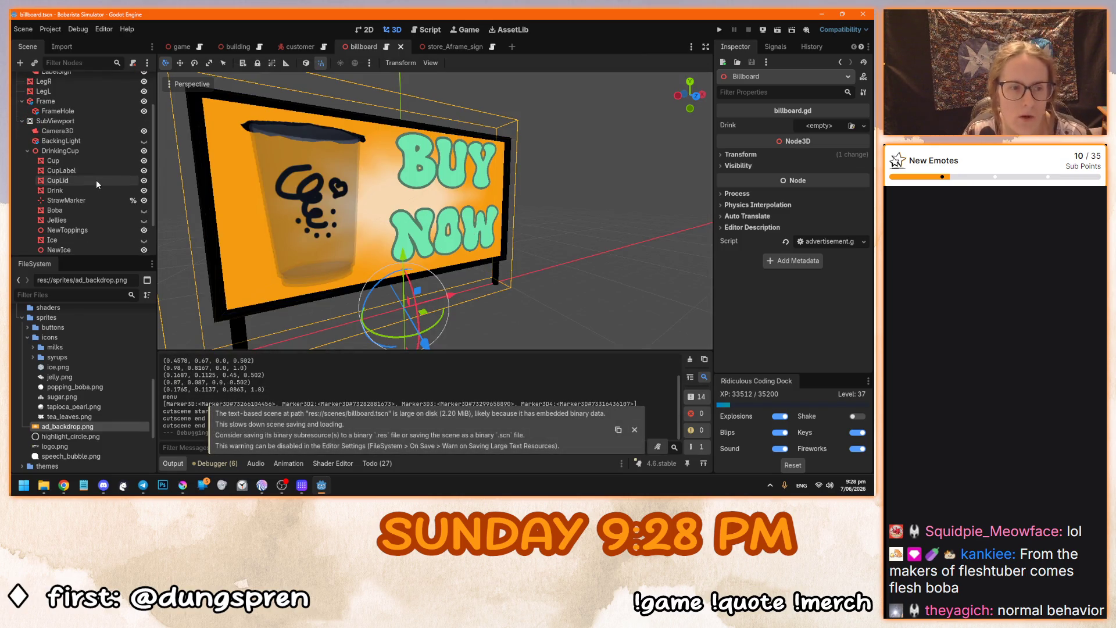
pyautogui.click(92, 192)
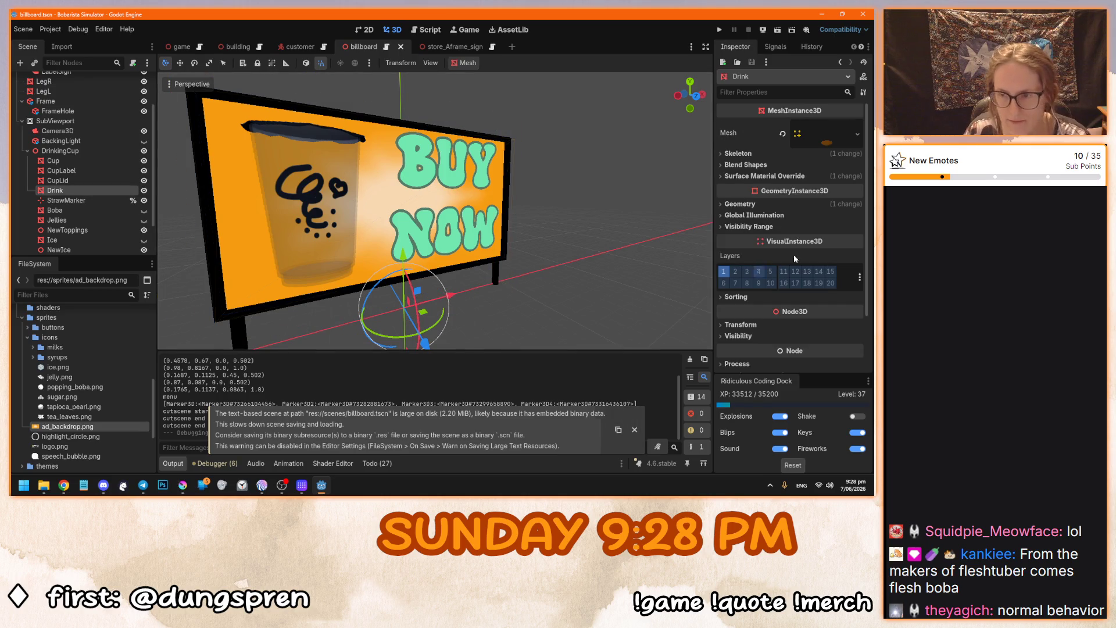
pyautogui.scroll(-3, 737, 272)
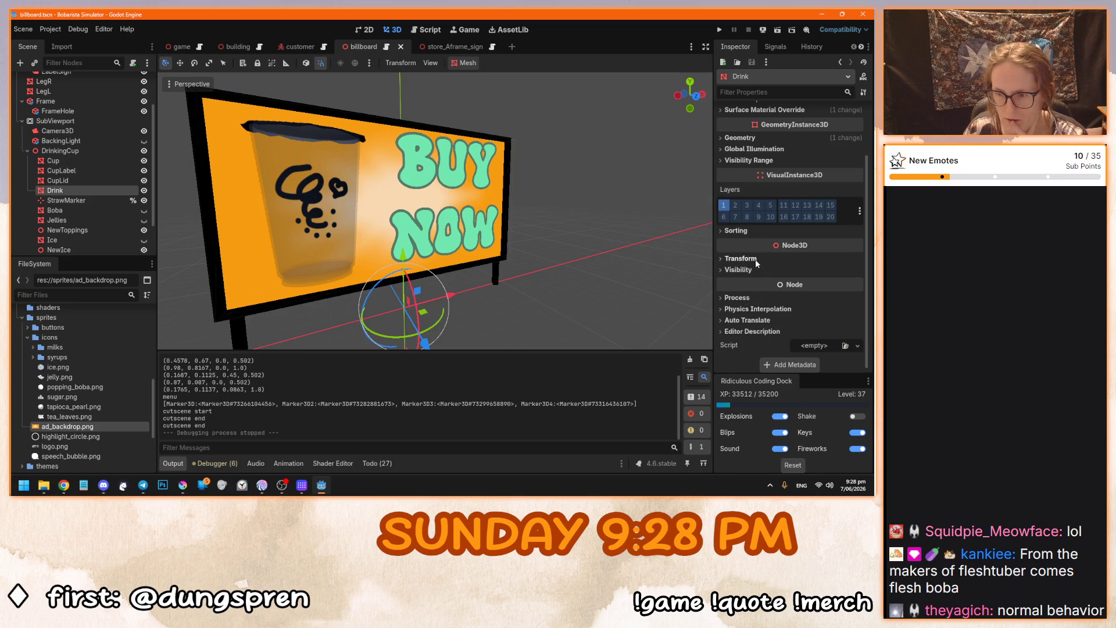
pyautogui.scroll(2, 755, 259)
pyautogui.scroll(2, 748, 173)
pyautogui.click(748, 166)
pyautogui.click(749, 165)
pyautogui.click(748, 164)
pyautogui.click(749, 161)
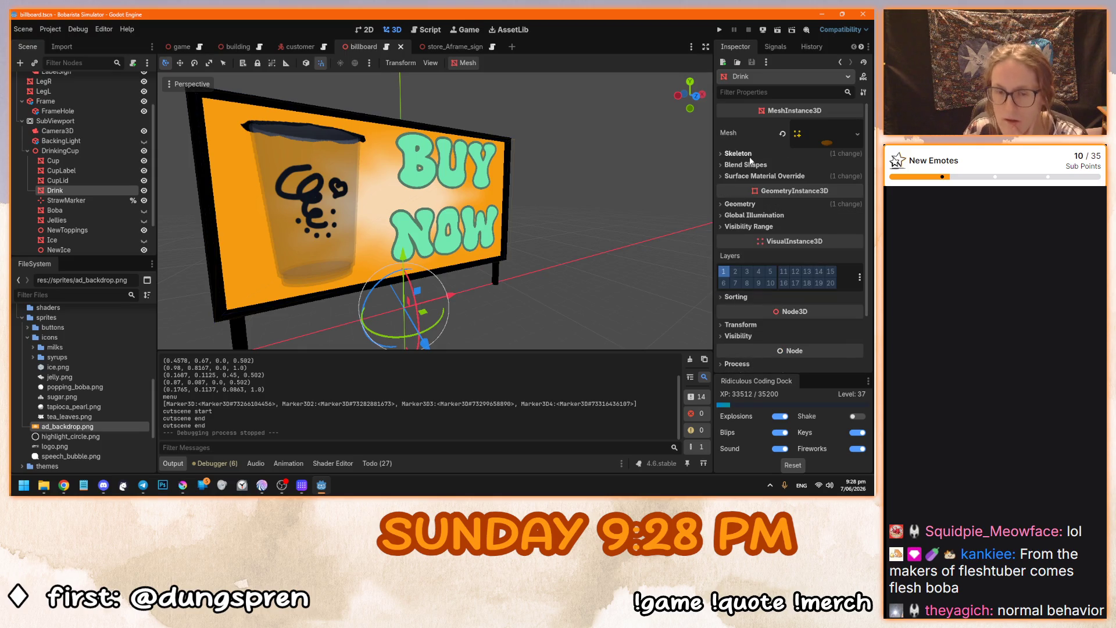
pyautogui.click(749, 158)
pyautogui.click(749, 158)
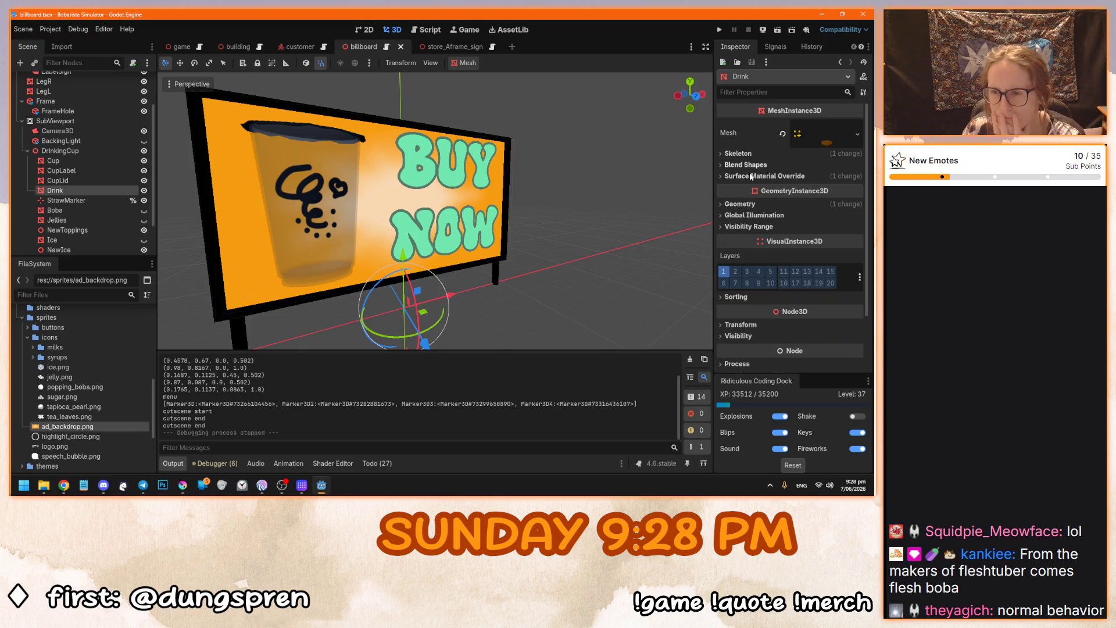
# Set the Drink's visibility range fade mode to Self.
pyautogui.click(751, 226)
pyautogui.click(752, 228)
pyautogui.click(753, 228)
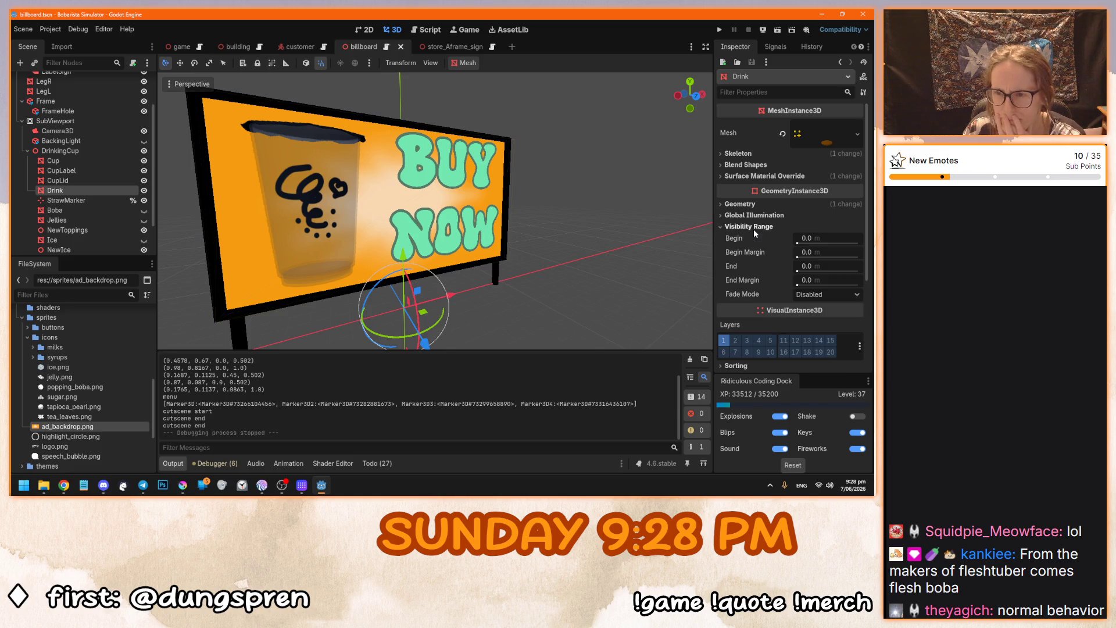
pyautogui.click(821, 294)
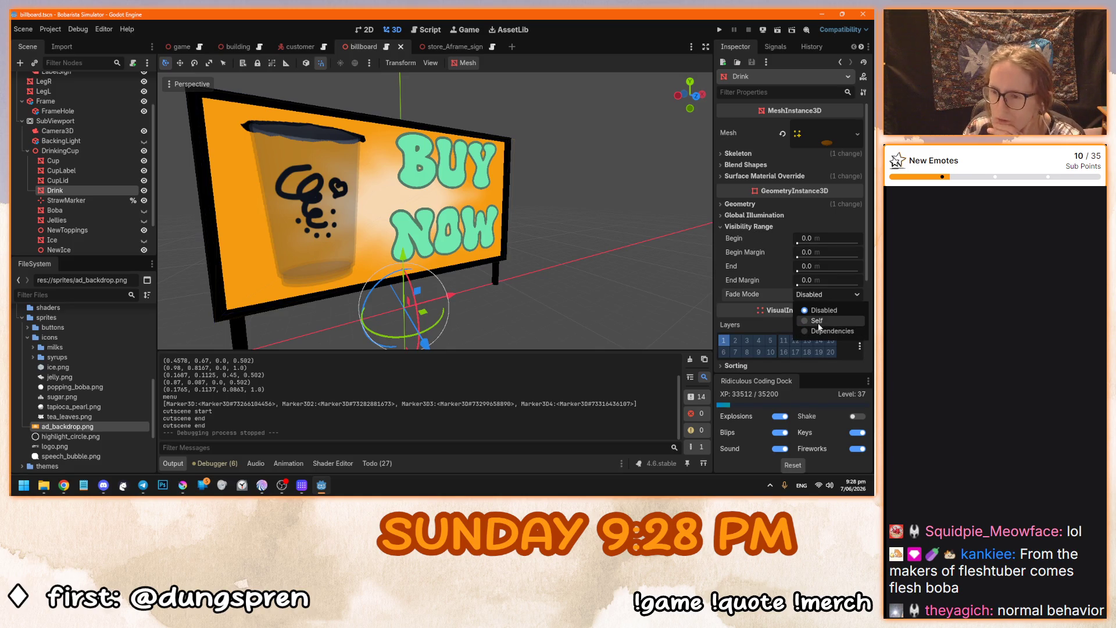
pyautogui.click(818, 323)
# Save and run the game to view the billboard, then close it.
pyautogui.moveTo(442, 233); pyautogui.dragTo(416, 232)
pyautogui.press('F5')
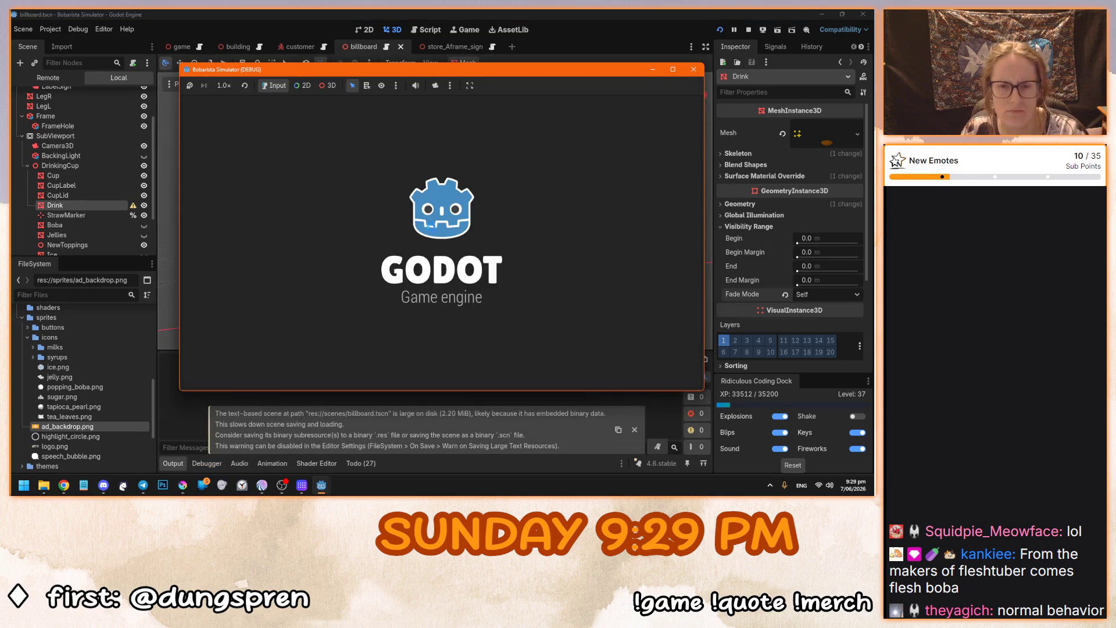
pyautogui.click(446, 248)
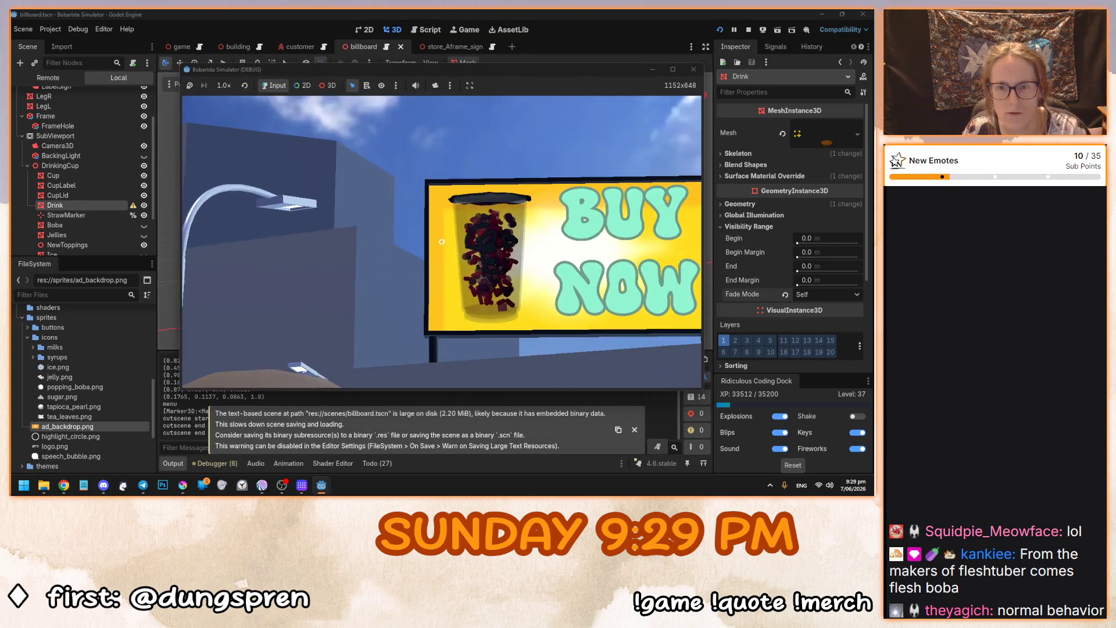
pyautogui.press('F8')
pyautogui.click(741, 227)
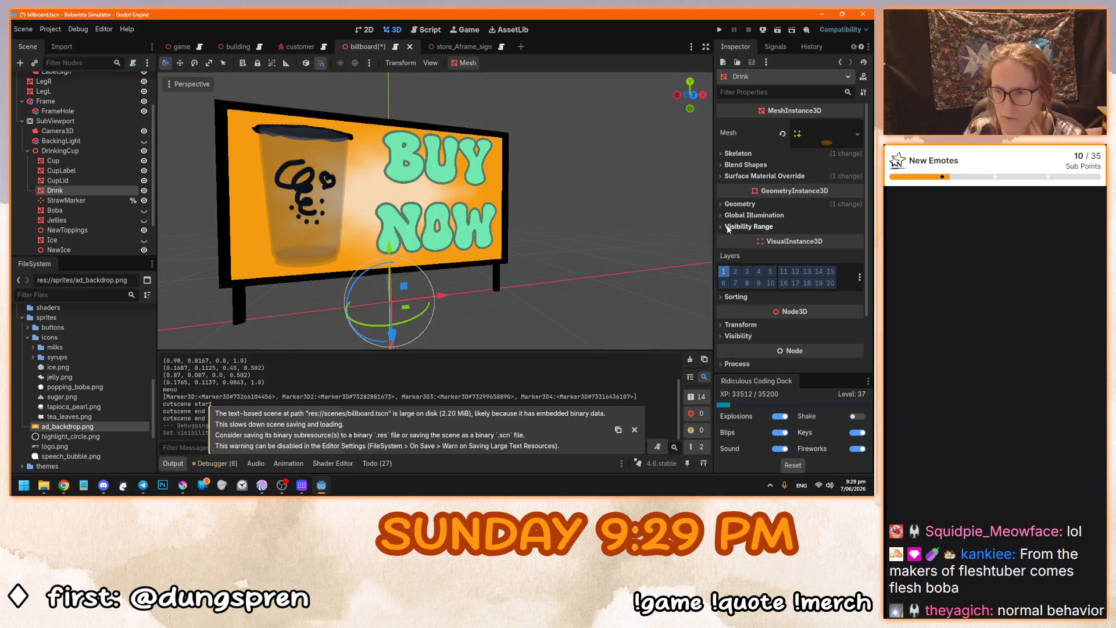
# Open the Drink's surface material override in the inspector.
pyautogui.click(756, 176)
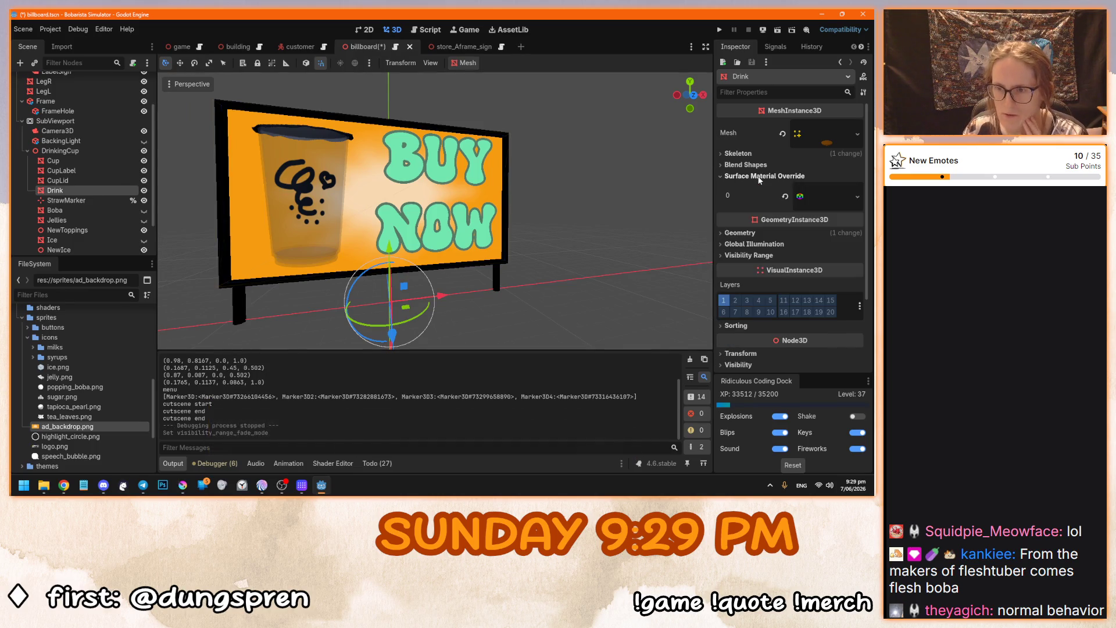
pyautogui.click(821, 190)
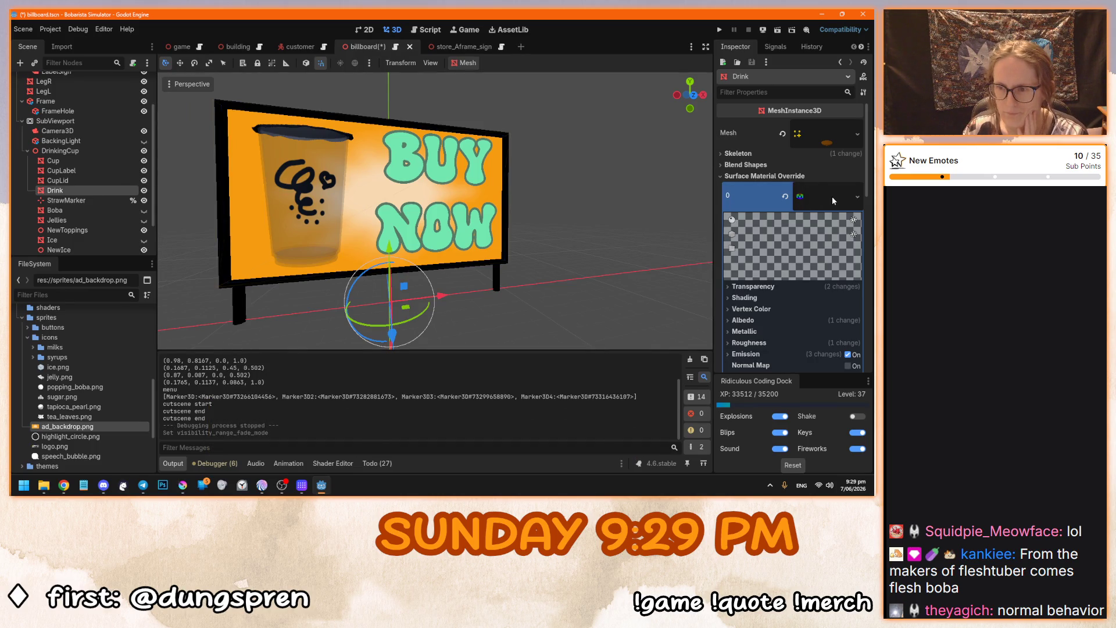
pyautogui.scroll(-5, 760, 258)
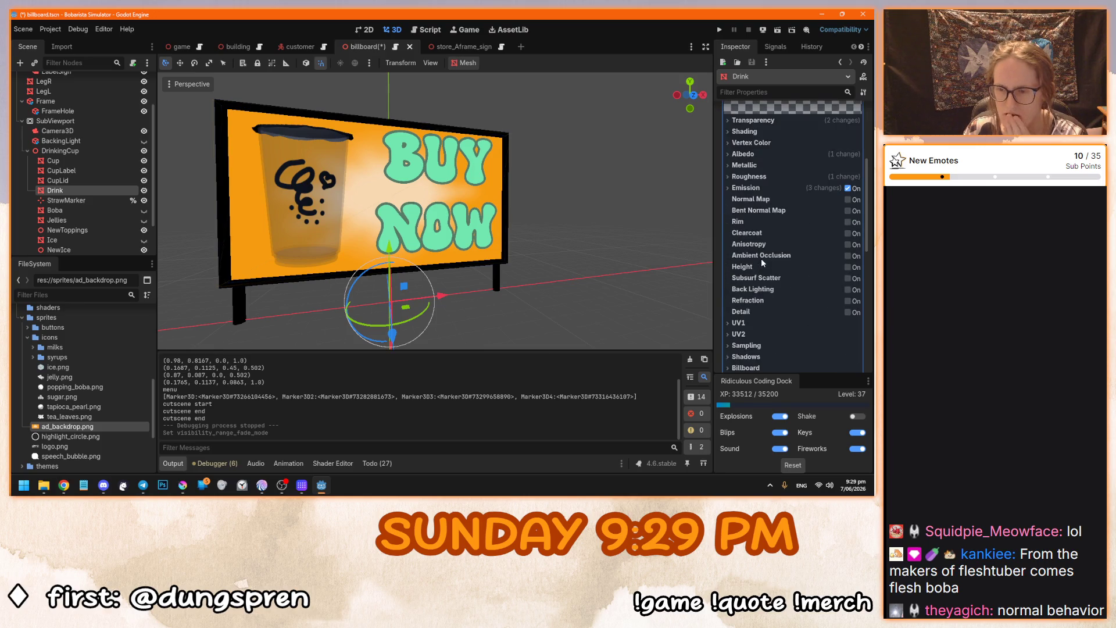
pyautogui.moveTo(615, 227); pyautogui.dragTo(616, 203)
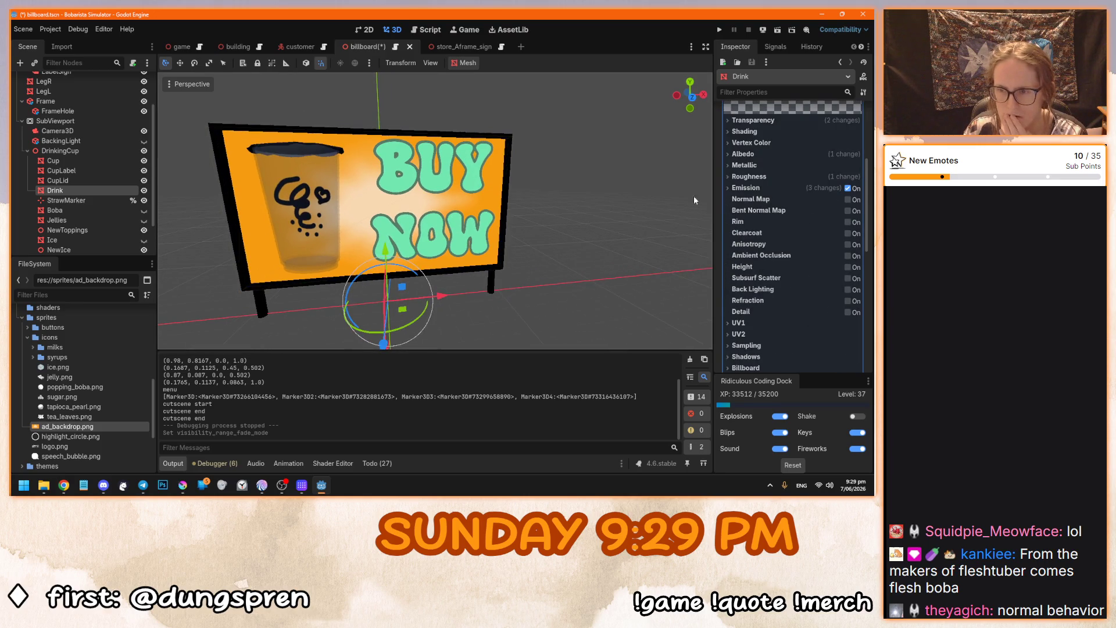
pyautogui.click(747, 188)
pyautogui.click(754, 190)
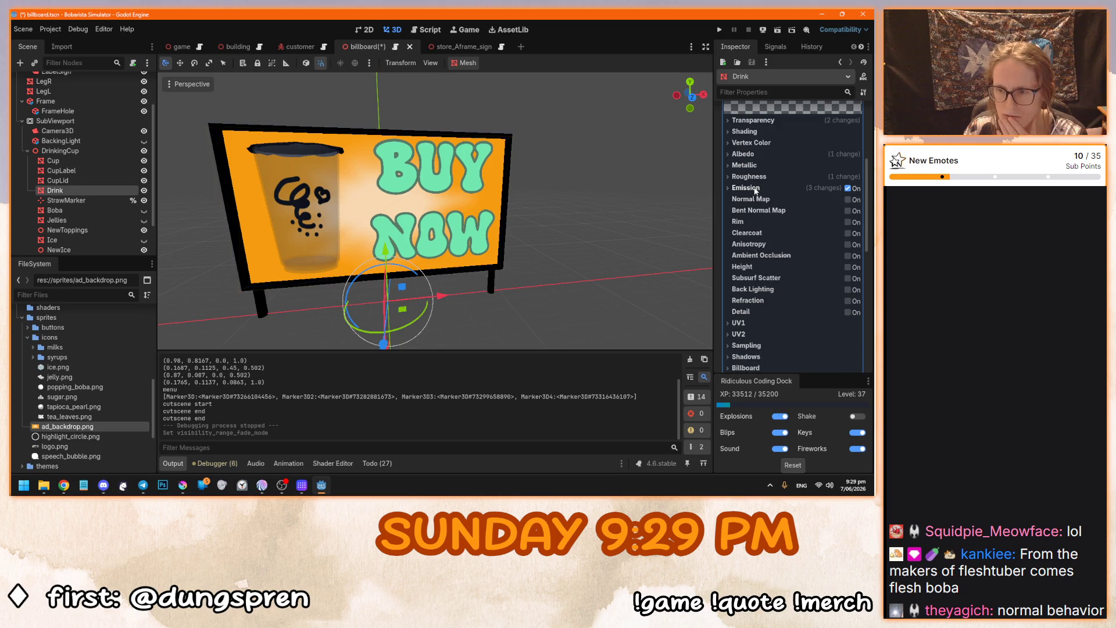
pyautogui.scroll(-5, 745, 308)
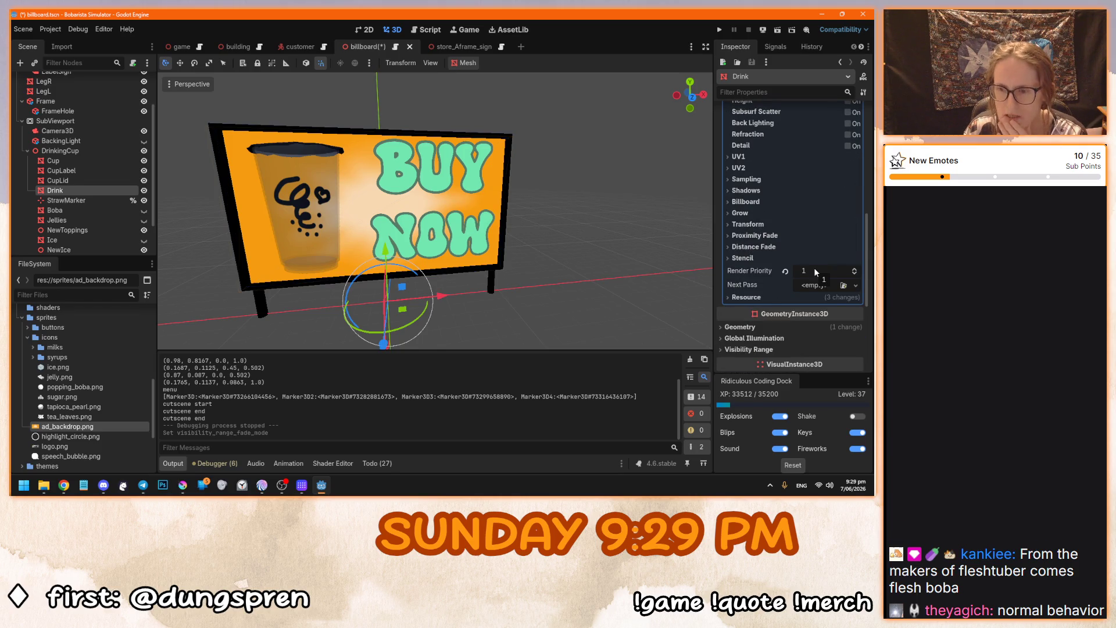
# Revert the material's render priority to 0 and save and run the game.
pyautogui.moveTo(784, 276)
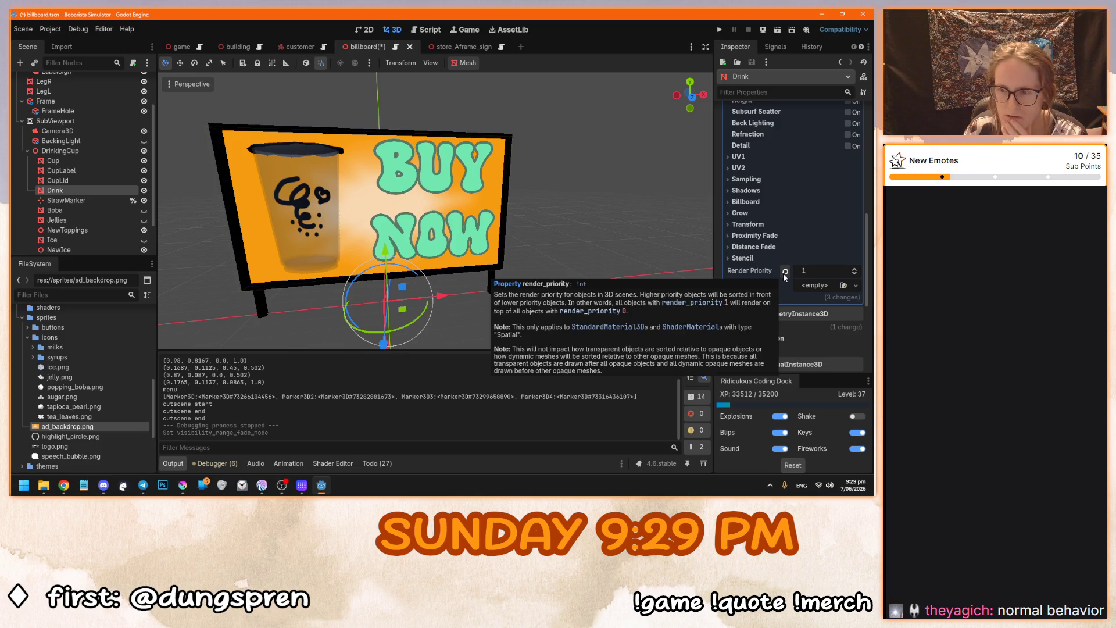
pyautogui.click(820, 271)
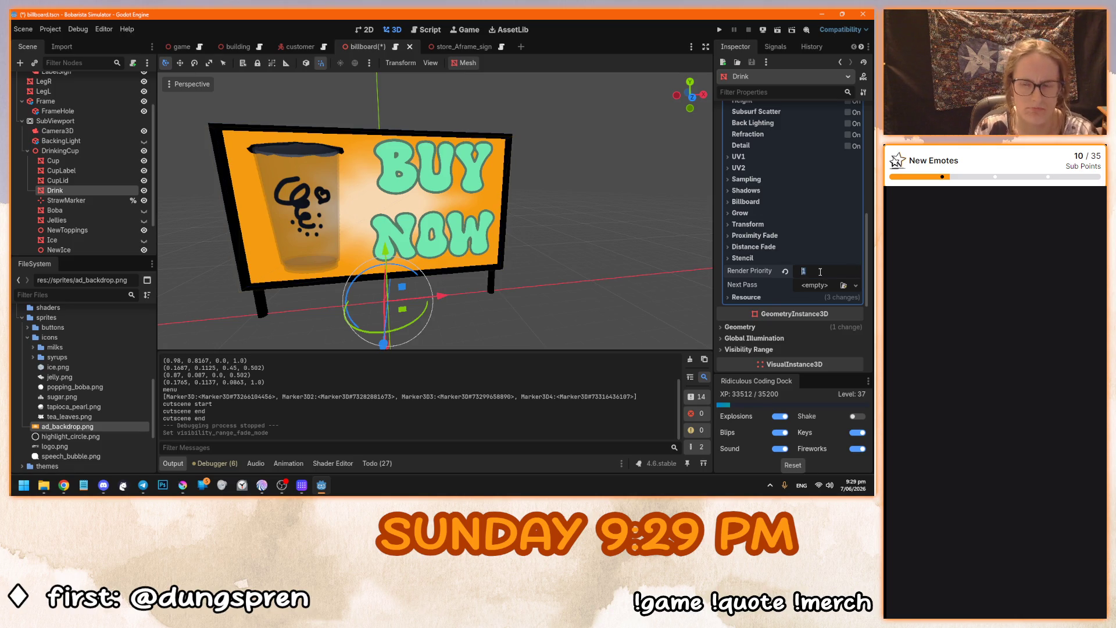
pyautogui.scroll(-3, 780, 315)
pyautogui.click(761, 285)
pyautogui.click(760, 285)
pyautogui.scroll(-5, 805, 272)
pyautogui.scroll(7, 804, 273)
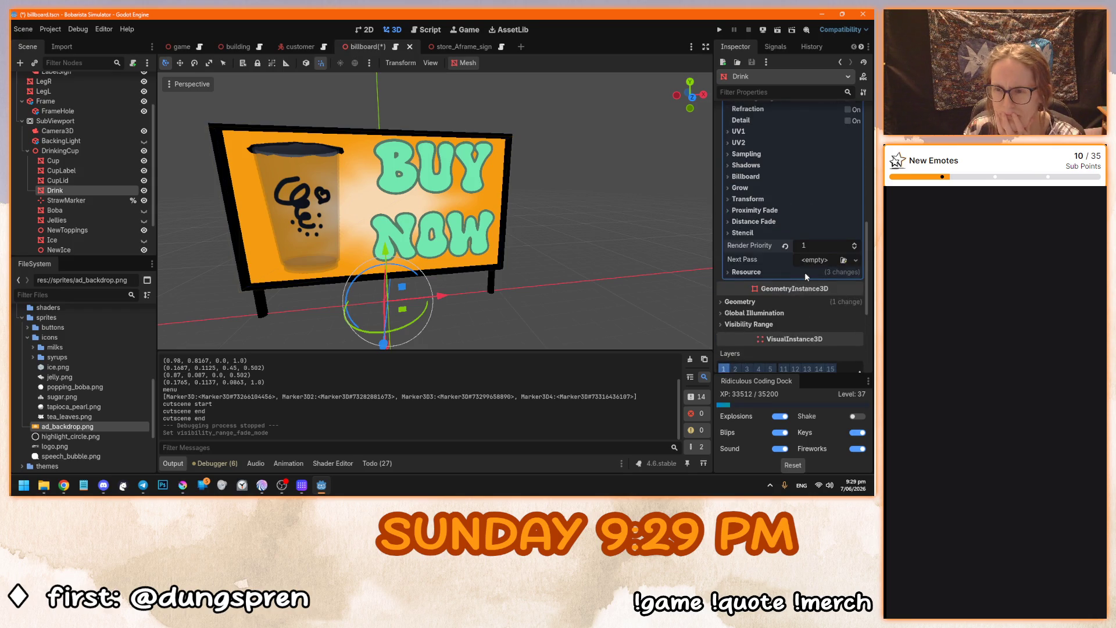
pyautogui.click(785, 246)
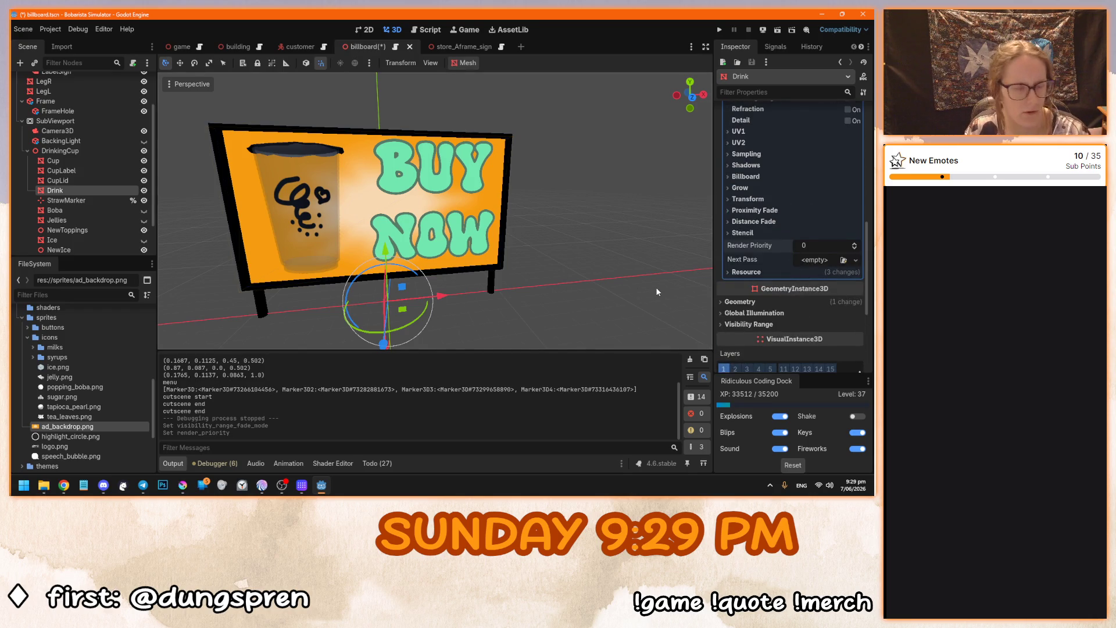
pyautogui.hotkey('ctrl', 'z')
pyautogui.click(786, 246)
pyautogui.press('F5')
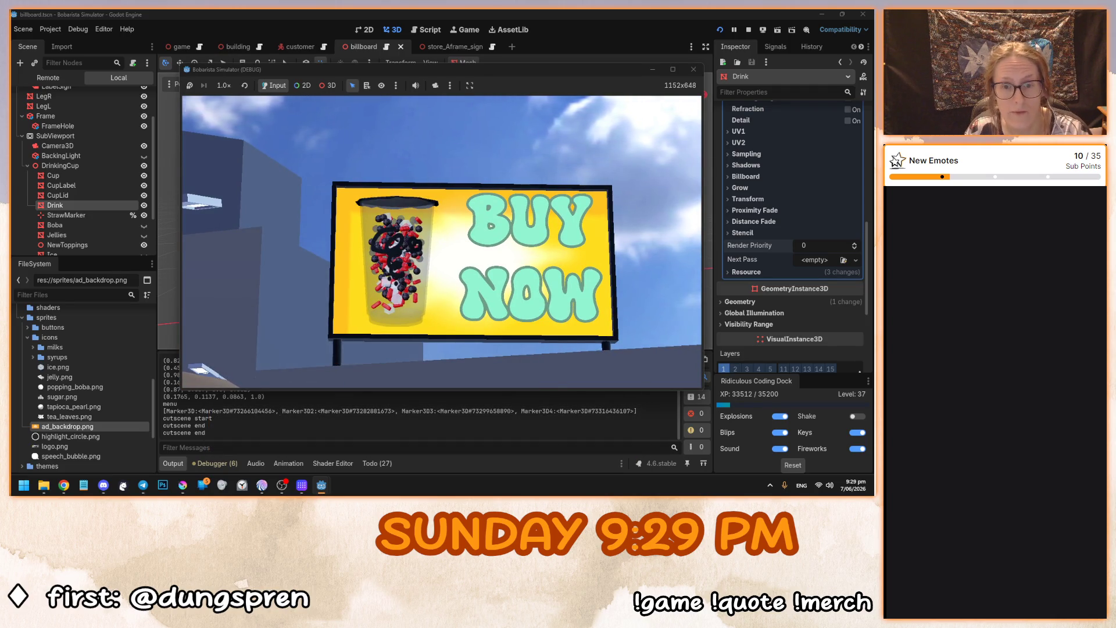
# Stop the game and set the Drink material's render priority to 1.
pyautogui.press('F8')
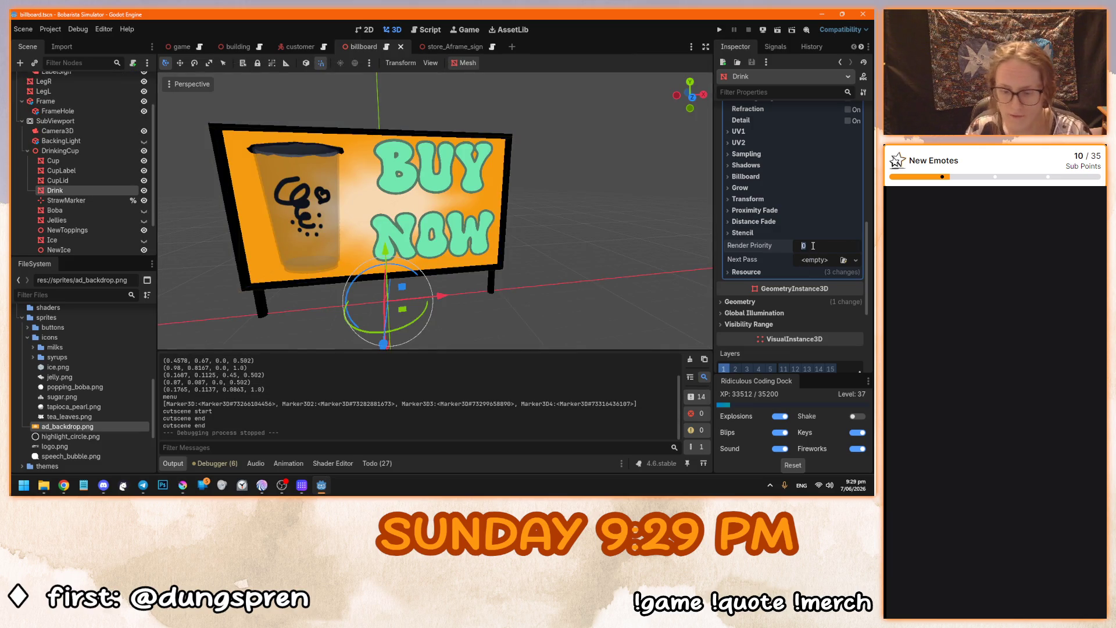
pyautogui.write('1')
pyautogui.press('Return')
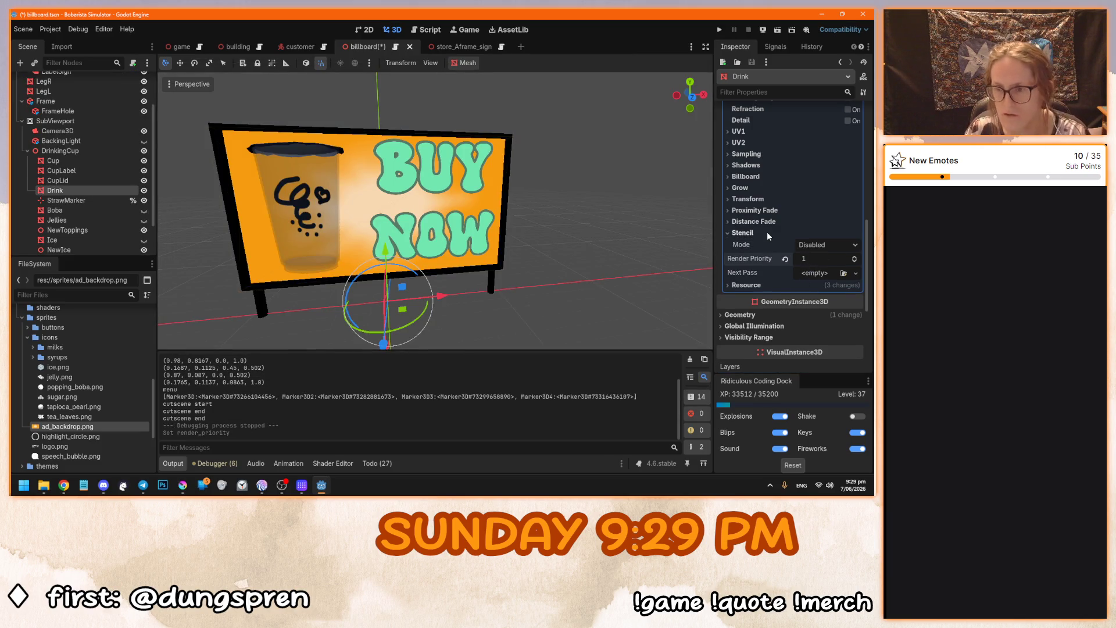
# Inspect the Distance Fade and Billboard settings and toggle texture Repeat under Sampling.
pyautogui.click(758, 221)
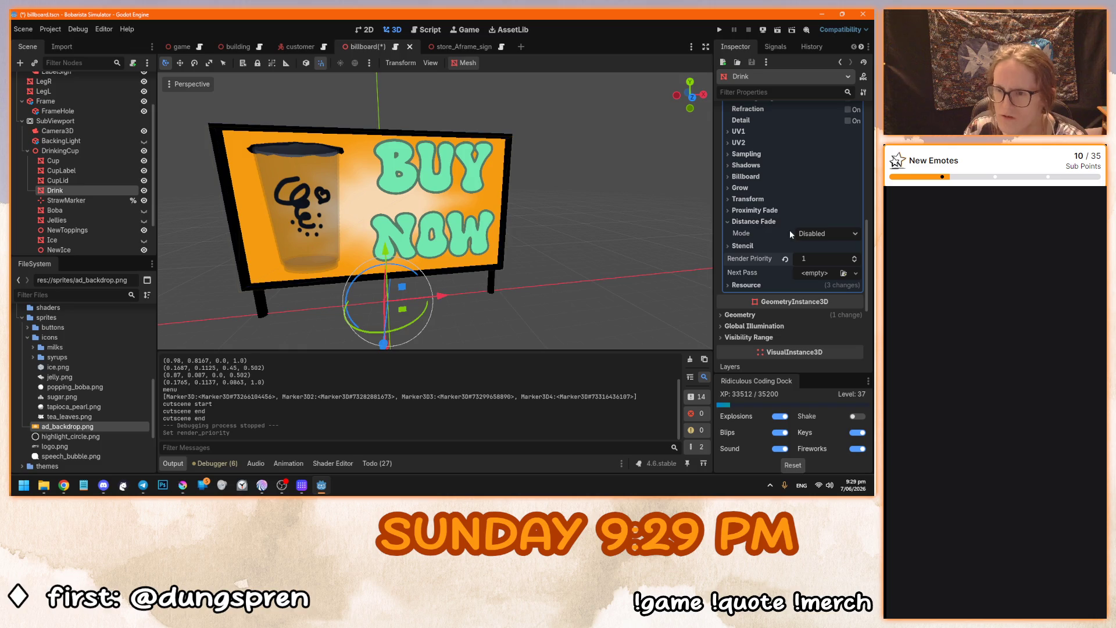
pyautogui.click(813, 235)
pyautogui.click(755, 222)
pyautogui.click(756, 221)
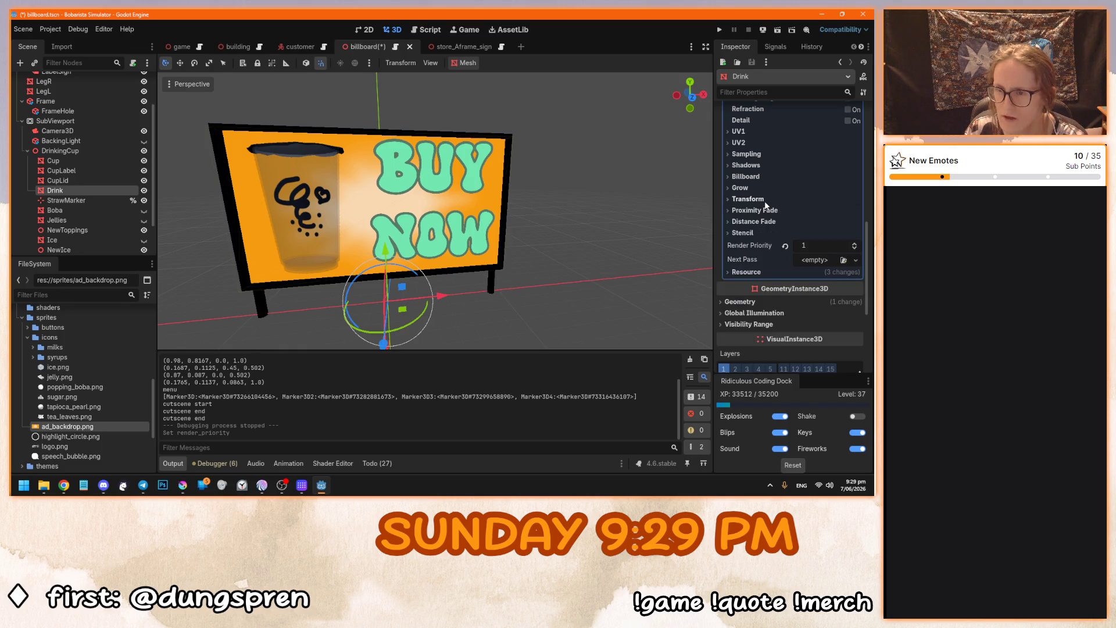
pyautogui.click(750, 177)
pyautogui.click(746, 177)
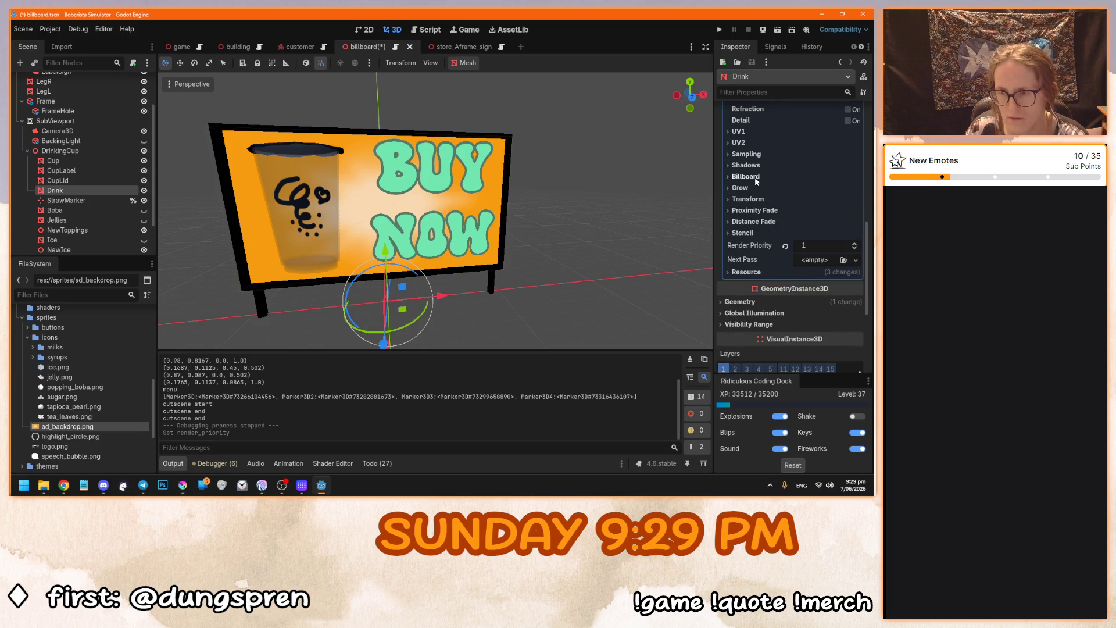
pyautogui.scroll(1, 762, 218)
pyautogui.click(746, 187)
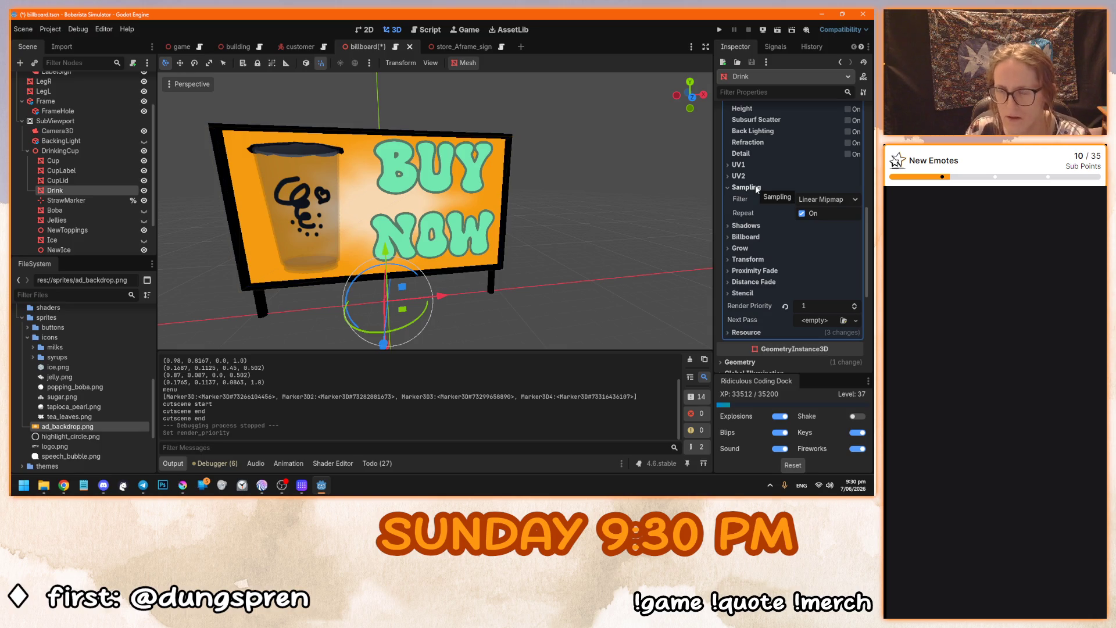
pyautogui.click(804, 213)
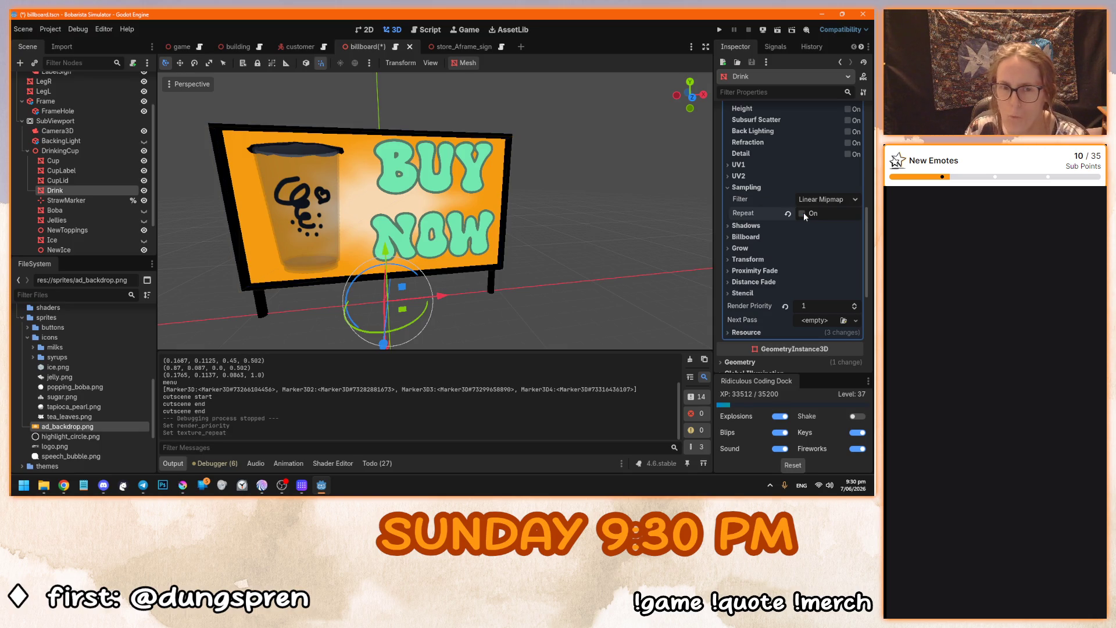
pyautogui.scroll(7, 753, 198)
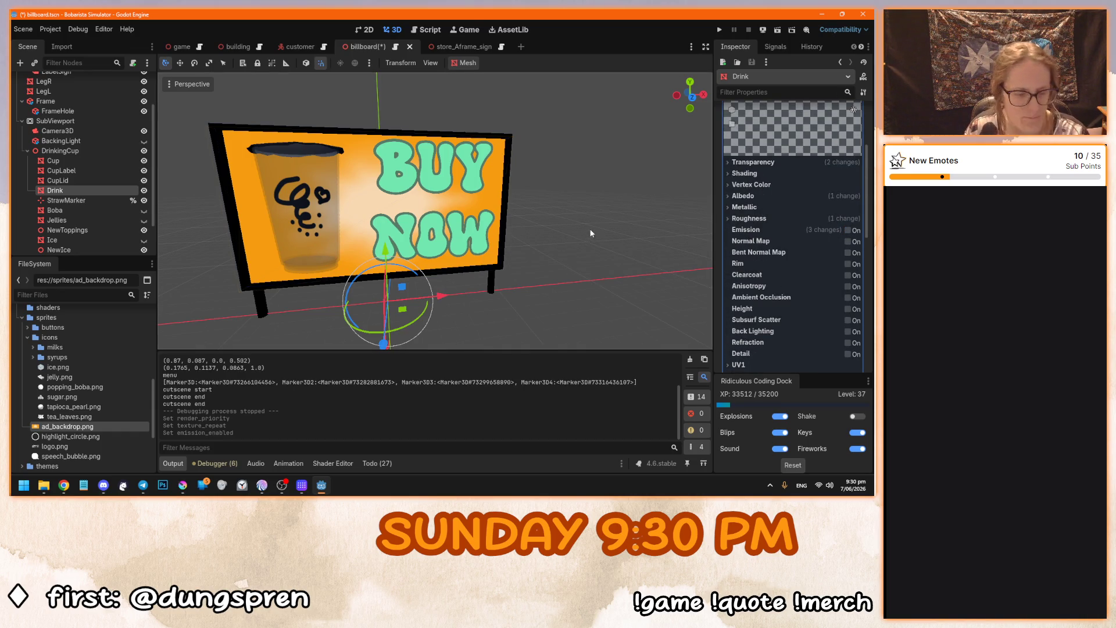
# Test-run the game, turn the material's emission back on, and run it again.
pyautogui.press('F5')
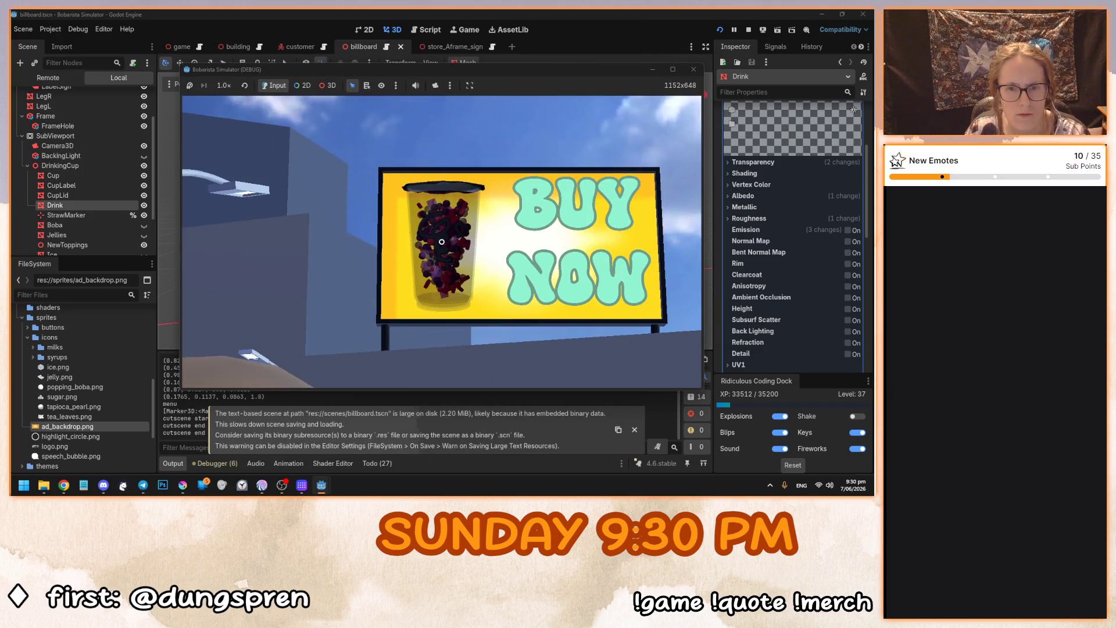
pyautogui.press('F8')
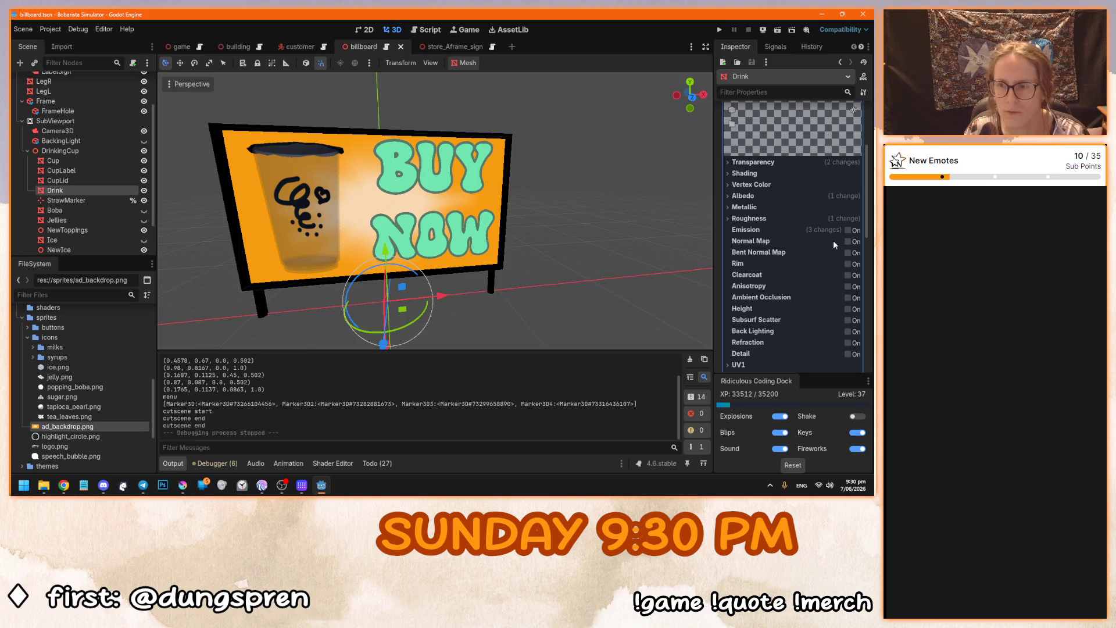
pyautogui.click(849, 230)
pyautogui.press('F5')
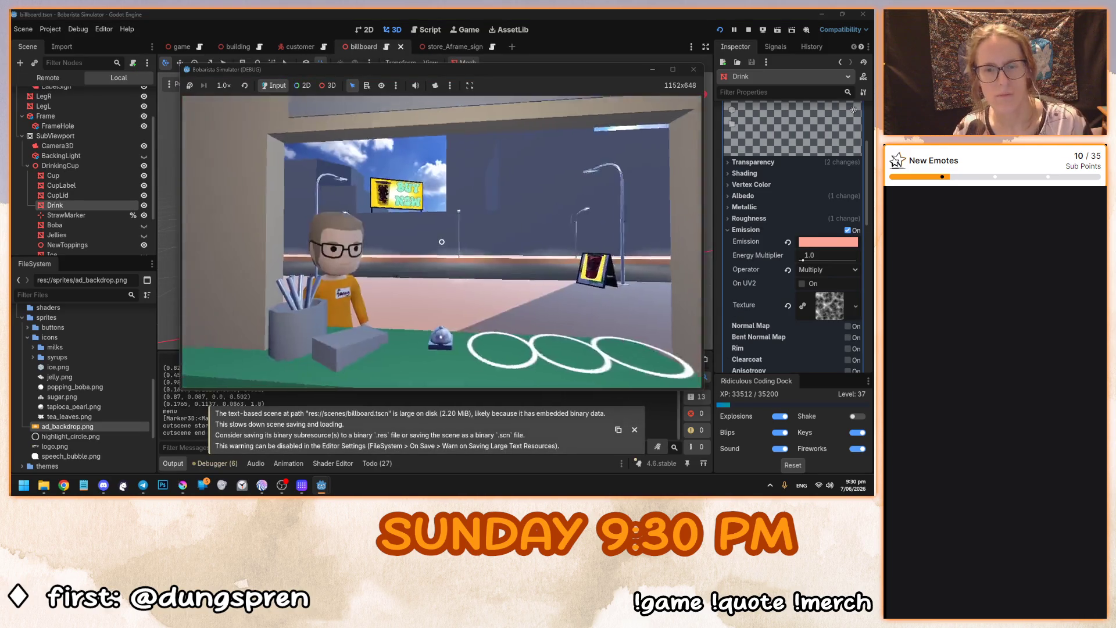
pyautogui.press('F8')
pyautogui.click(783, 163)
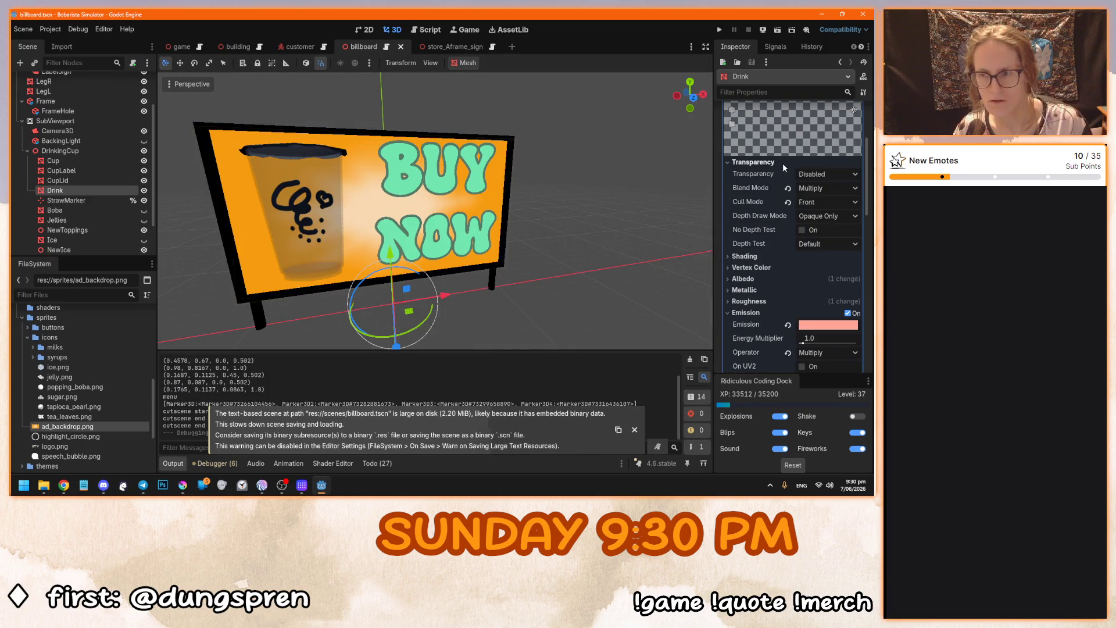
# Test Mix blend mode on the Drink material in-game, then restore Multiply.
pyautogui.scroll(1, 773, 209)
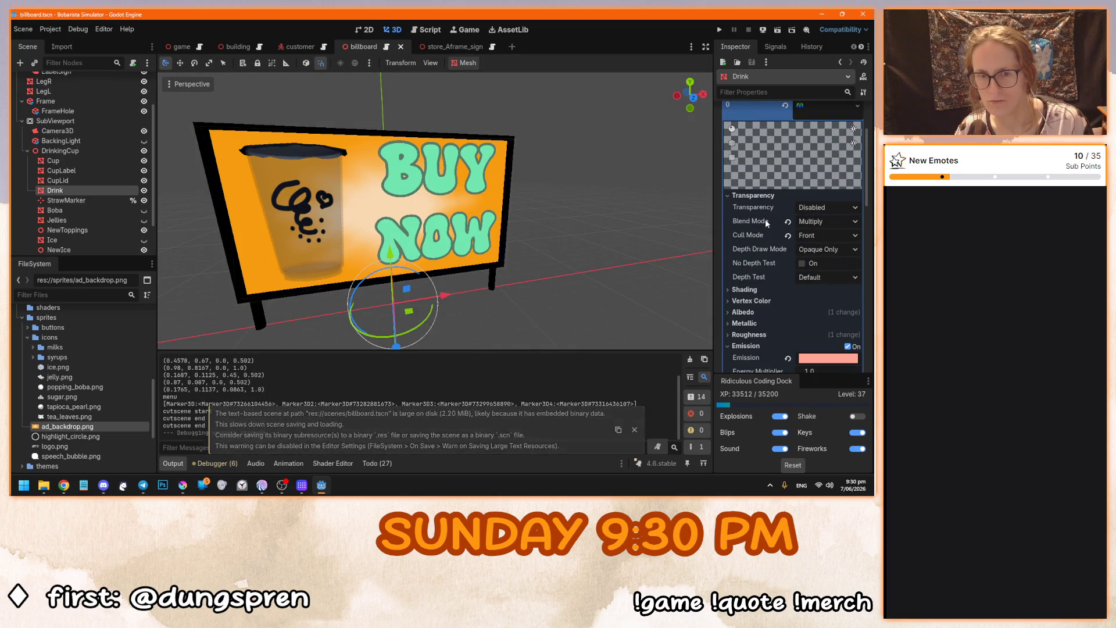
pyautogui.click(829, 222)
pyautogui.click(802, 237)
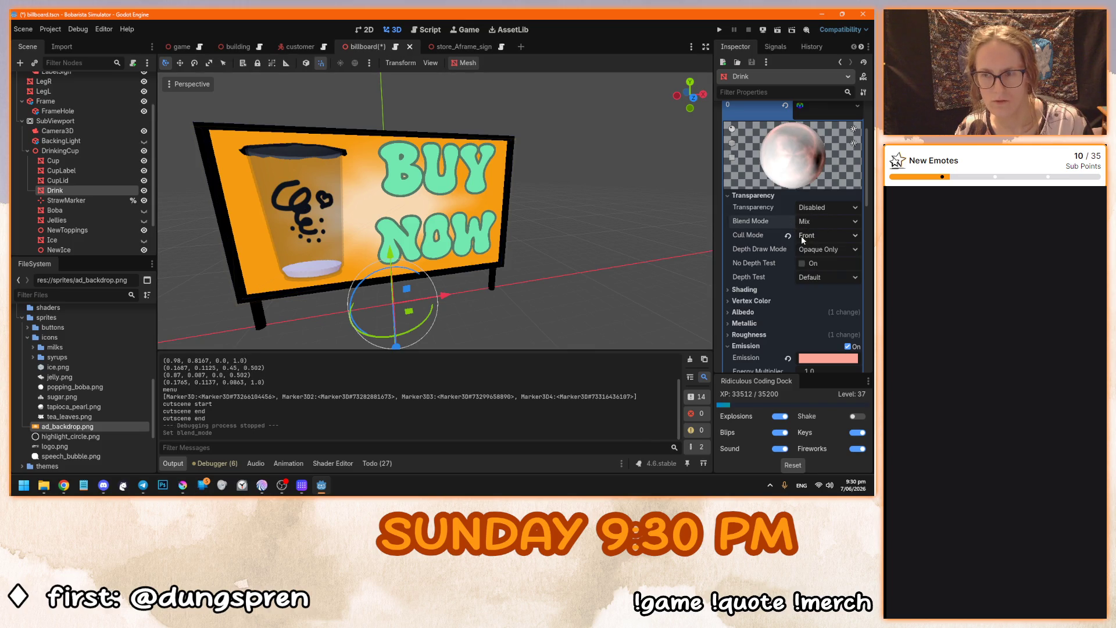
pyautogui.press('F5')
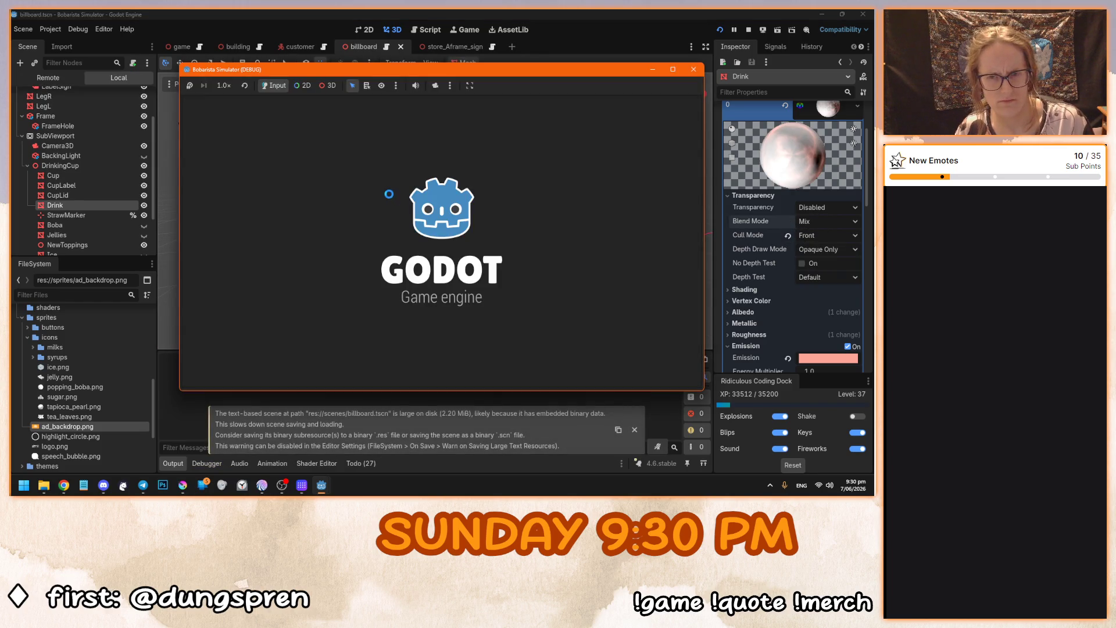
pyautogui.click(441, 241)
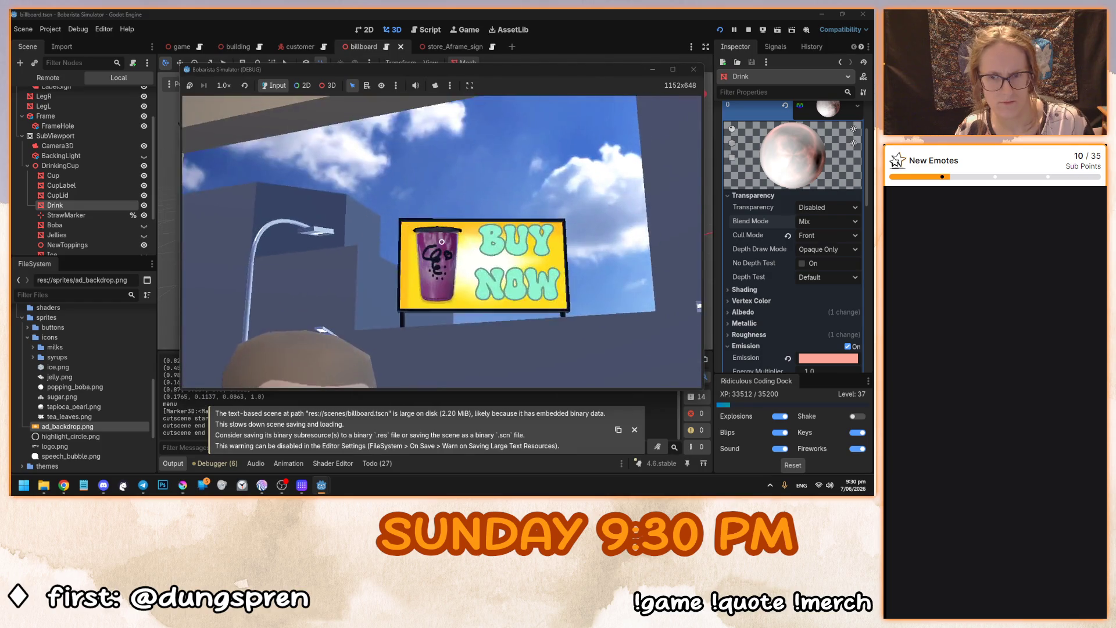
pyautogui.press('F8')
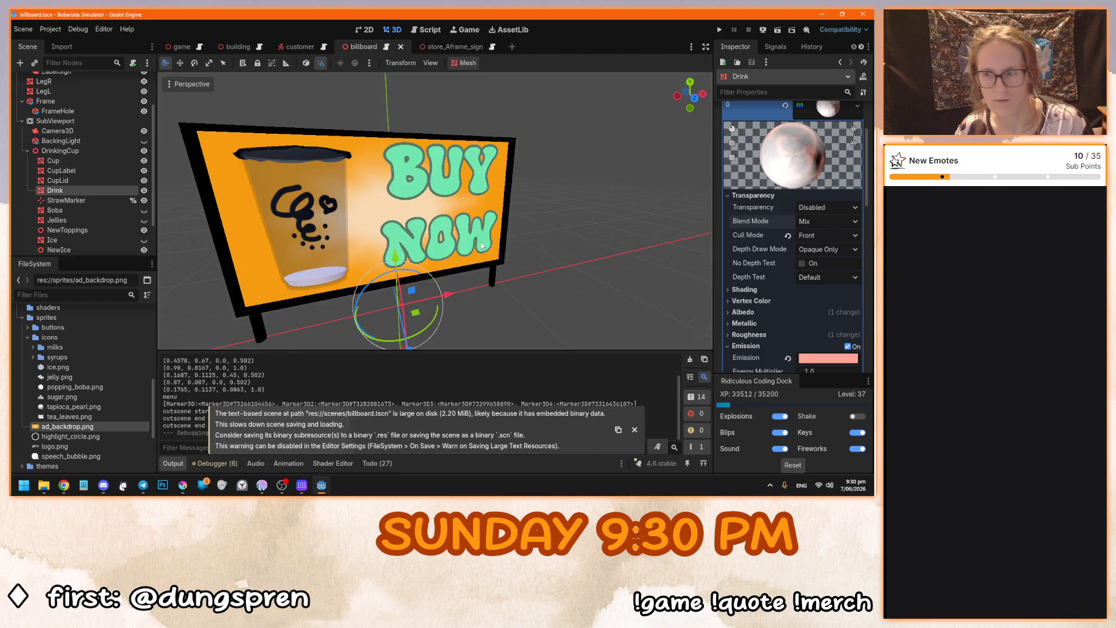
pyautogui.click(817, 222)
pyautogui.click(811, 271)
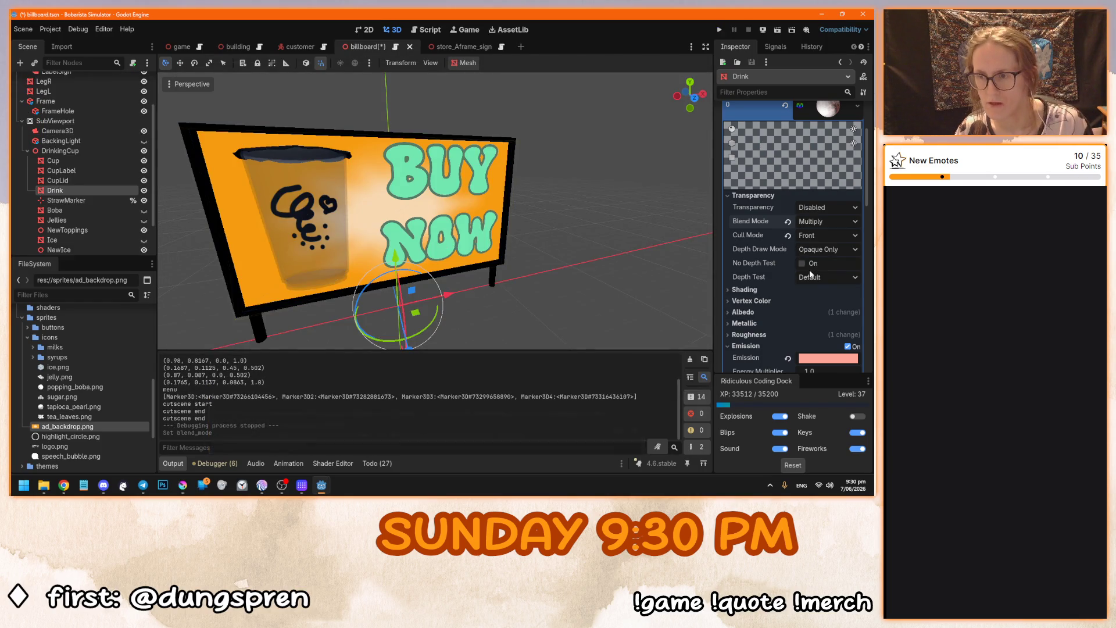
# Set the Drink material's cull mode to Back and test it in-game.
pyautogui.click(816, 234)
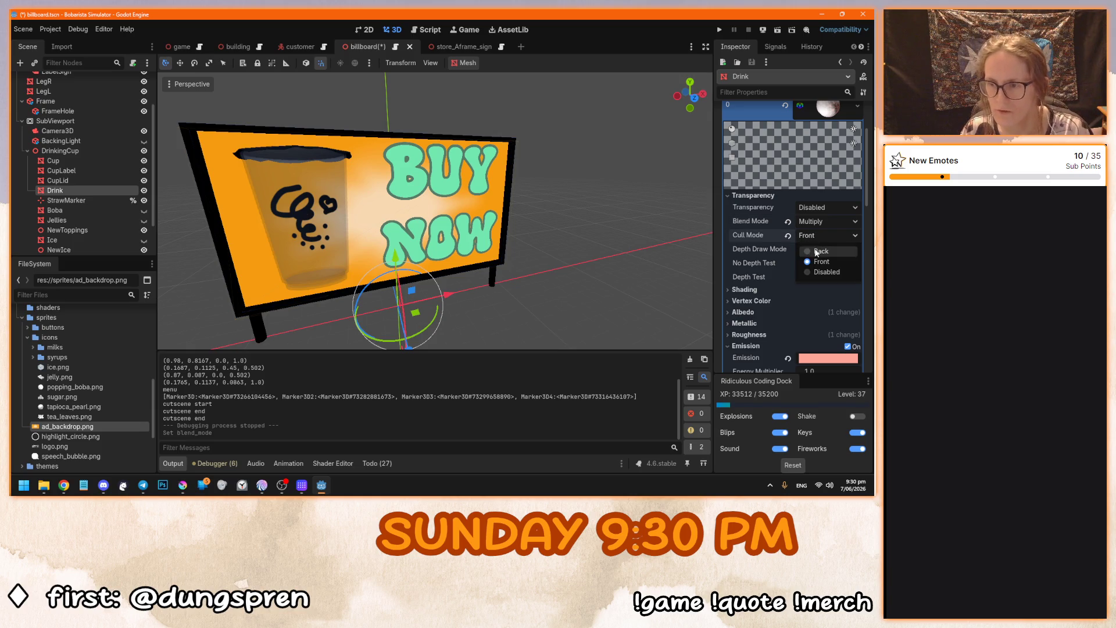
pyautogui.click(811, 249)
pyautogui.press('F5')
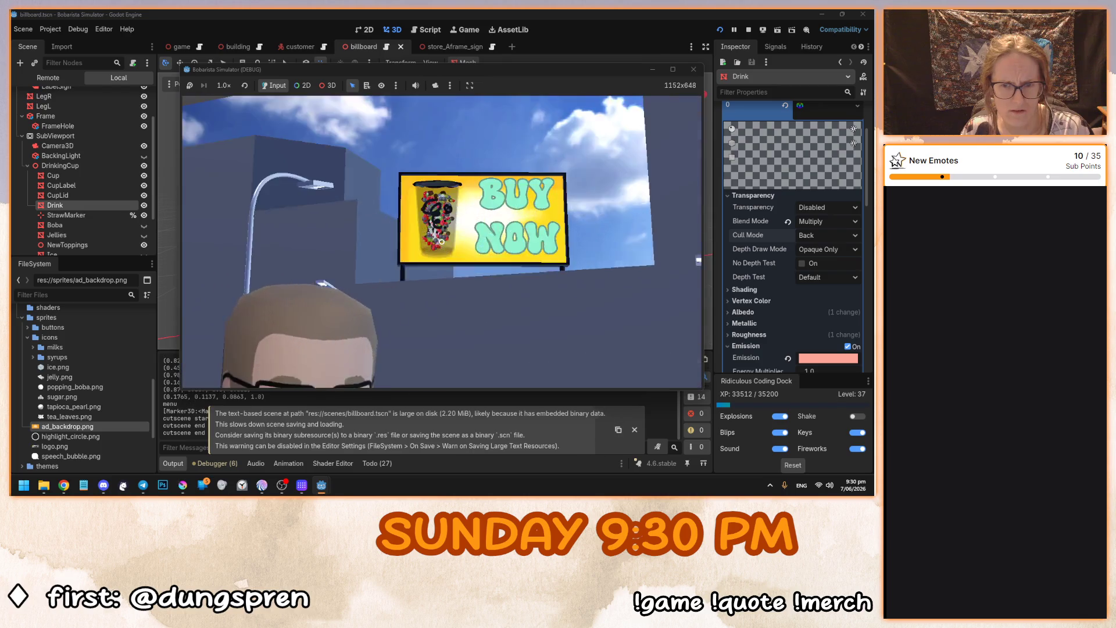
pyautogui.press('F8')
# Test cull mode Disabled in-game, then return culling to Front and test again.
pyautogui.click(818, 235)
pyautogui.click(810, 271)
pyautogui.press('F5')
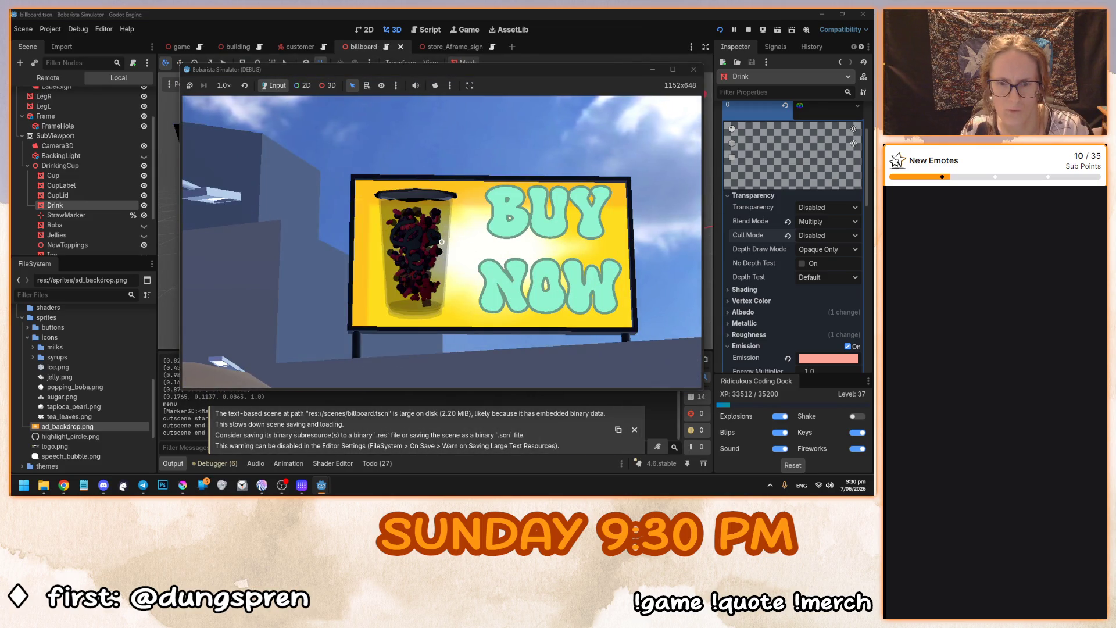
pyautogui.hotkey('alt', 'F4')
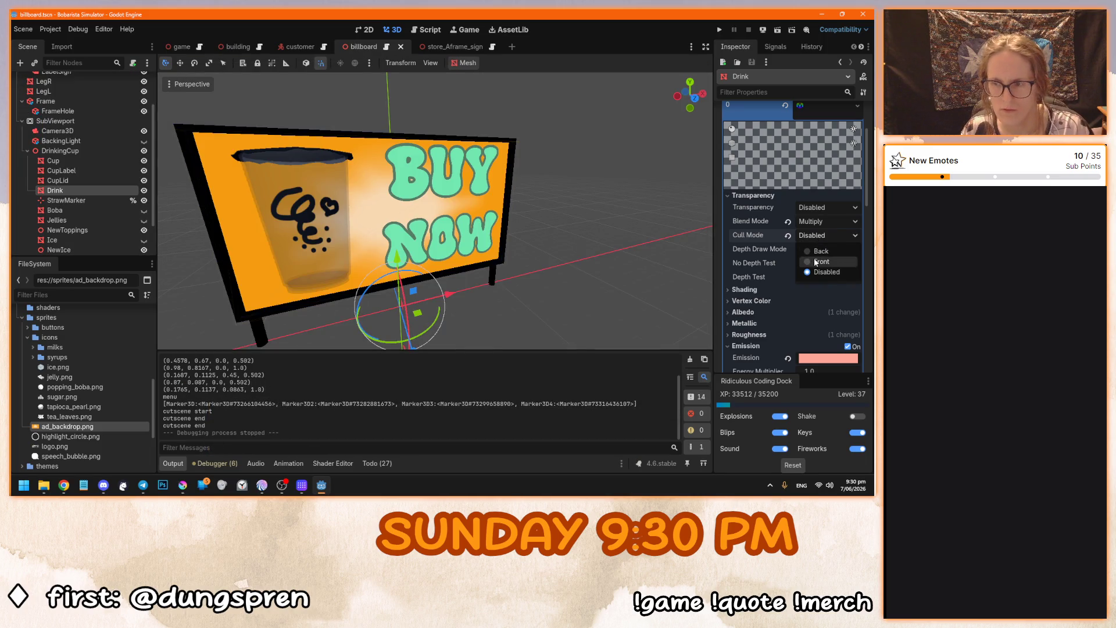
pyautogui.click(815, 261)
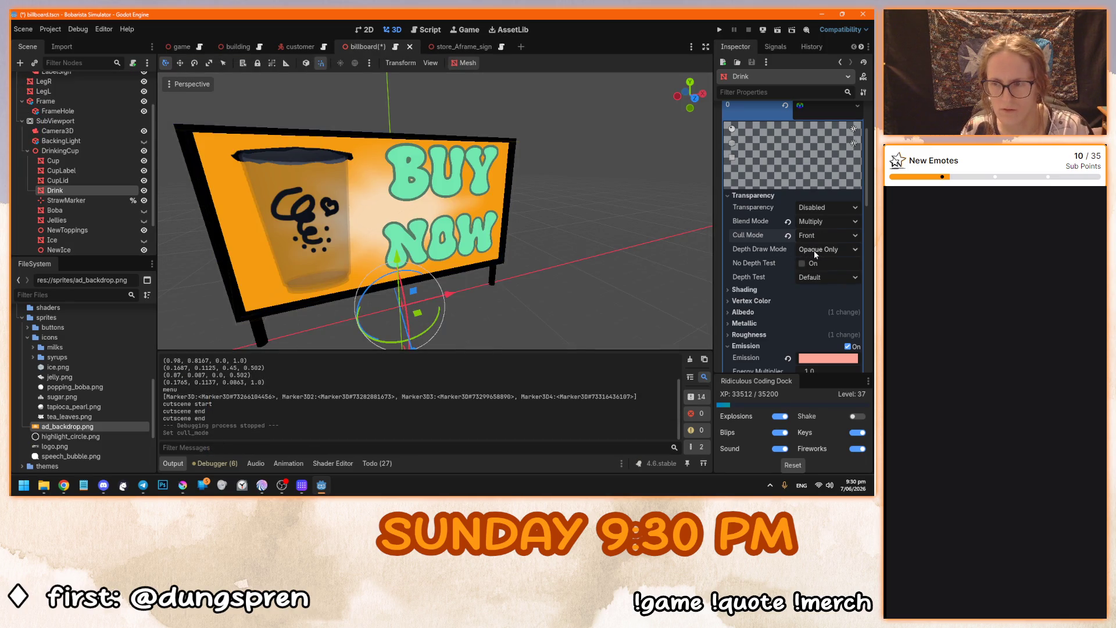
pyautogui.press('F5')
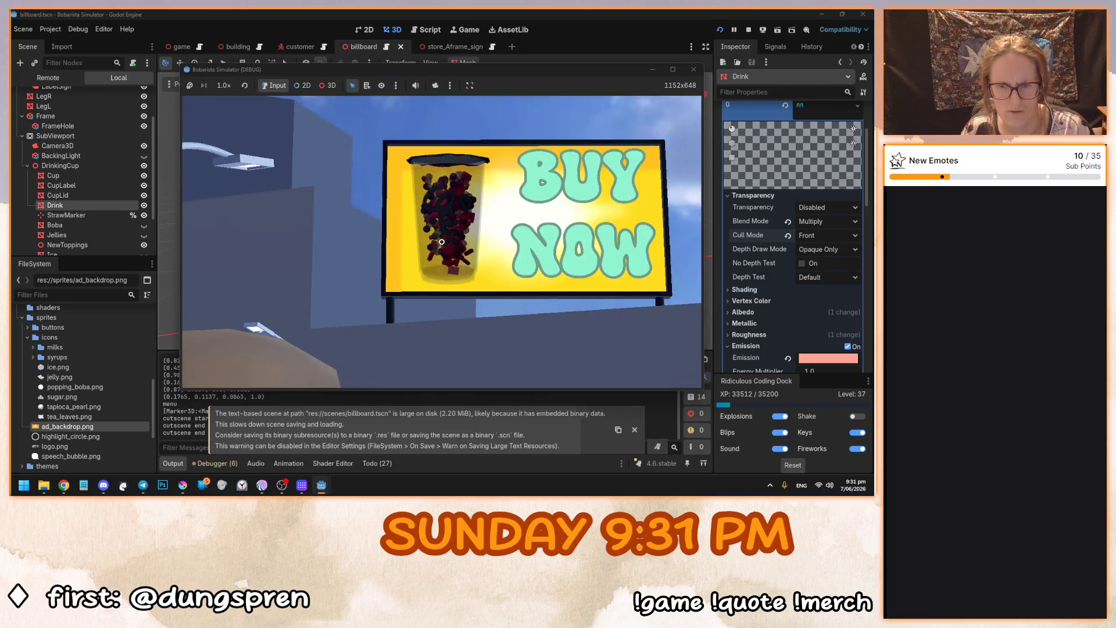
pyautogui.press('F8')
# Set depth draw mode to Always and check the billboard in the running game.
pyautogui.click(816, 250)
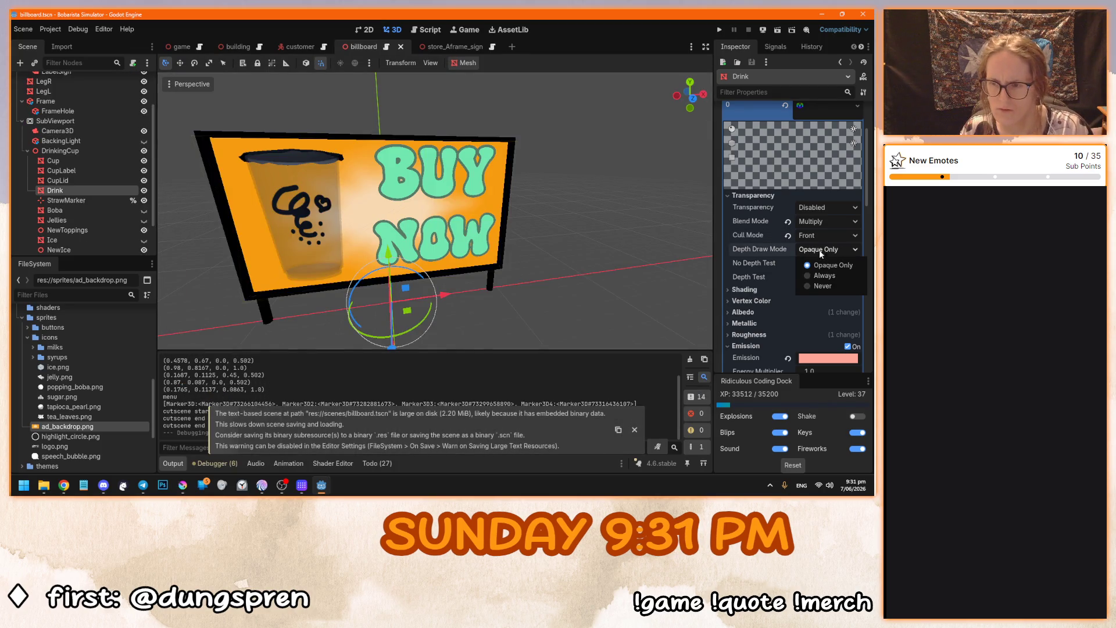
pyautogui.click(818, 274)
pyautogui.press('F5')
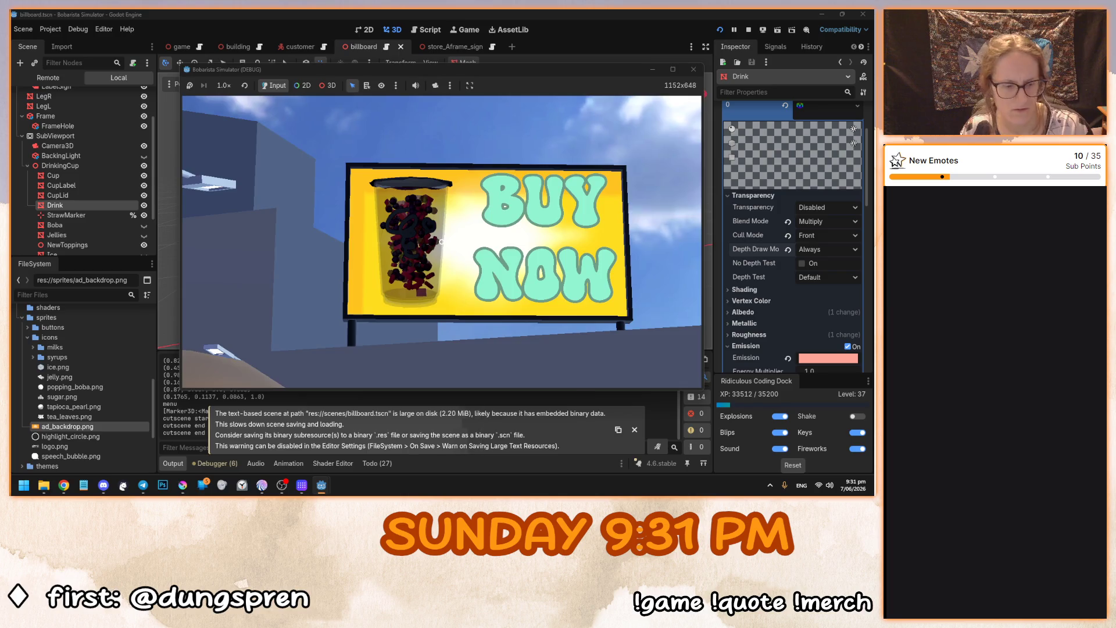
pyautogui.press('F8')
pyautogui.moveTo(776, 231)
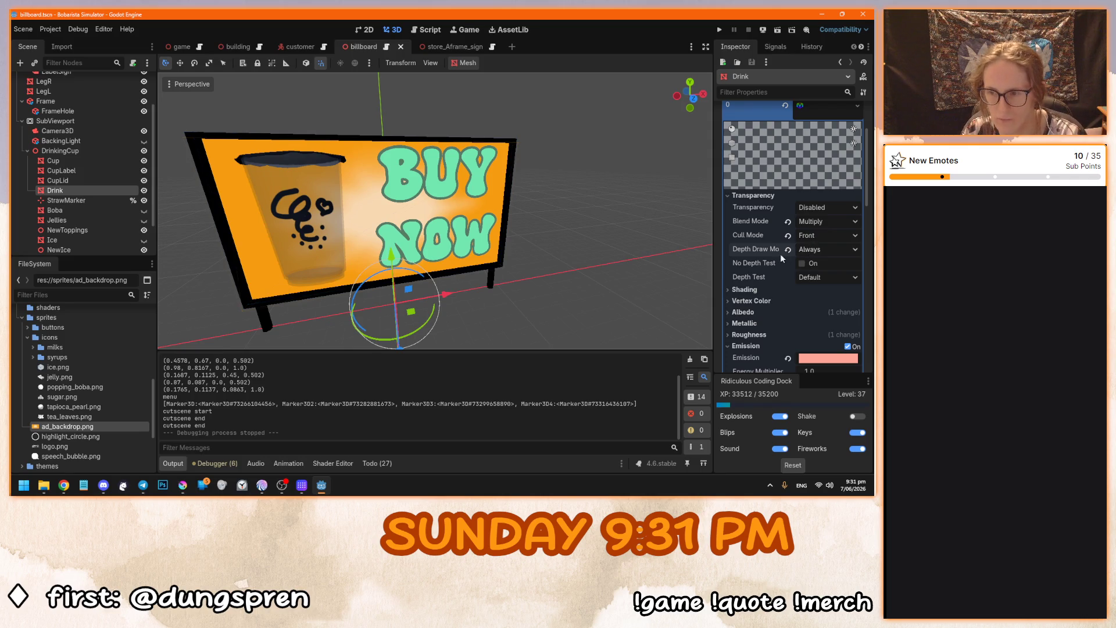
# Enable No Depth Test with depth draw mode Never and test it in-game.
pyautogui.scroll(2, 751, 253)
pyautogui.scroll(-2, 752, 253)
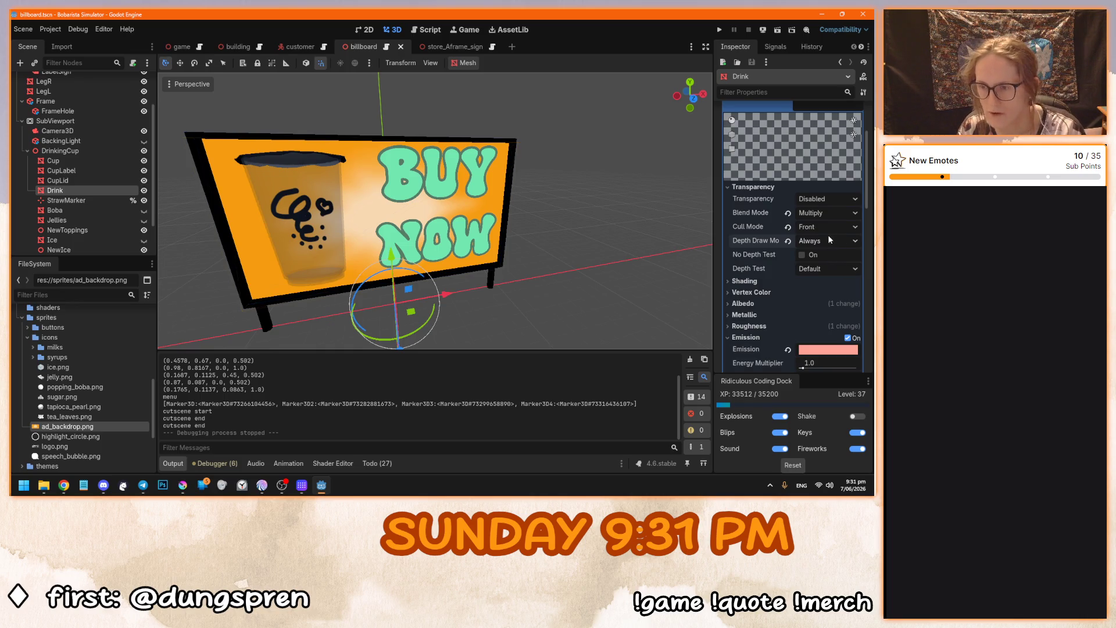
pyautogui.click(801, 255)
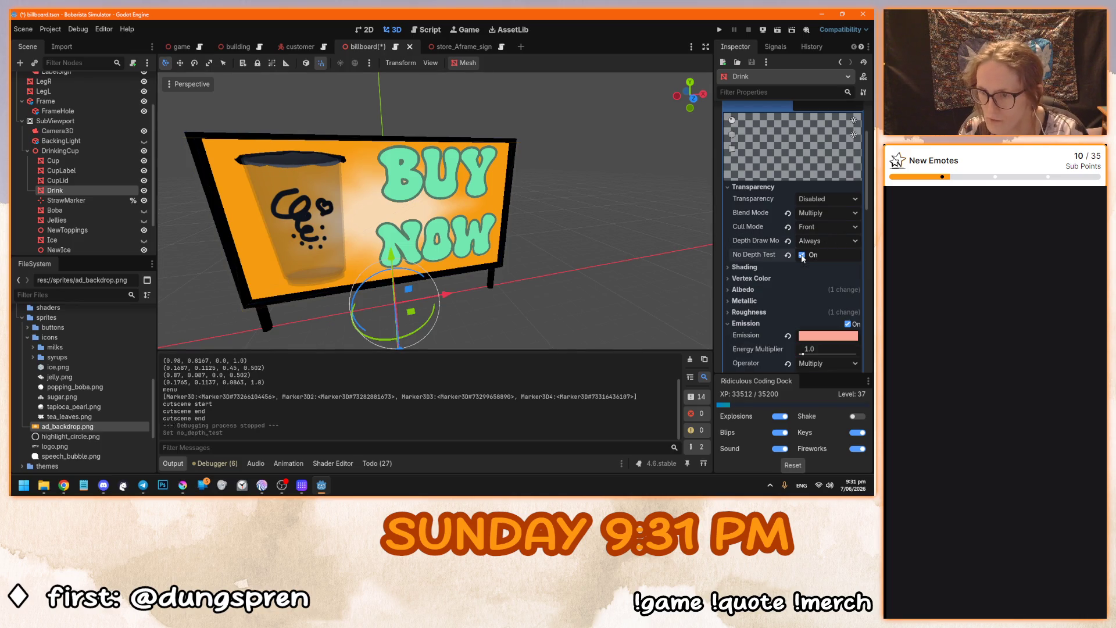
pyautogui.click(802, 241)
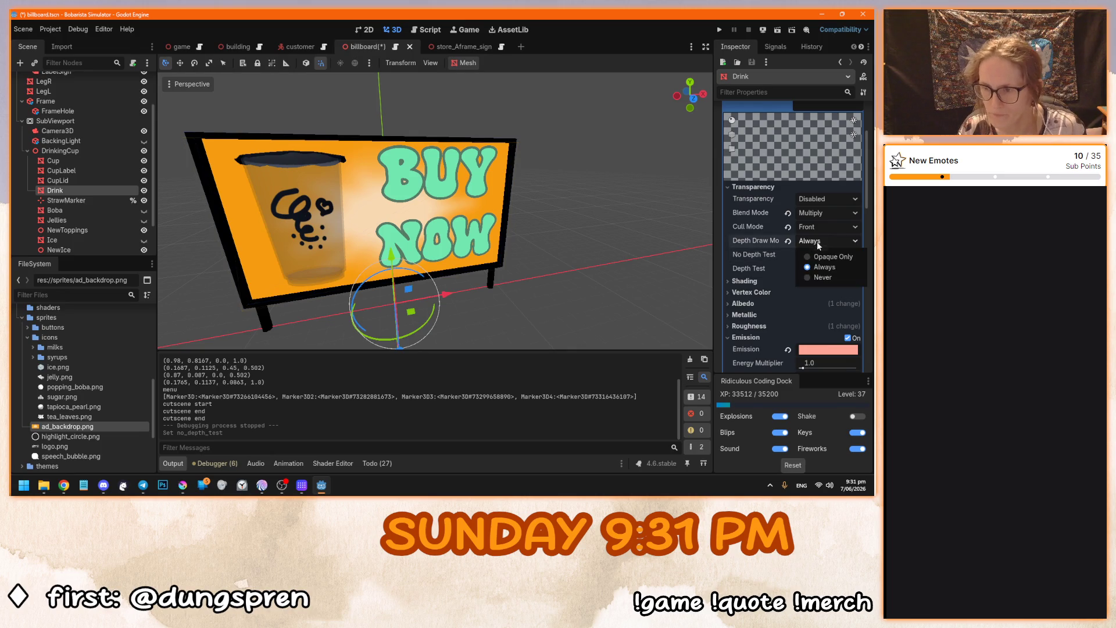
pyautogui.click(822, 278)
pyautogui.press('F5')
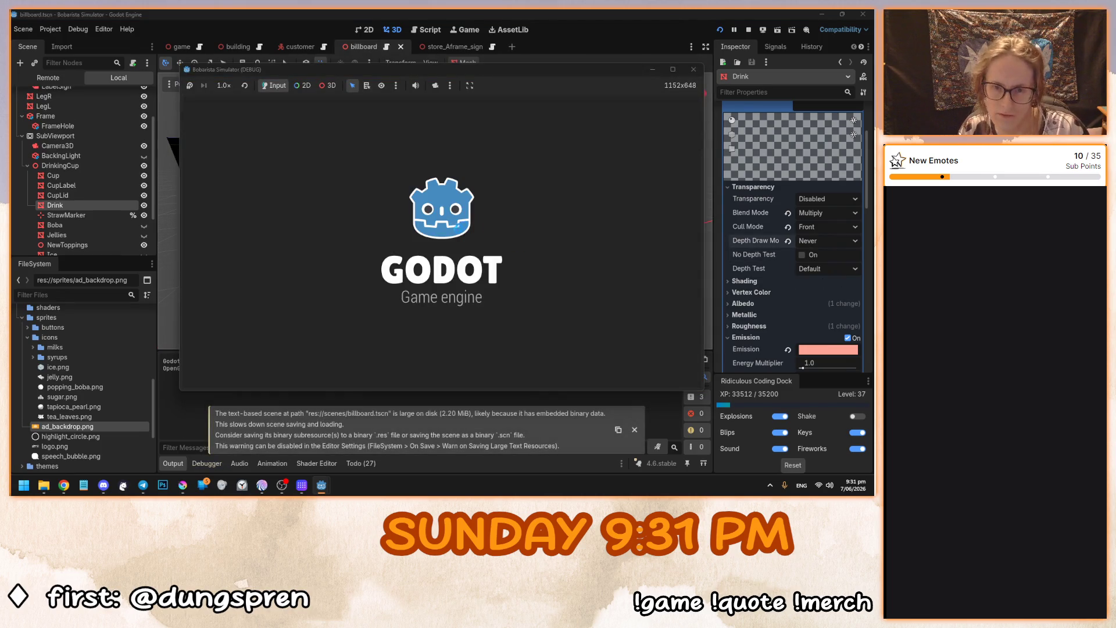
pyautogui.click(441, 244)
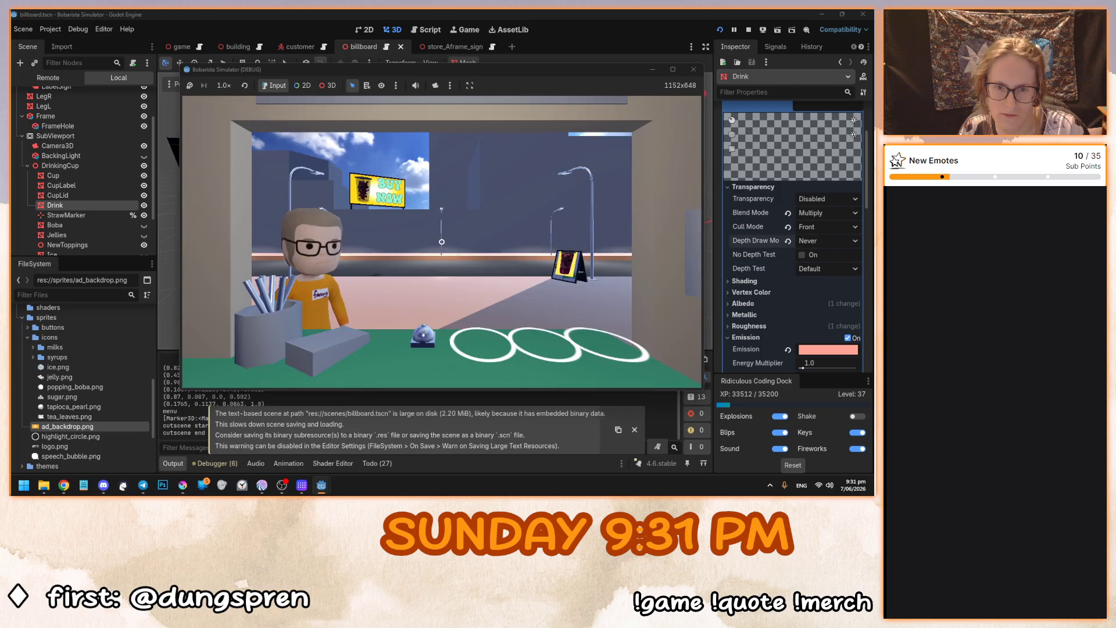
pyautogui.press('F8')
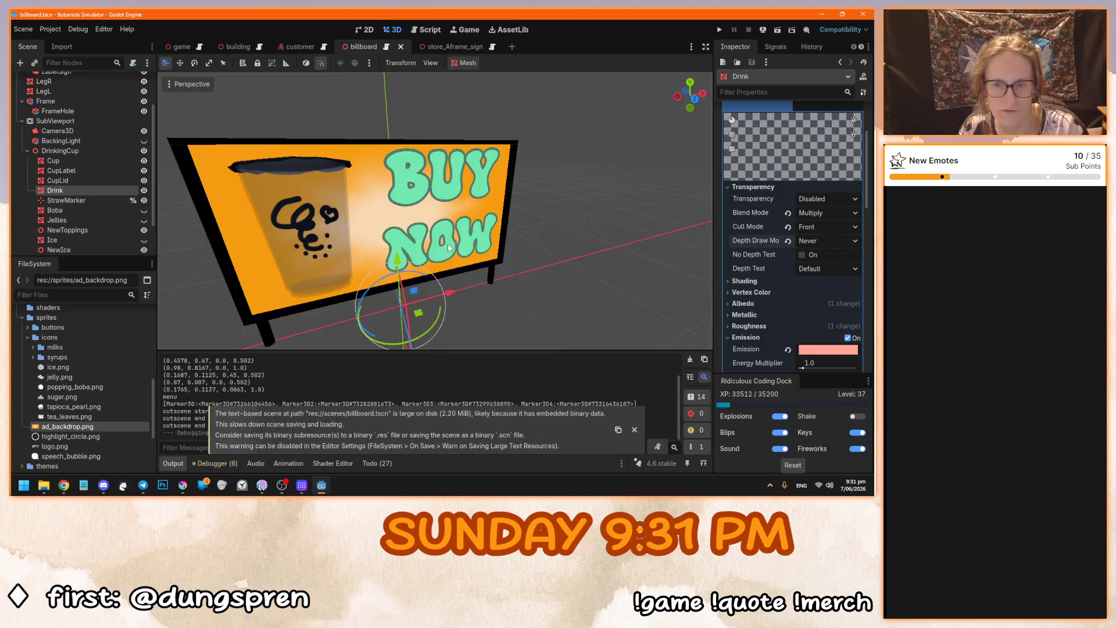
# Restore Opaque Only depth drawing with No Depth Test on, then run and view the live scene tree.
pyautogui.click(788, 241)
pyautogui.click(802, 254)
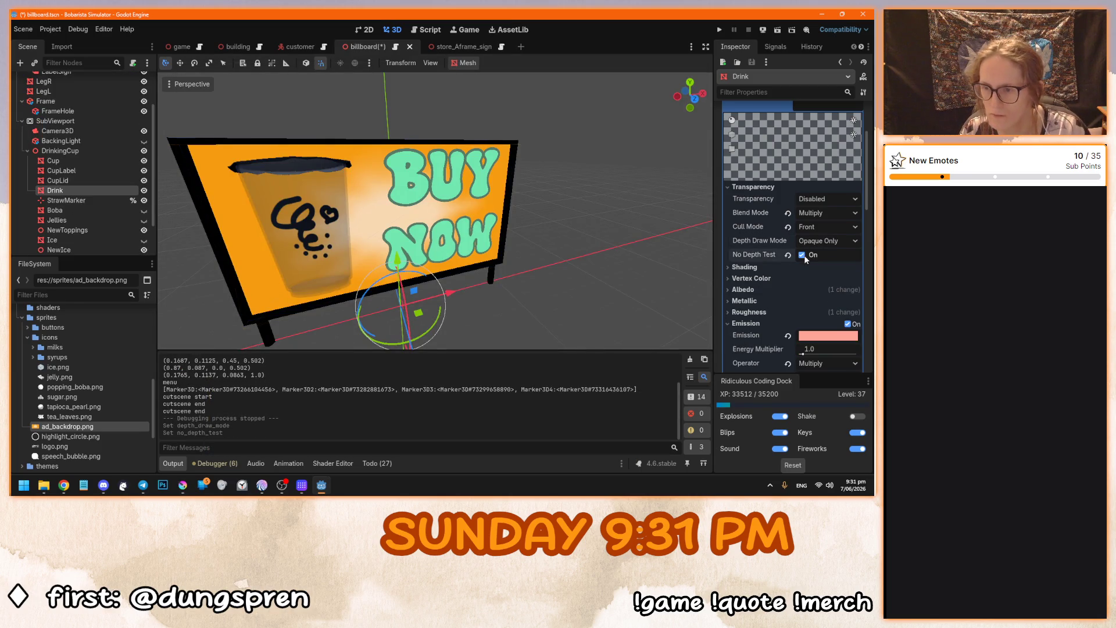
pyautogui.press('F5')
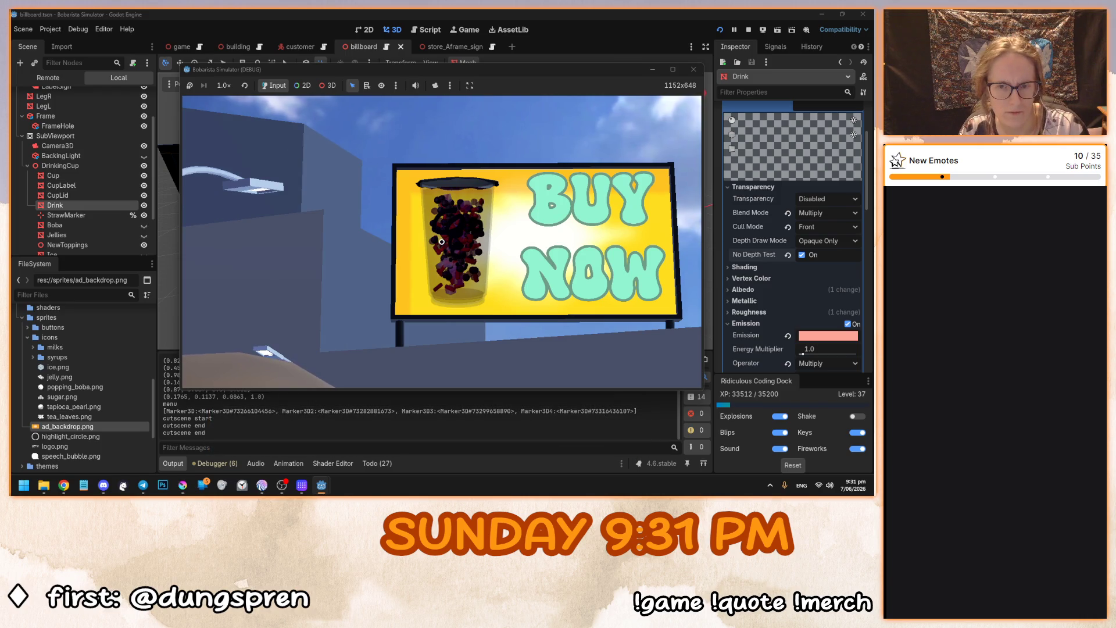
pyautogui.click(79, 86)
pyautogui.click(75, 78)
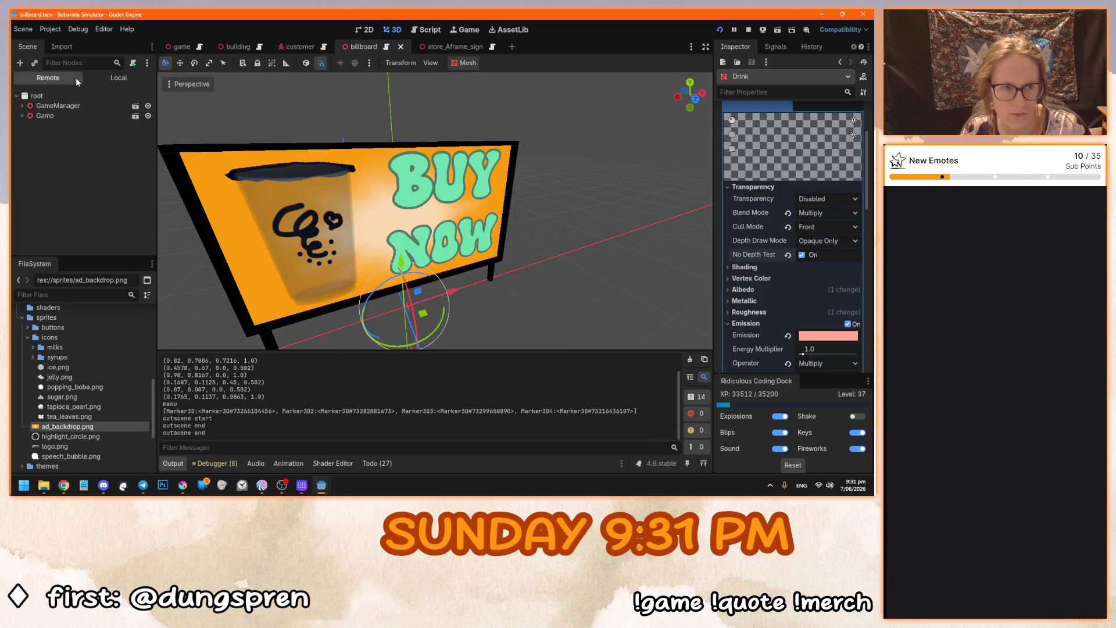
# Browse the live scene tree through OtherBuildings to the running Billboard node.
pyautogui.click(22, 115)
pyautogui.scroll(-1, 31, 183)
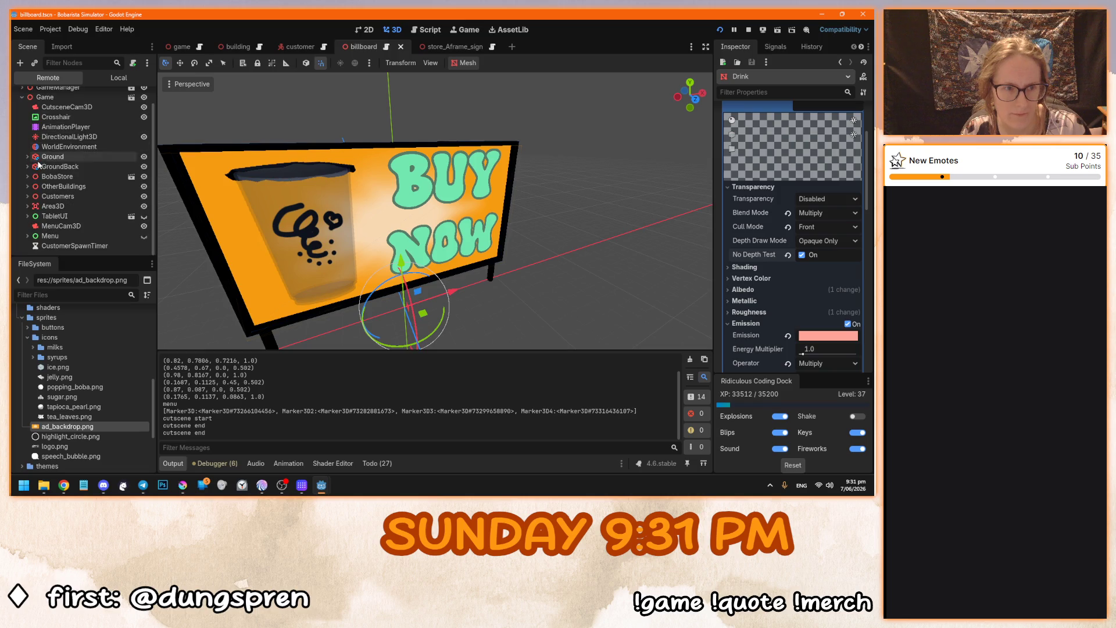
pyautogui.click(31, 185)
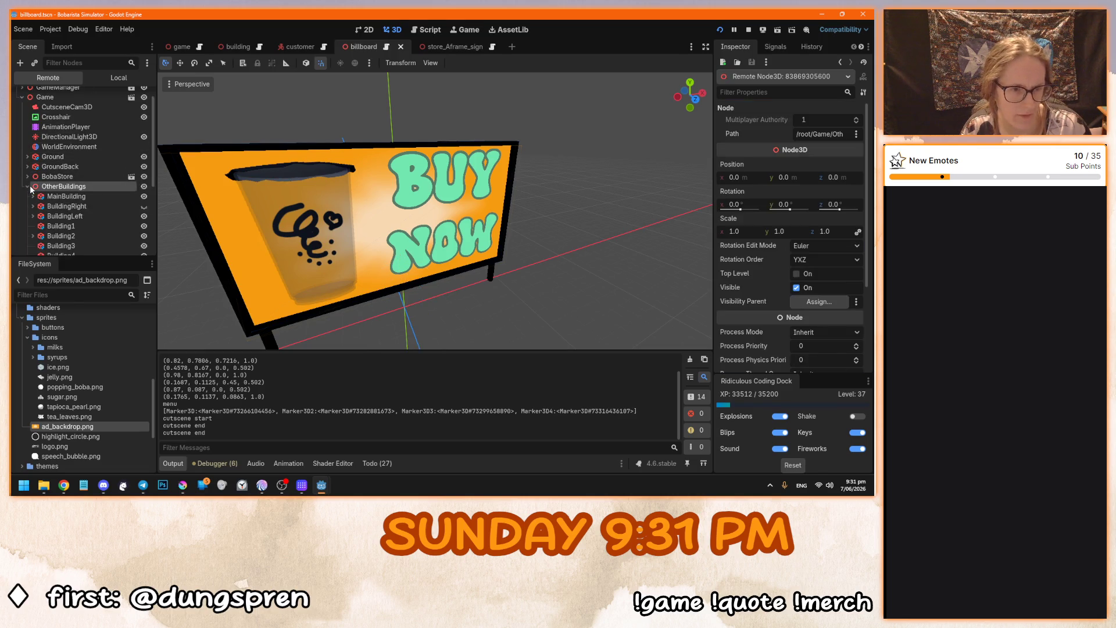
pyautogui.scroll(-3, 33, 187)
pyautogui.click(32, 186)
pyautogui.click(34, 186)
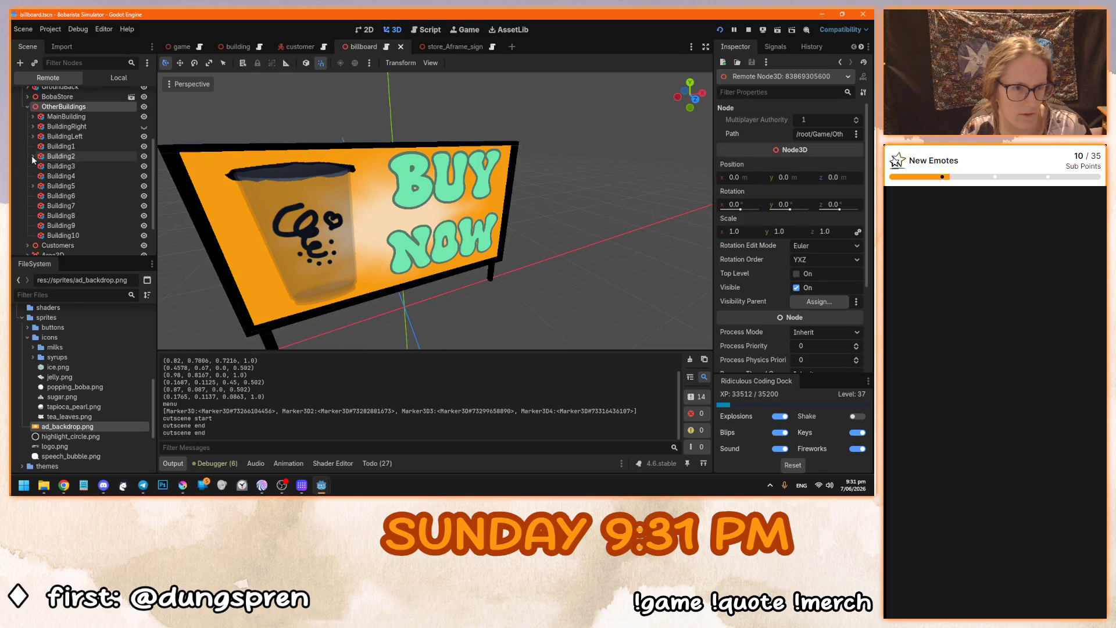
pyautogui.click(58, 166)
pyautogui.click(38, 166)
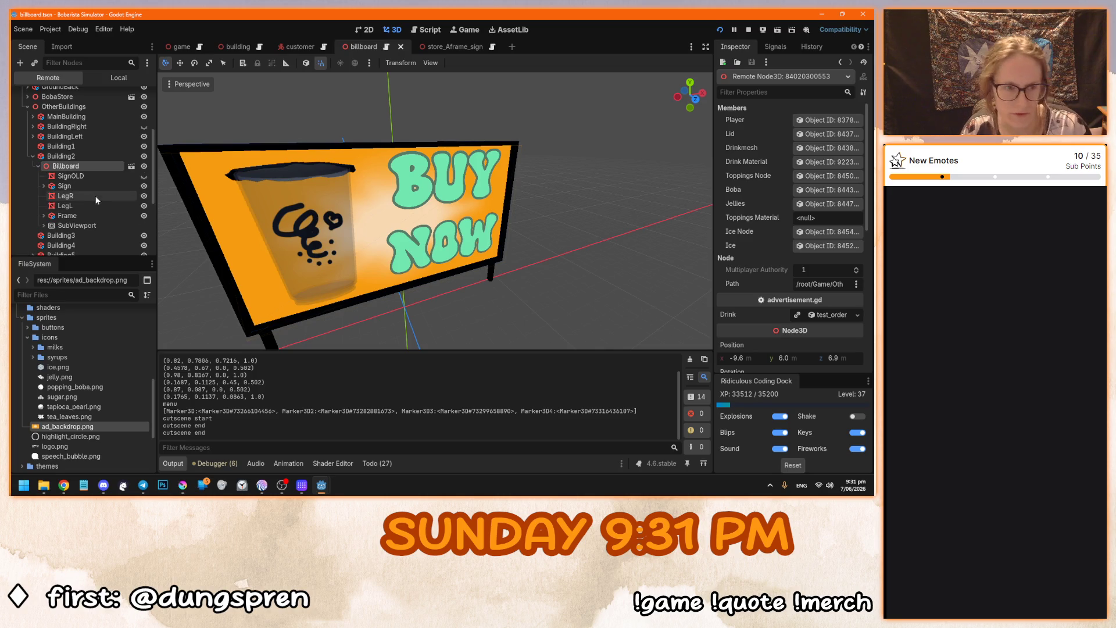
# Inspect the live Drink mesh under SubViewport and DrinkingCup and open its override material.
pyautogui.click(43, 186)
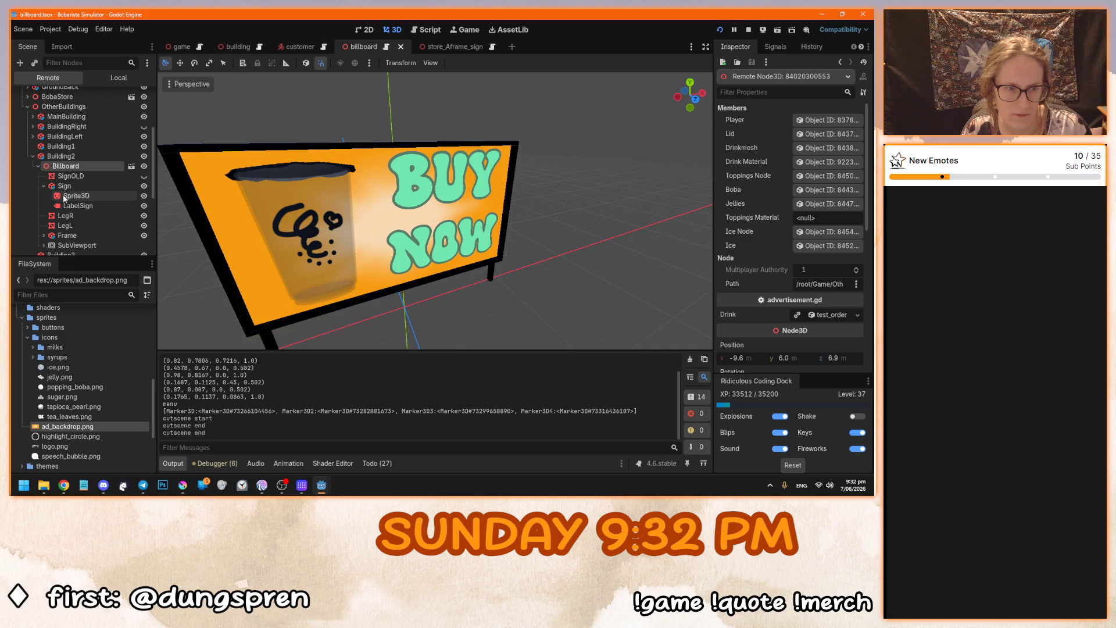
pyautogui.click(43, 187)
pyautogui.click(43, 225)
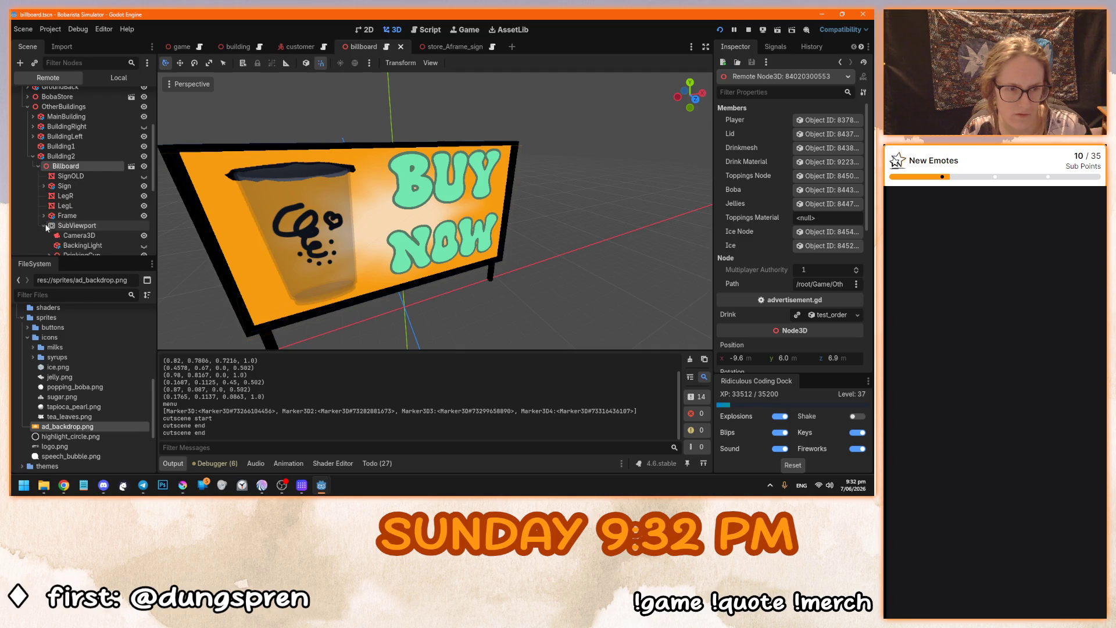
pyautogui.scroll(-2, 85, 224)
pyautogui.click(48, 194)
pyautogui.scroll(-3, 92, 212)
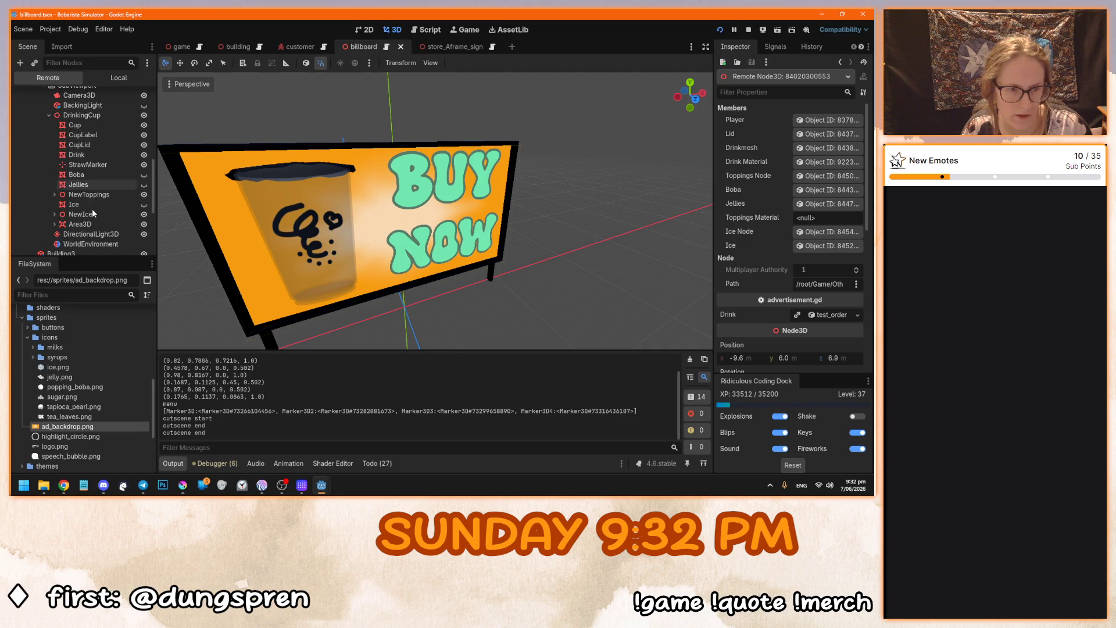
pyautogui.click(94, 158)
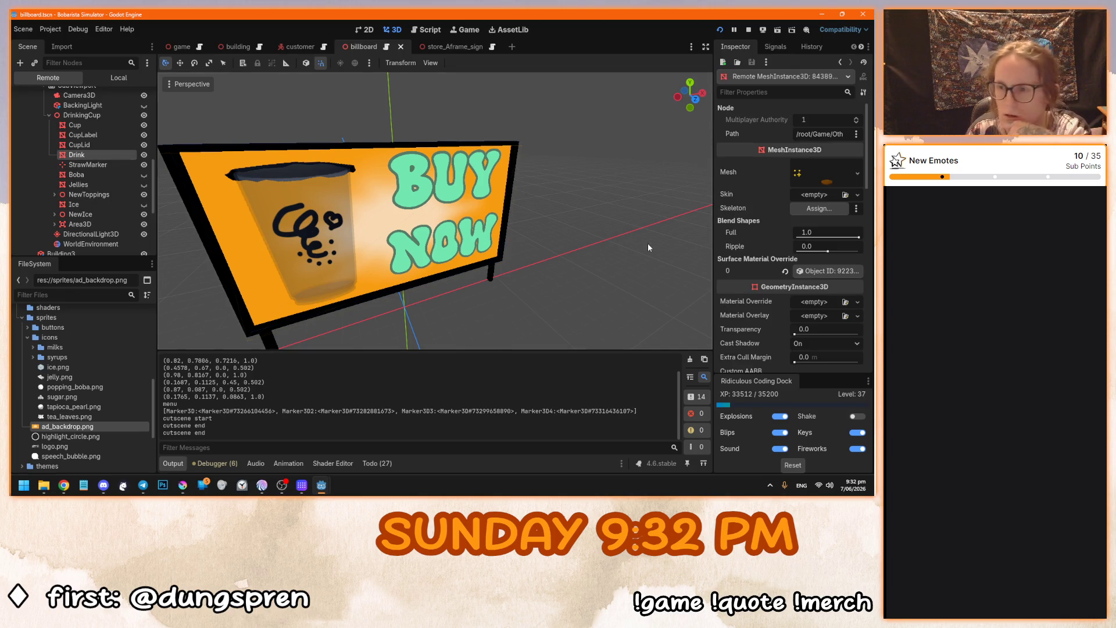
pyautogui.scroll(-1, 756, 254)
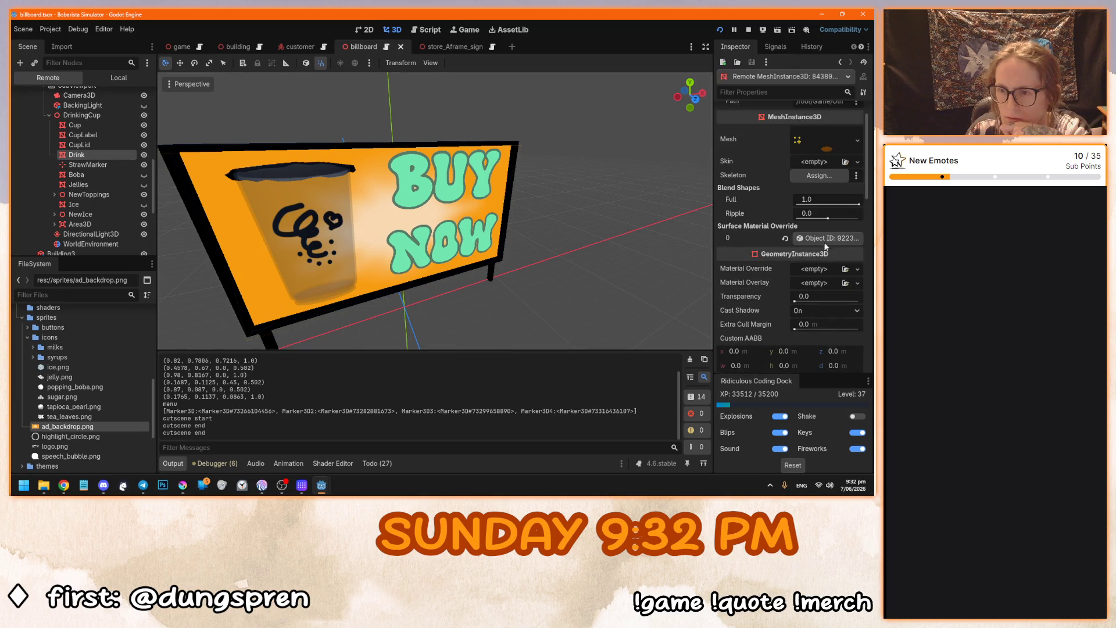
pyautogui.click(824, 237)
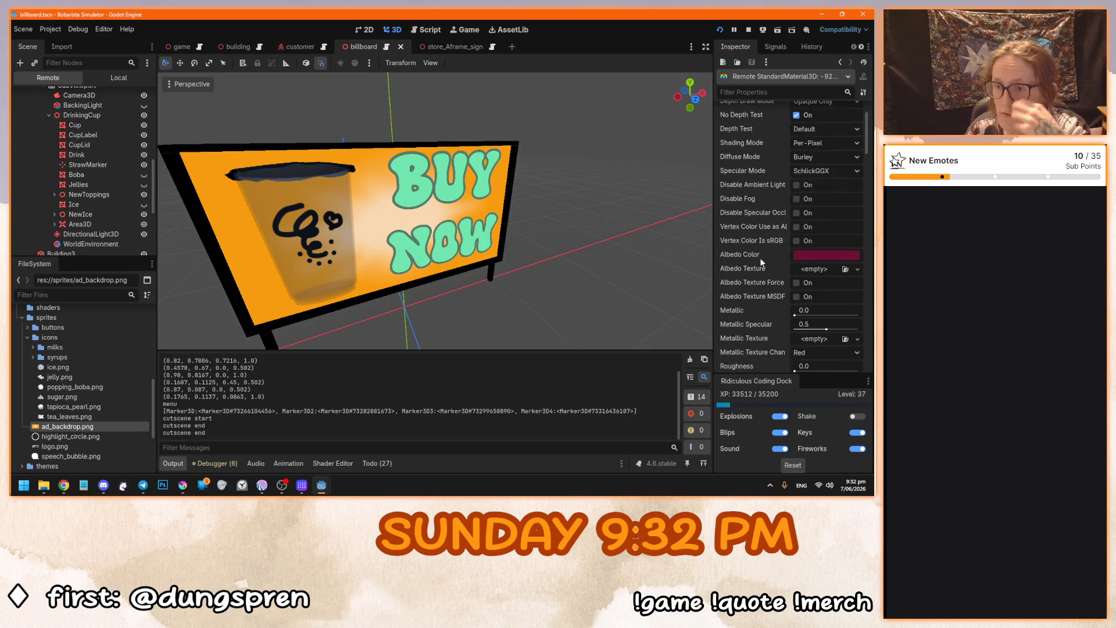
# Check the billboard in the running game window, then close the game.
pyautogui.moveTo(321, 485)
pyautogui.click(371, 433)
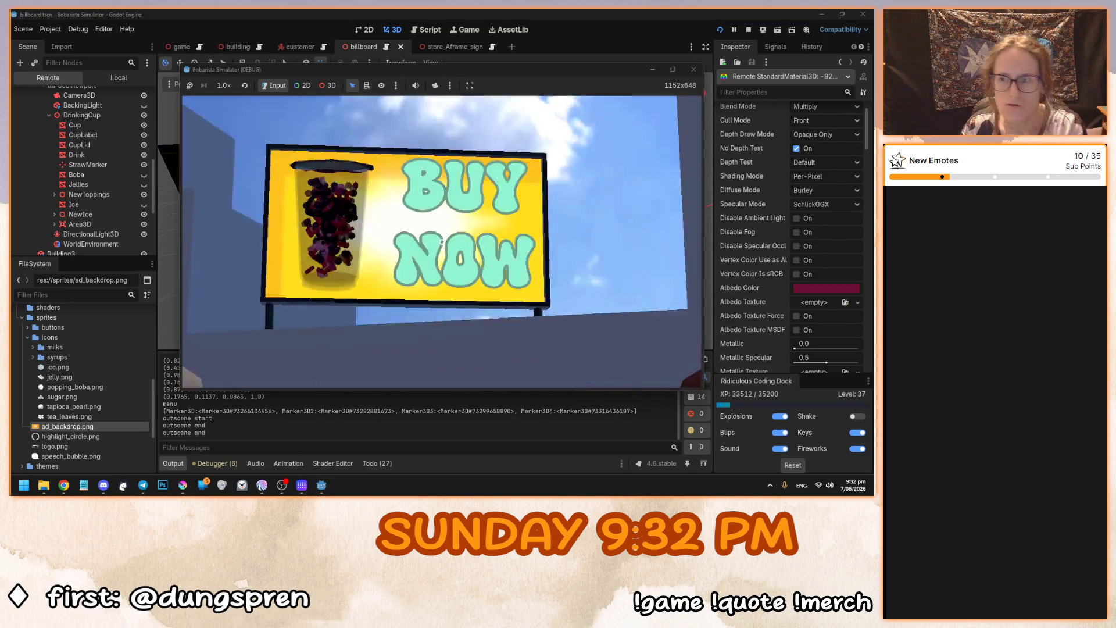
pyautogui.hotkey('alt', 'Tab')
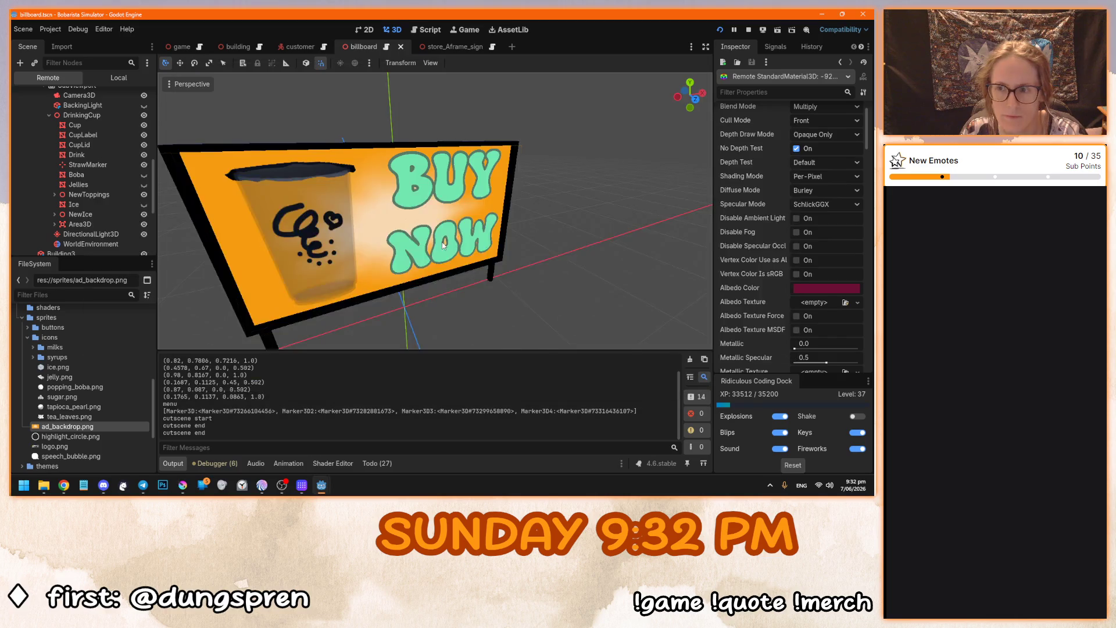
pyautogui.moveTo(322, 485)
pyautogui.click(370, 433)
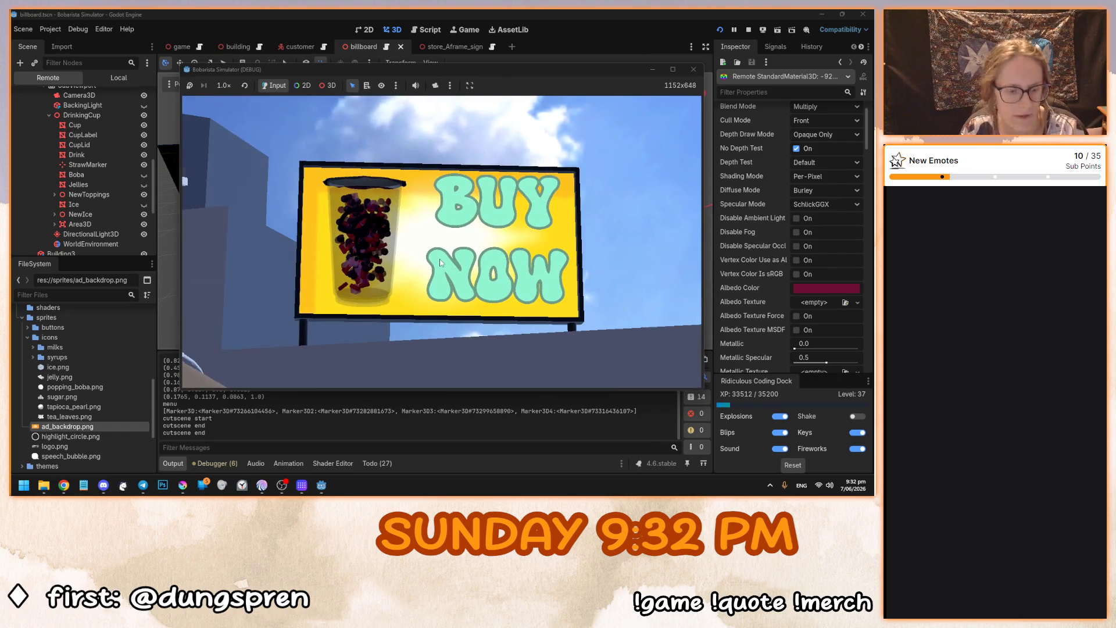
pyautogui.hotkey('alt', 'F4')
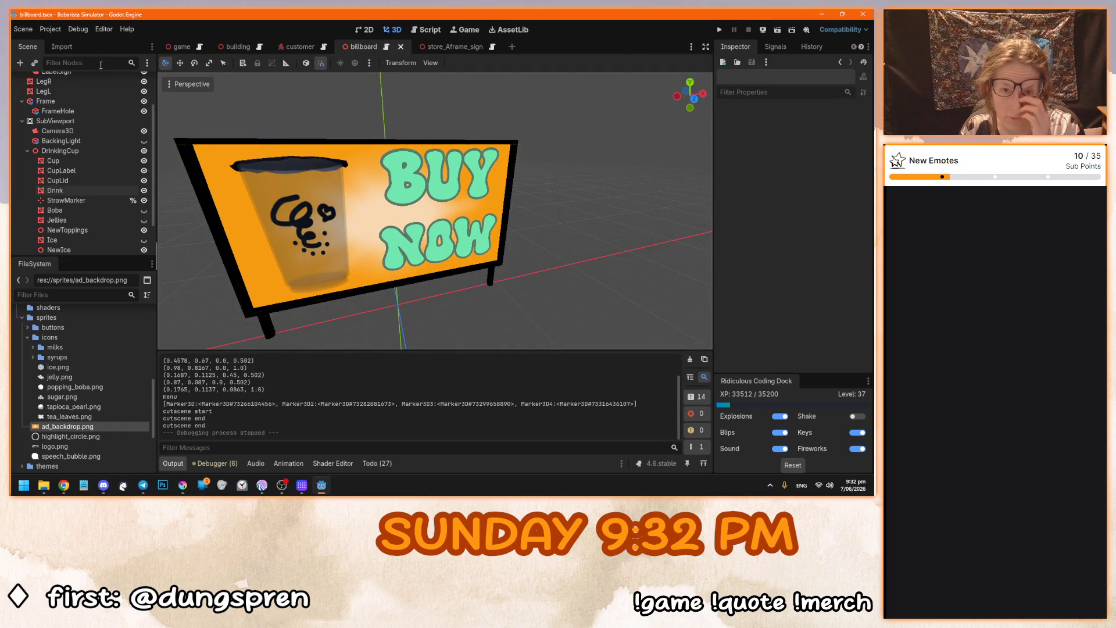
# Turn off No Depth Test on the Drink material and test-run the game.
pyautogui.click(300, 214)
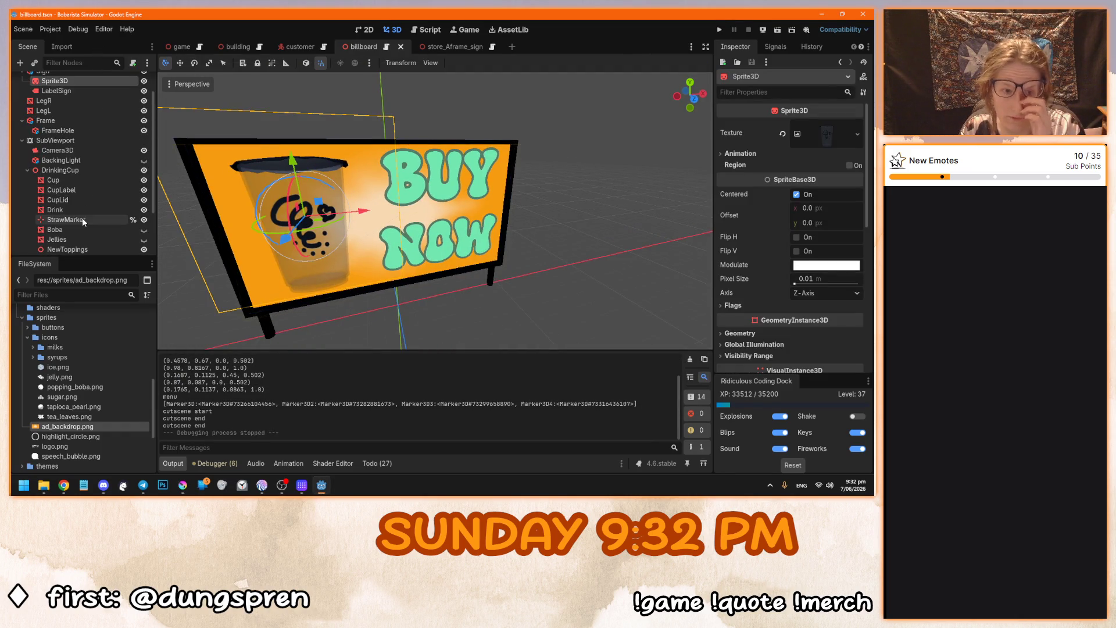
pyautogui.click(112, 210)
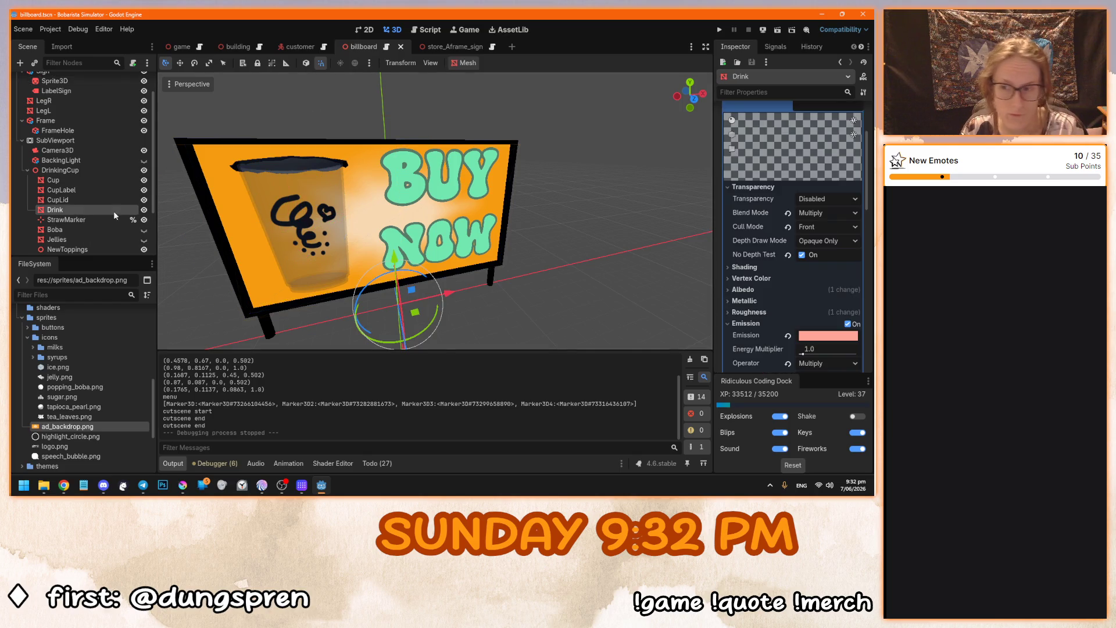
pyautogui.click(787, 256)
pyautogui.press('F5')
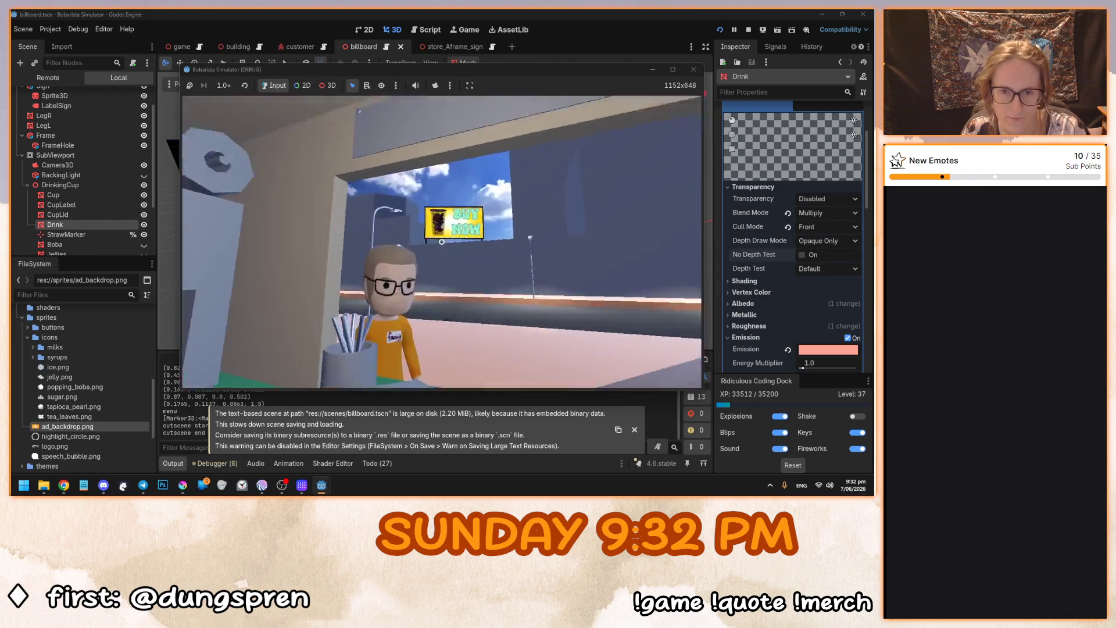
pyautogui.press('F8')
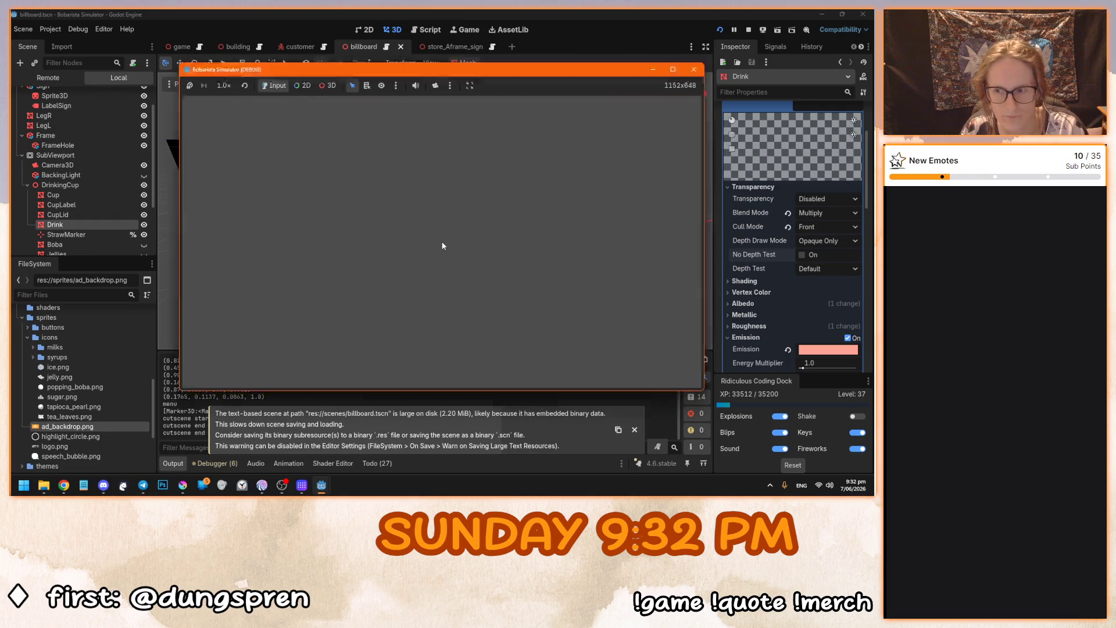
# Set the Drink material's Depth Test to Inverted and play-test the billboard.
pyautogui.click(818, 271)
pyautogui.click(825, 295)
pyautogui.press('F5')
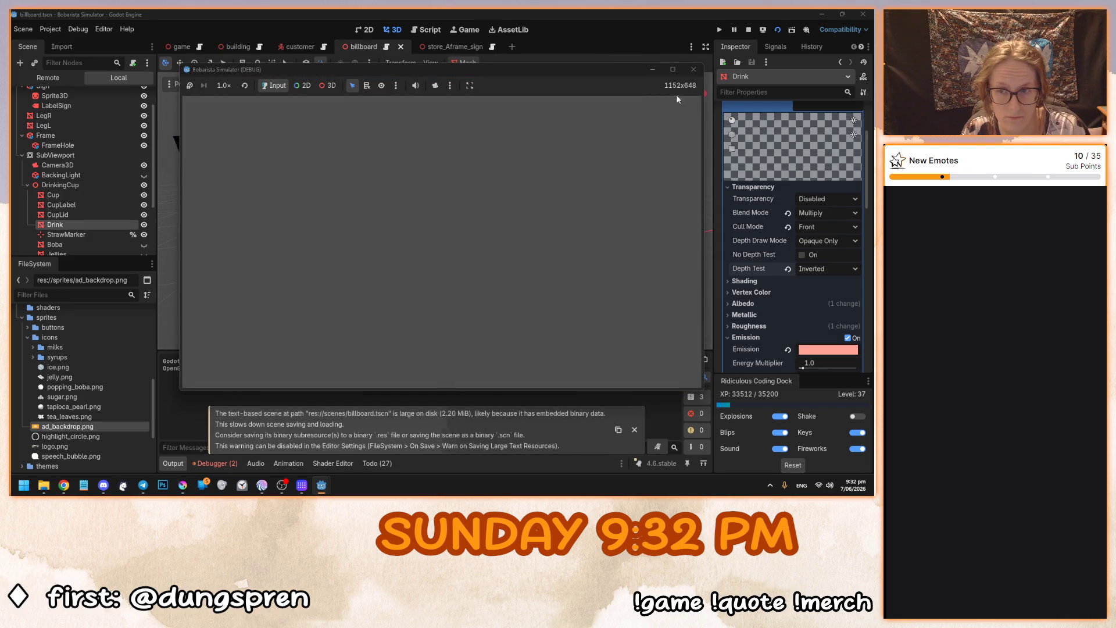
pyautogui.click(693, 70)
pyautogui.press('F5')
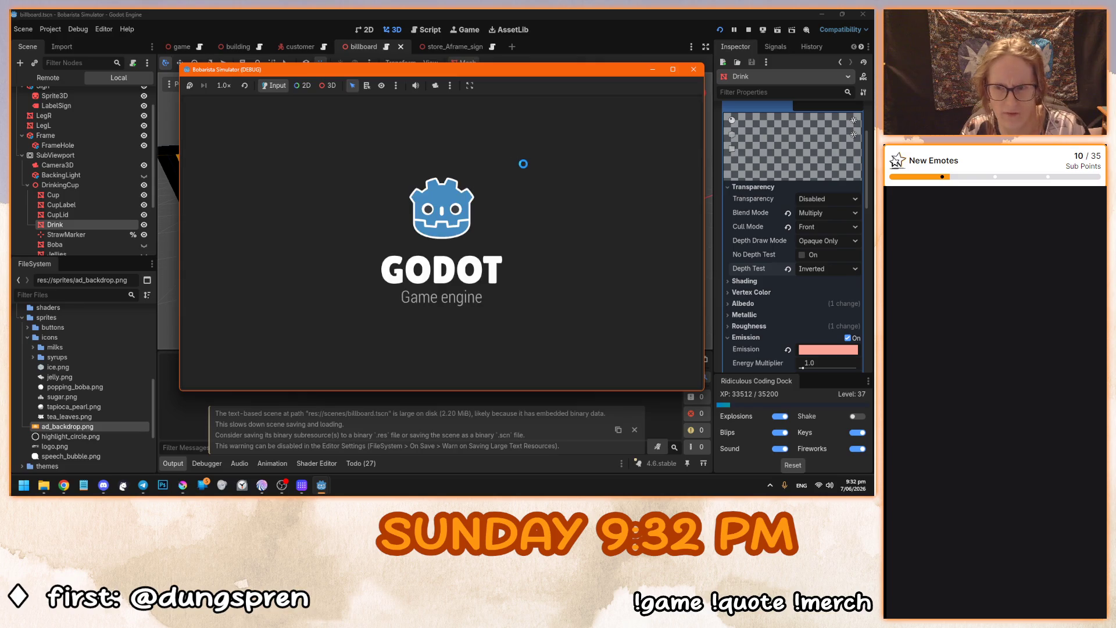
pyautogui.click(433, 259)
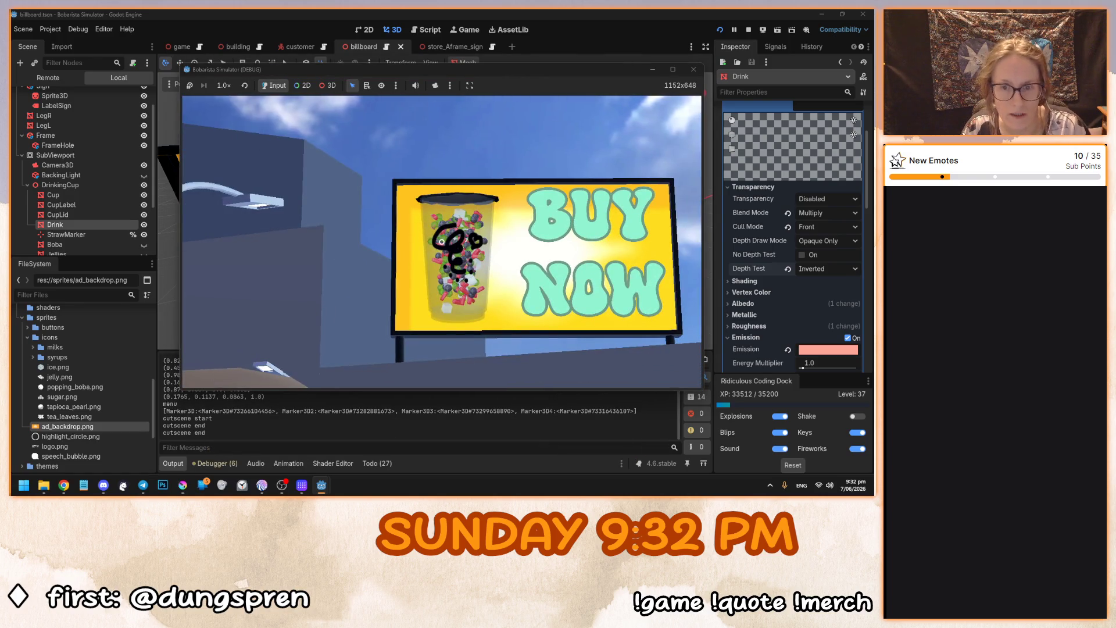
pyautogui.press('F8')
# Revert Depth Test to Default and expand the material's Shading settings.
pyautogui.click(788, 268)
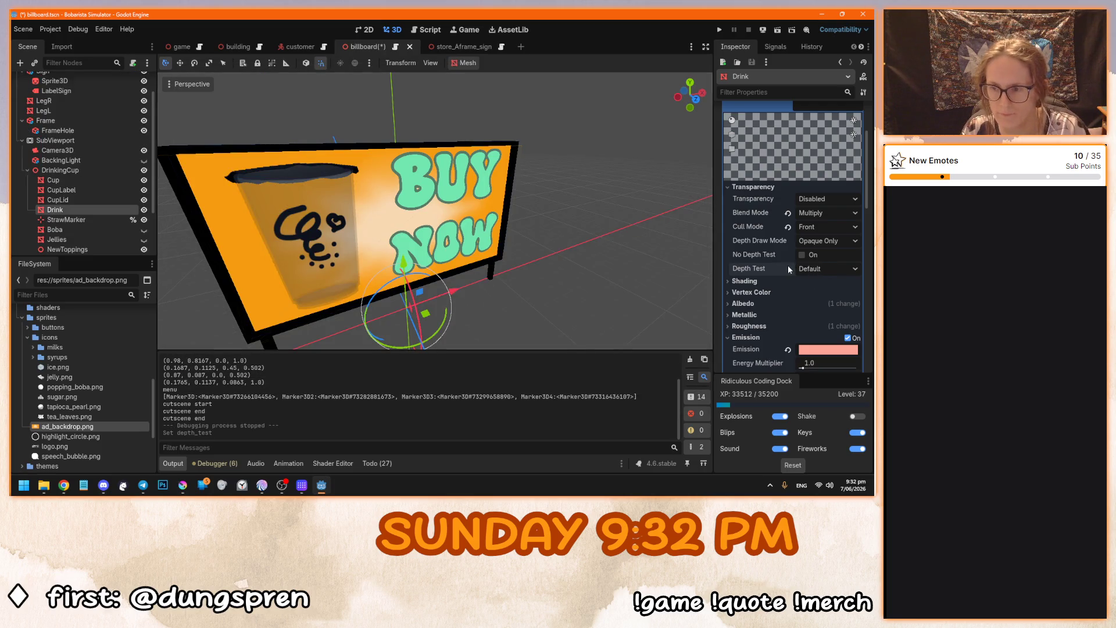
pyautogui.click(747, 284)
pyautogui.scroll(-3, 747, 286)
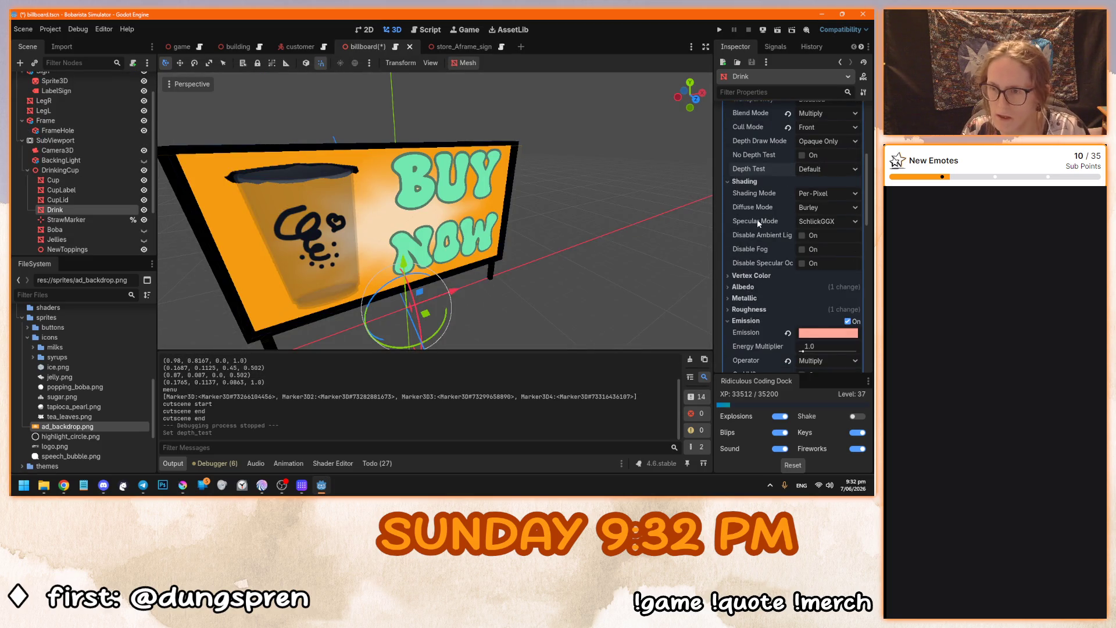
# Disable ambient light, fog and specular on the Drink material, then test-run.
pyautogui.click(801, 236)
pyautogui.click(801, 249)
pyautogui.click(801, 263)
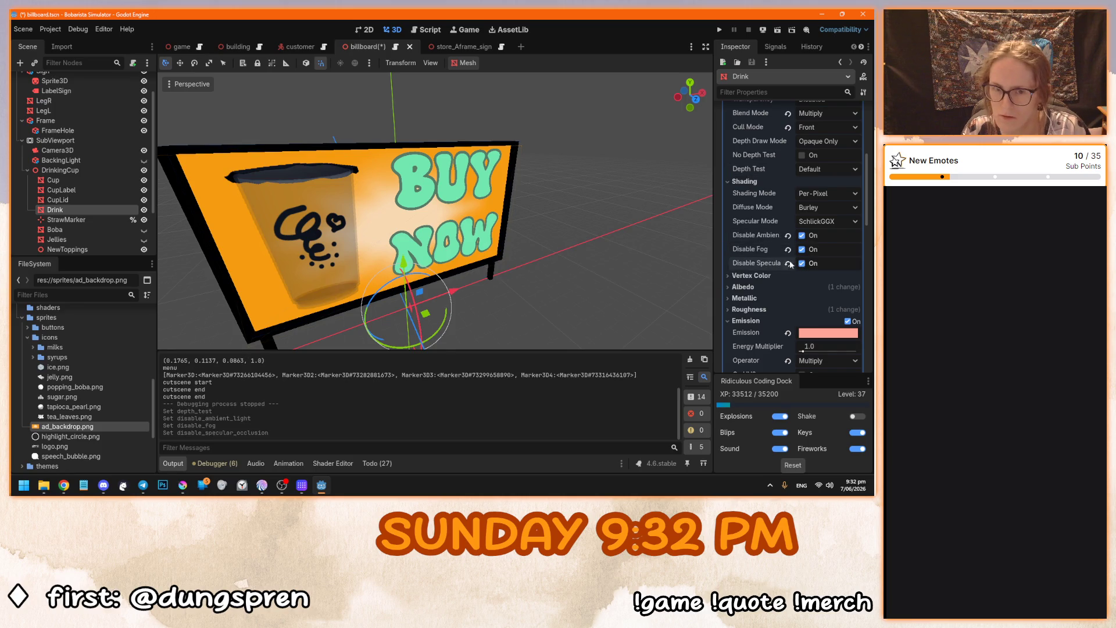
pyautogui.press('F5')
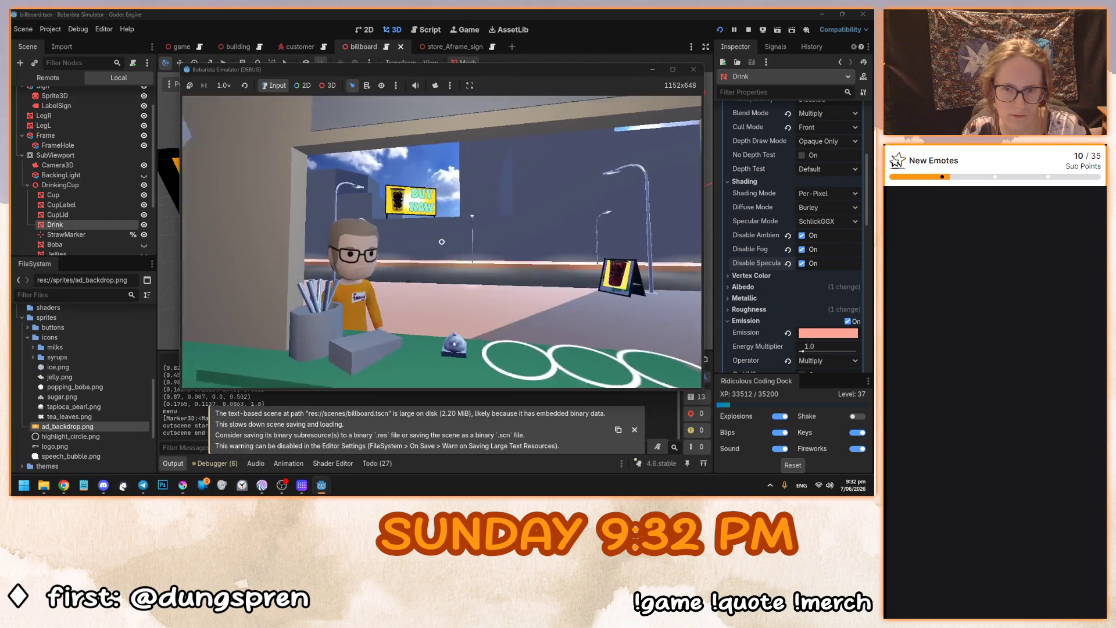
pyautogui.press('F8')
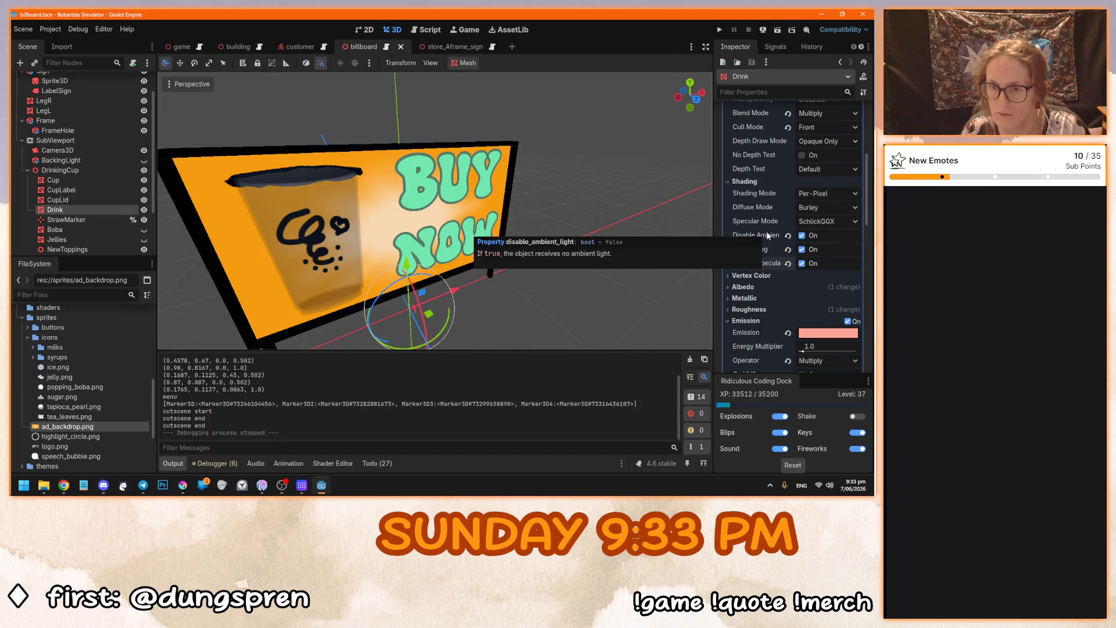
# Re-enable ambient light, specular and fog on Drink, test-running after each change.
pyautogui.click(801, 236)
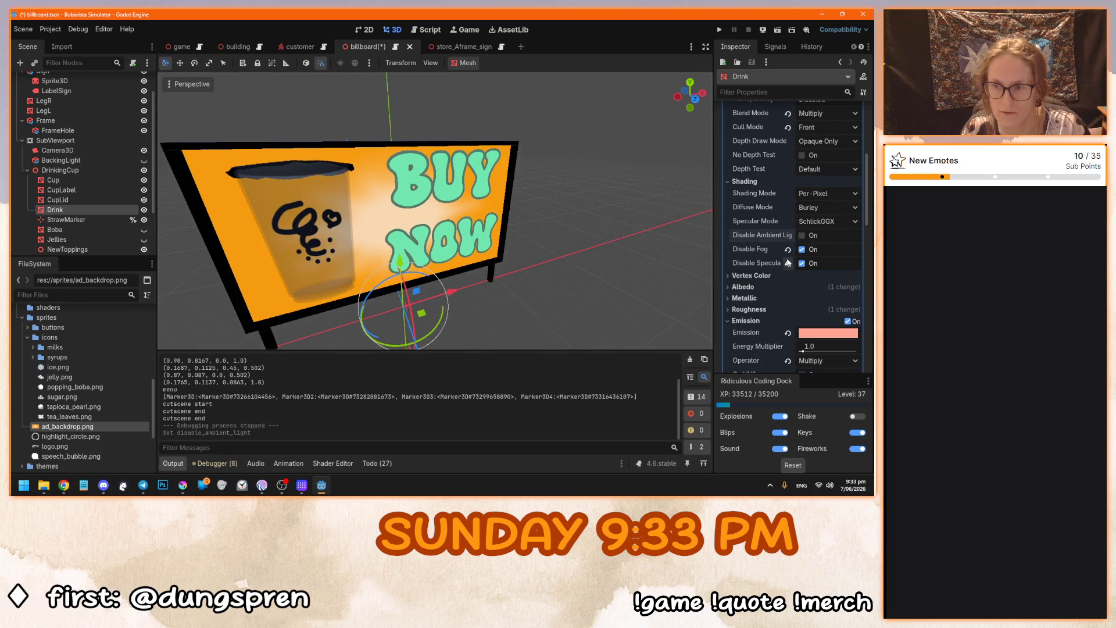
pyautogui.press('F5')
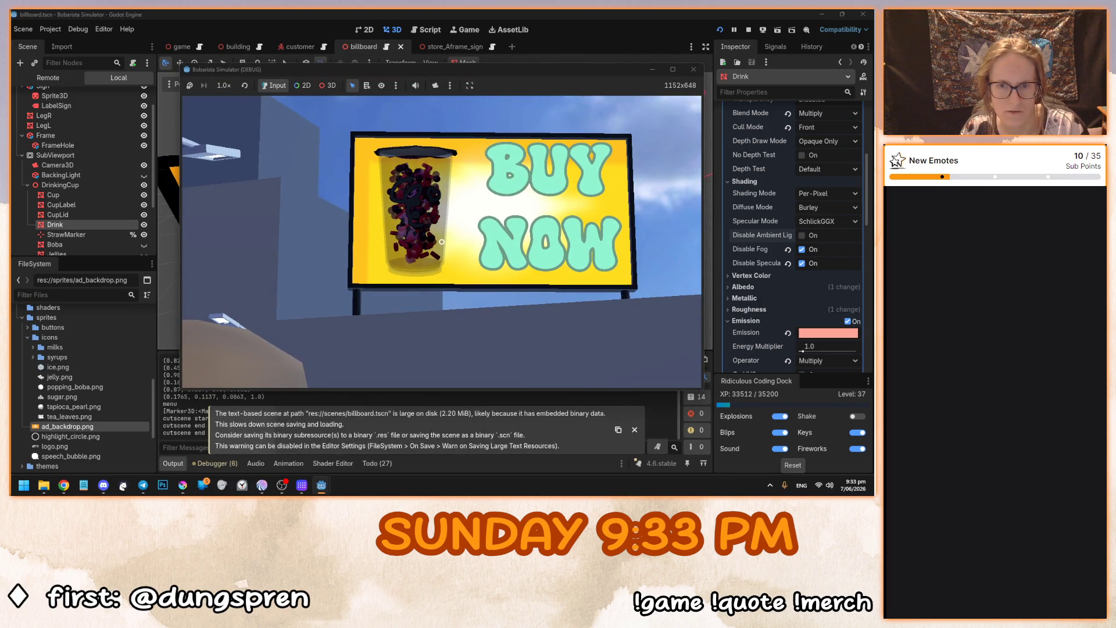
pyautogui.press('F8')
pyautogui.click(802, 263)
pyautogui.press('F5')
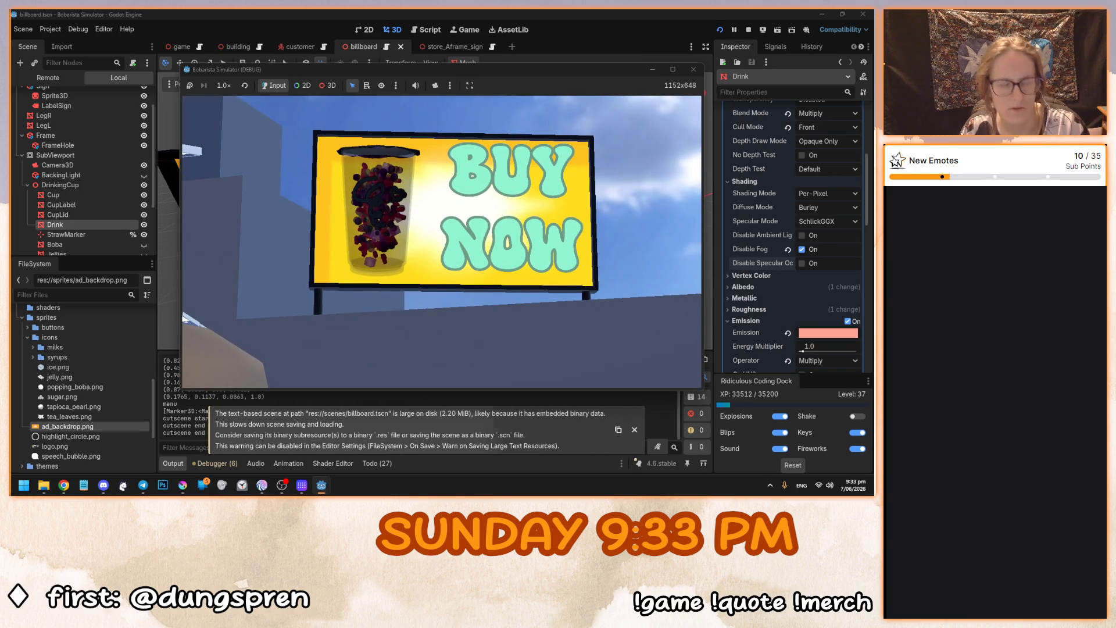
pyautogui.press('F8')
pyautogui.click(787, 249)
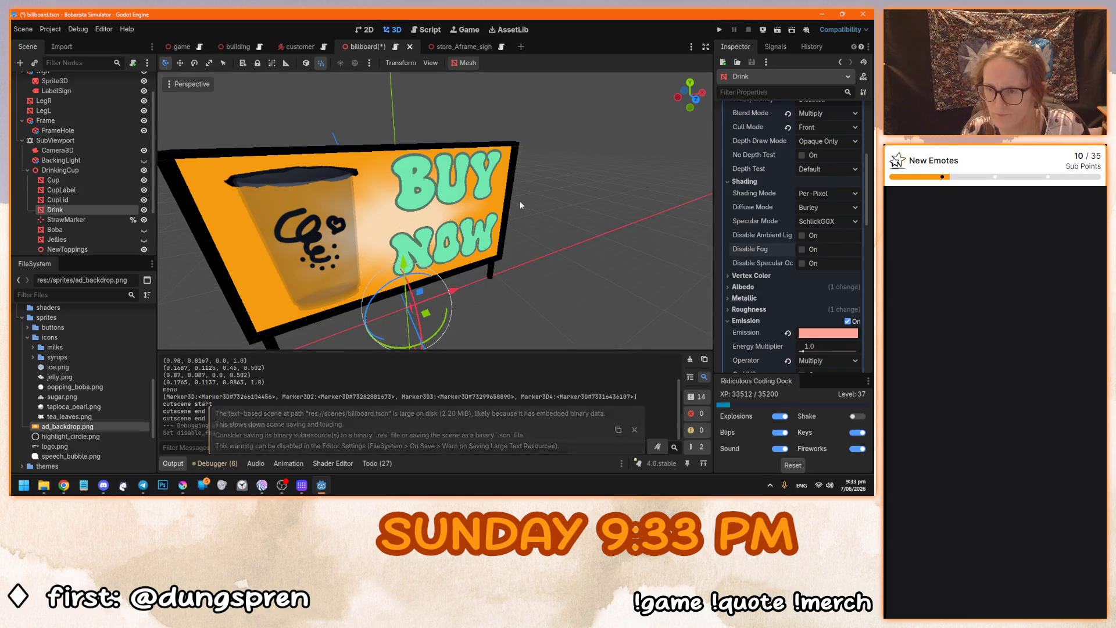
# Try Per-Vertex shading on Drink, then restore Per-Pixel and collapse Shading.
pyautogui.scroll(3, 523, 200)
pyautogui.click(817, 193)
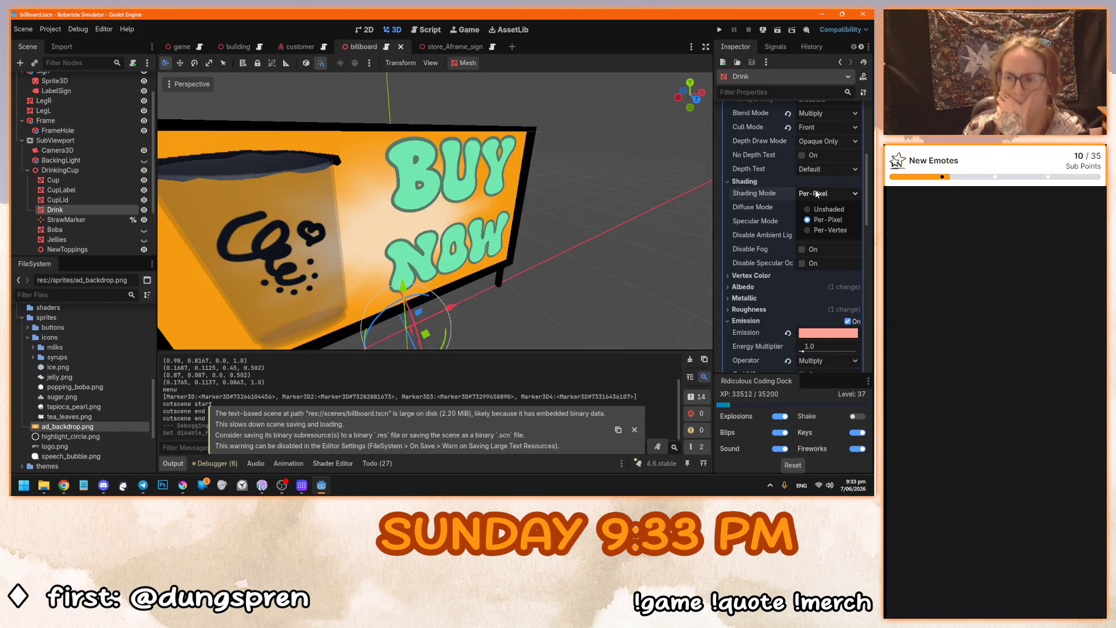
pyautogui.click(822, 231)
pyautogui.click(820, 194)
pyautogui.click(826, 219)
pyautogui.click(773, 181)
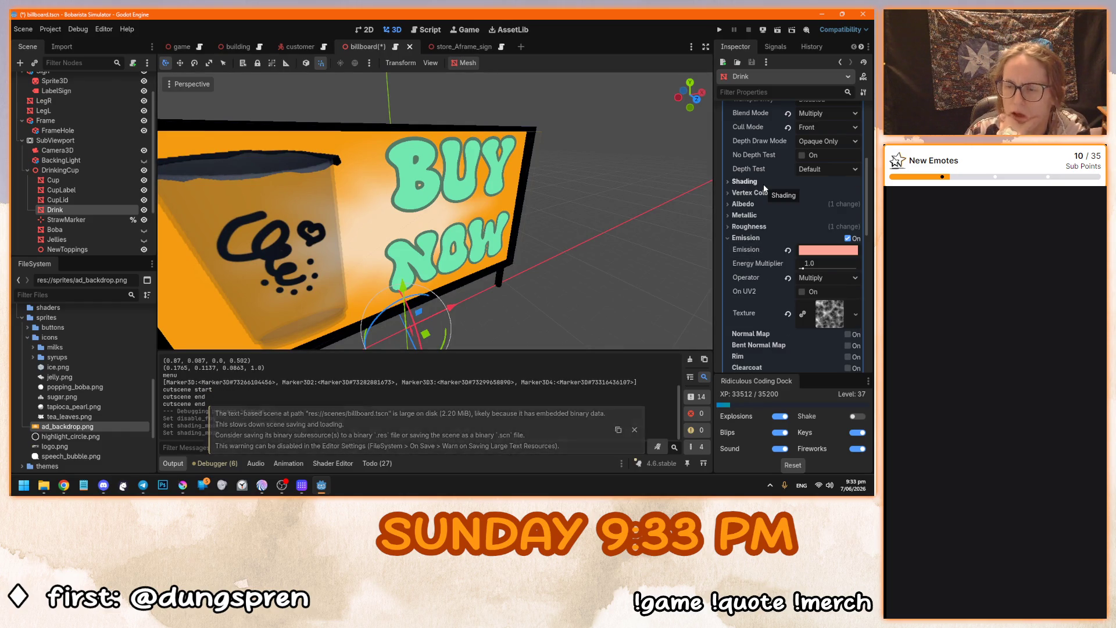
# Save the billboard scene, play-test it from the title menu, and save again.
pyautogui.scroll(-5, 496, 279)
pyautogui.moveTo(497, 279); pyautogui.dragTo(473, 264)
pyautogui.hotkey('ctrl', 's')
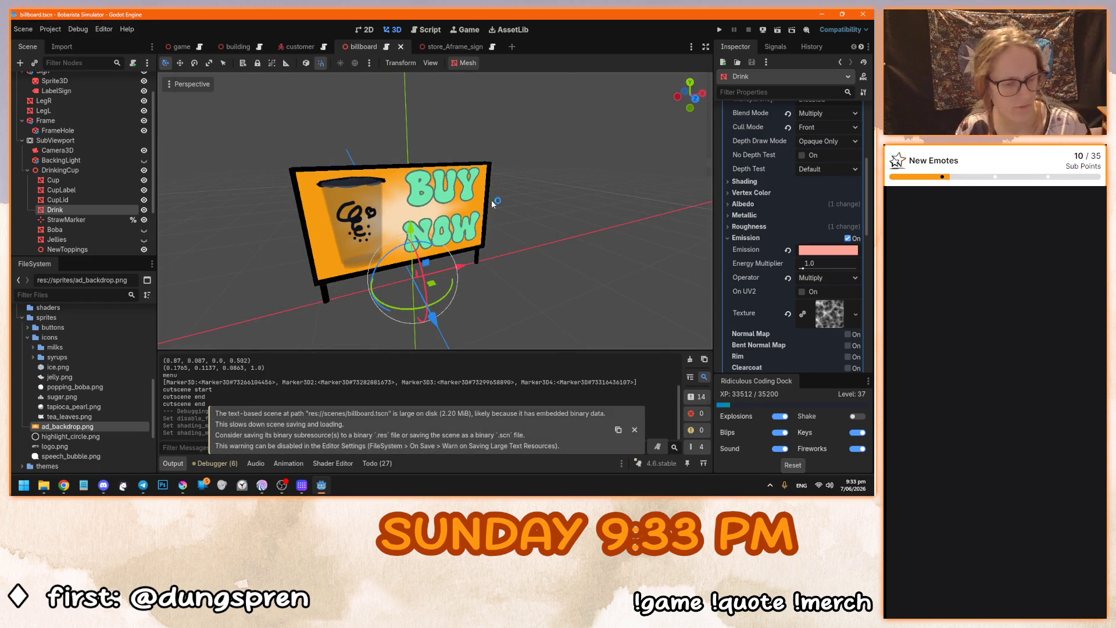
pyautogui.press('F5')
pyautogui.click(427, 249)
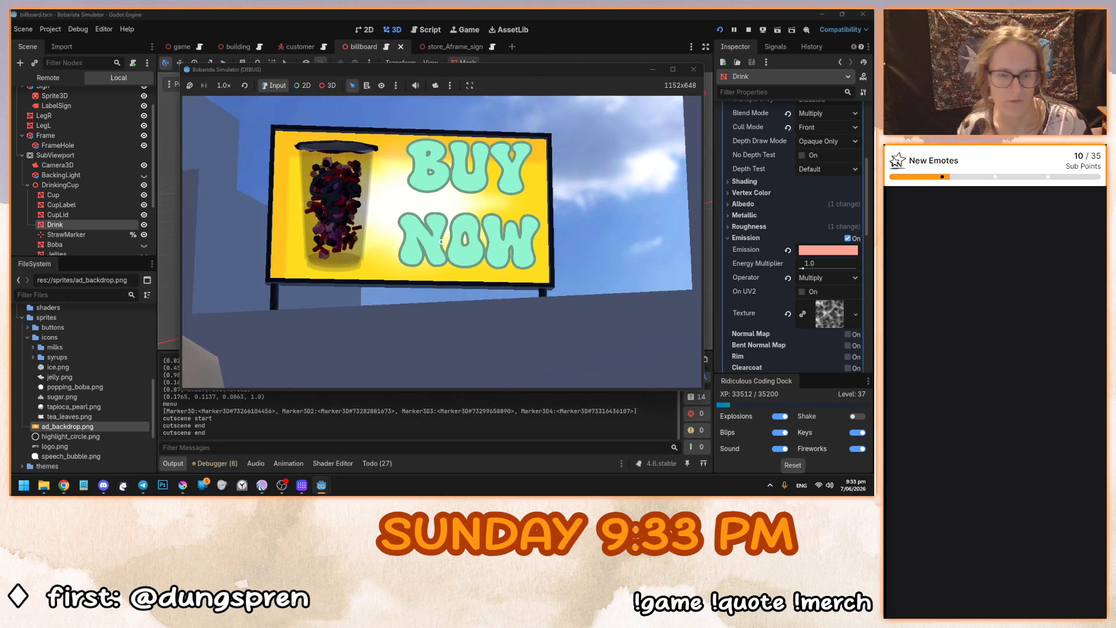
pyautogui.press('F8')
pyautogui.hotkey('ctrl', 's')
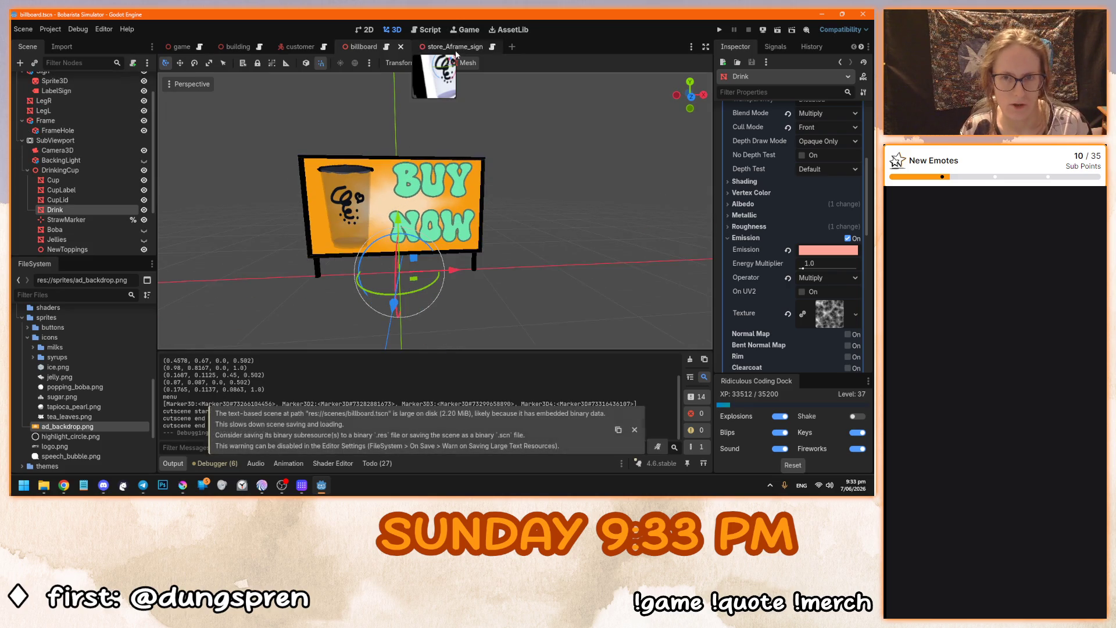
# Turn off Own World 3D on the store_Aframe_sign SubViewport.
pyautogui.click(455, 46)
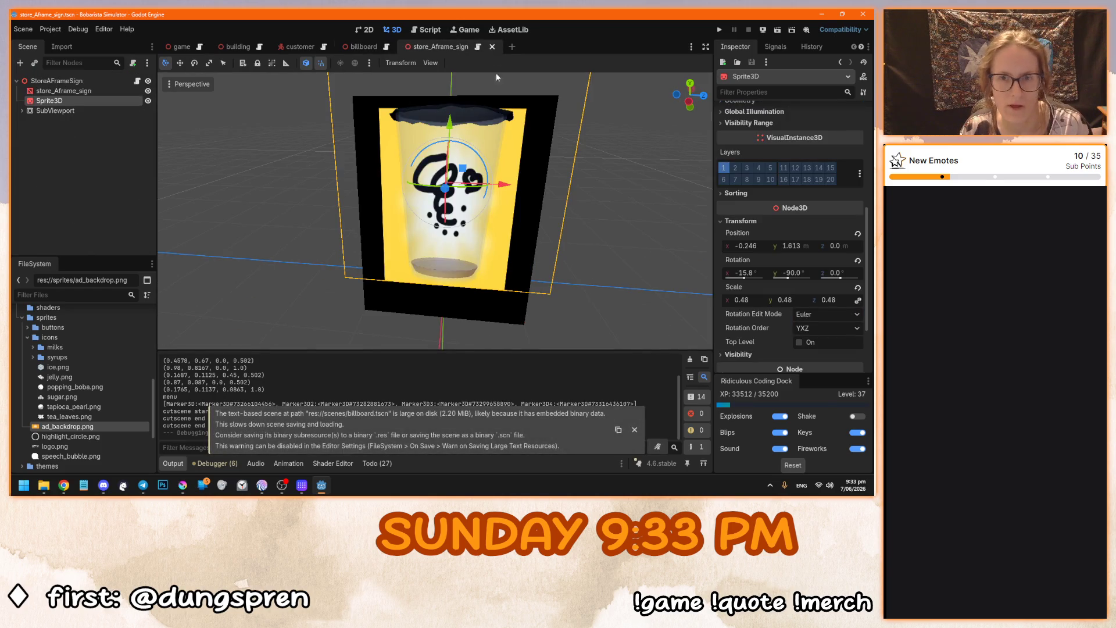
pyautogui.click(22, 111)
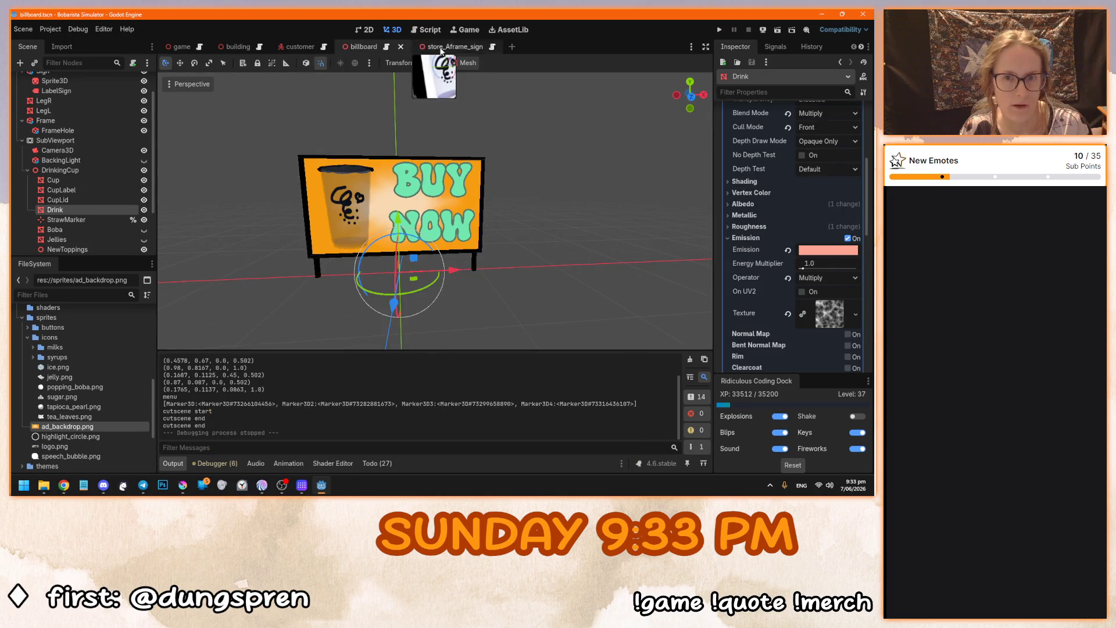
pyautogui.click(442, 47)
pyautogui.click(106, 114)
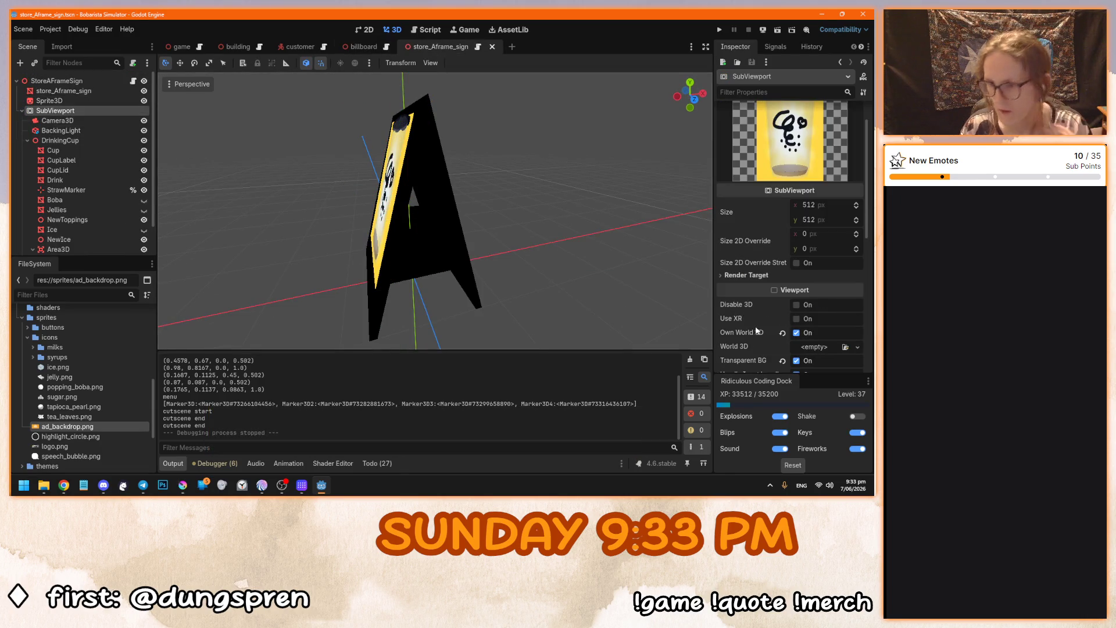
pyautogui.scroll(-3, 757, 331)
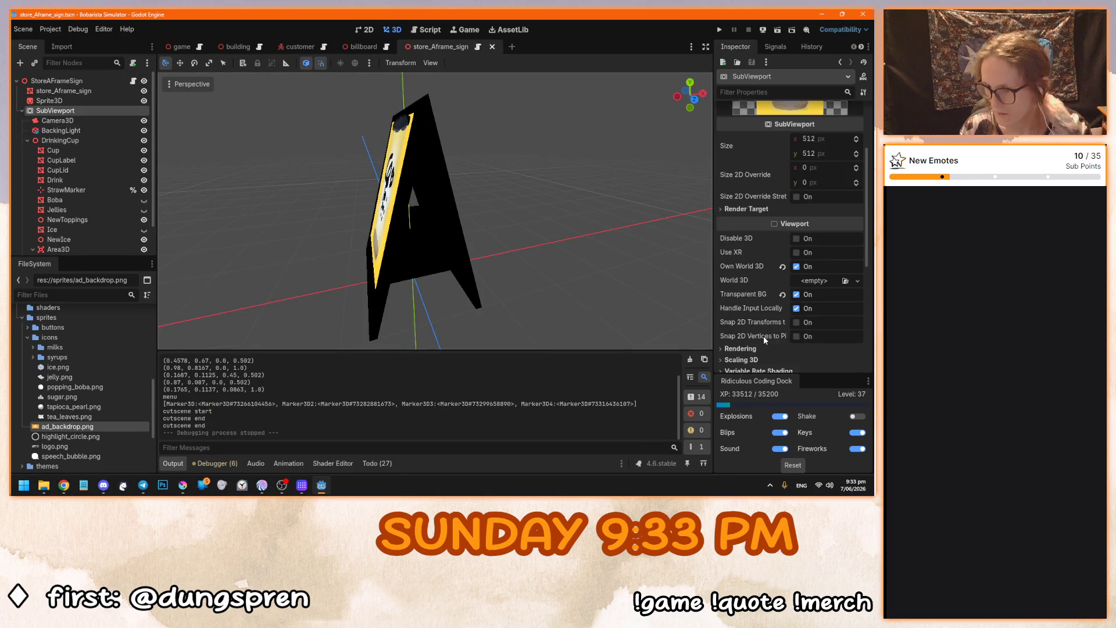
pyautogui.click(797, 266)
pyautogui.moveTo(447, 297); pyautogui.dragTo(568, 301)
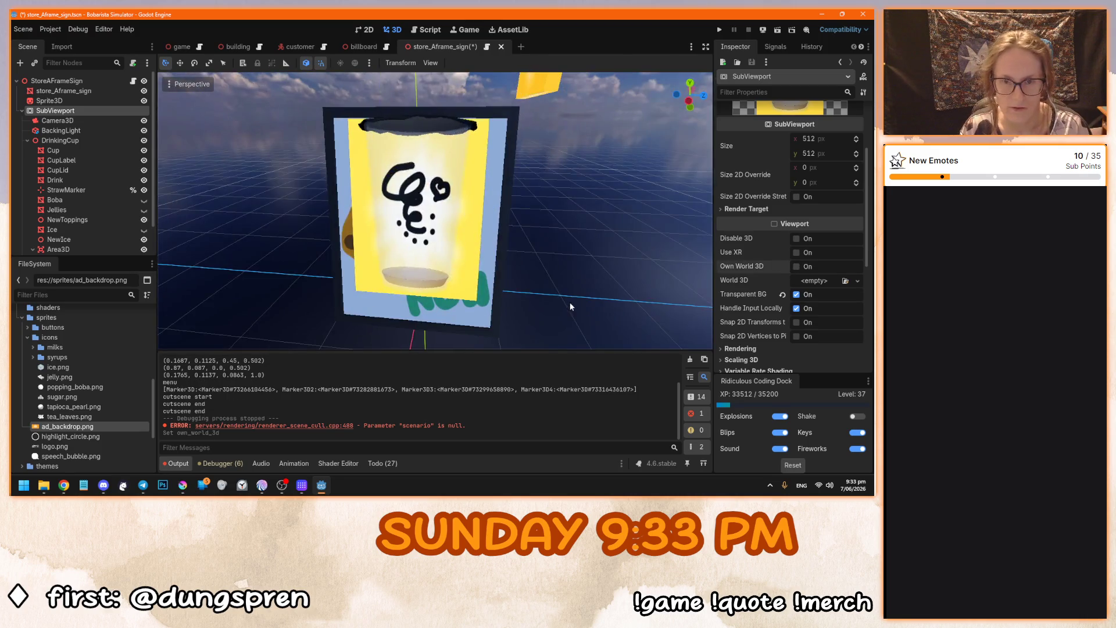
pyautogui.scroll(-5, 480, 155)
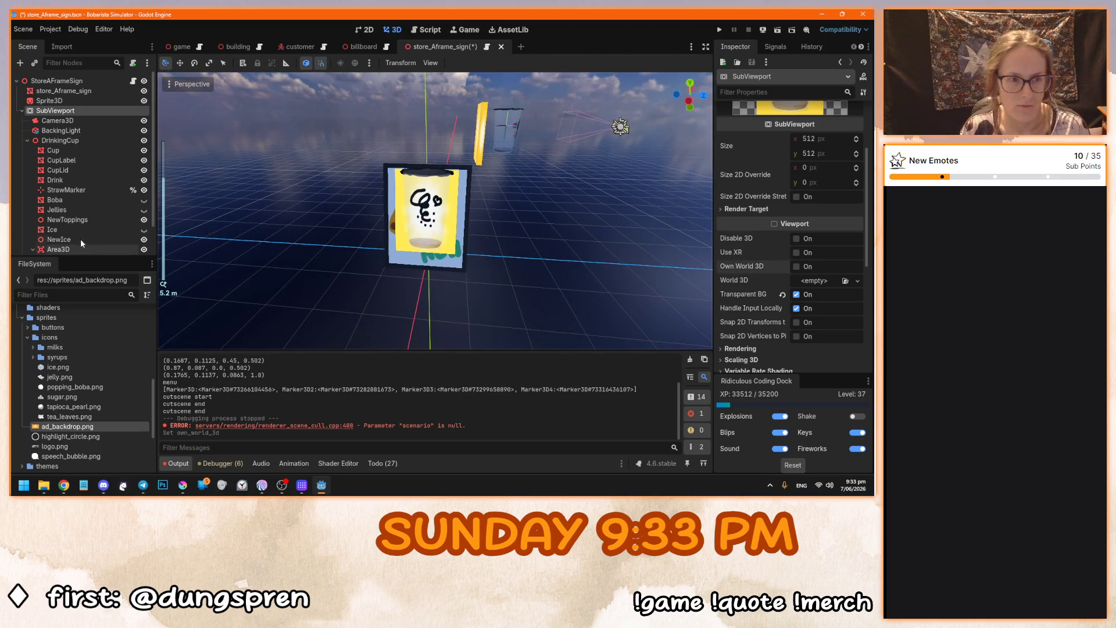
# Delete the BackingLight node from both the A-frame sign and billboard scenes.
pyautogui.click(95, 129)
pyautogui.press('Delete')
pyautogui.press('Return')
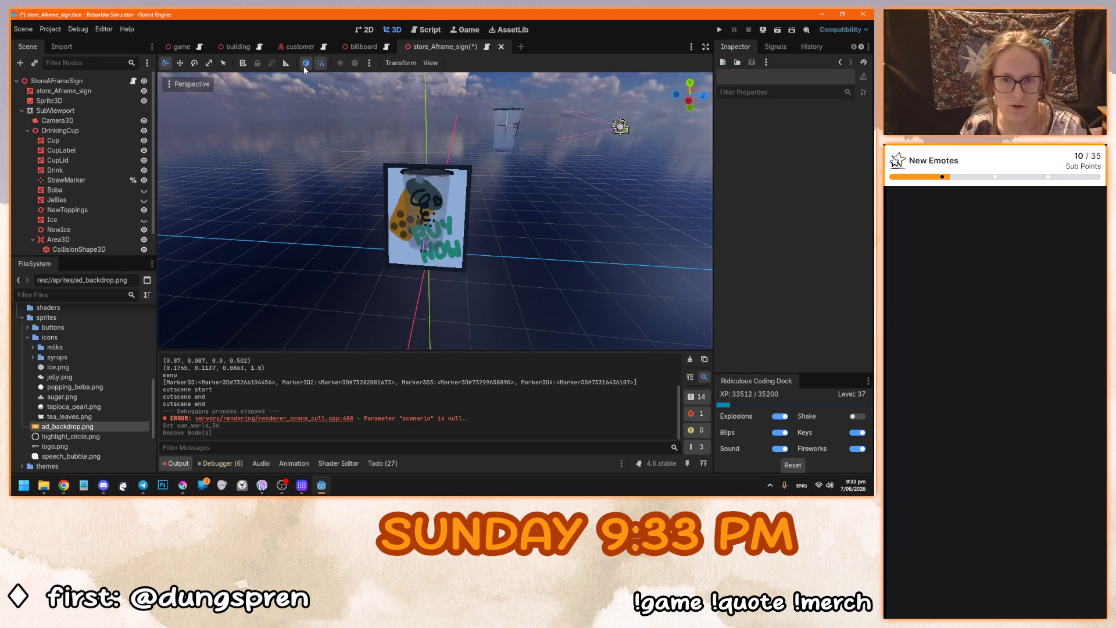
pyautogui.click(360, 46)
pyautogui.click(76, 162)
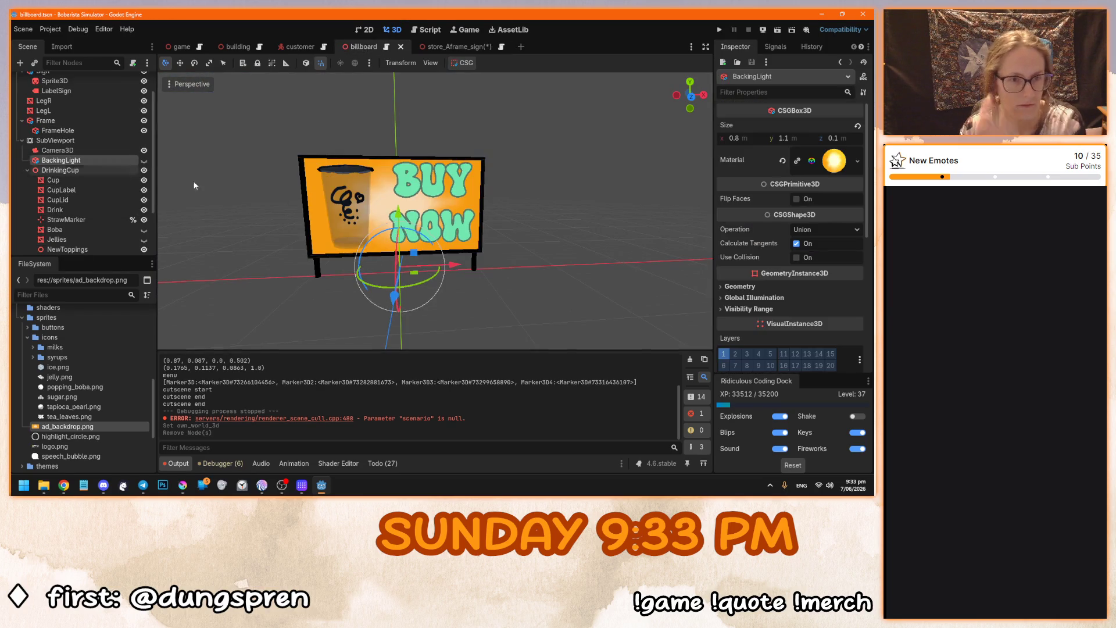
pyautogui.press('Delete')
pyautogui.press('Return')
# Toggle the billboard SubViewport's Own World 3D off and back on.
pyautogui.click(455, 47)
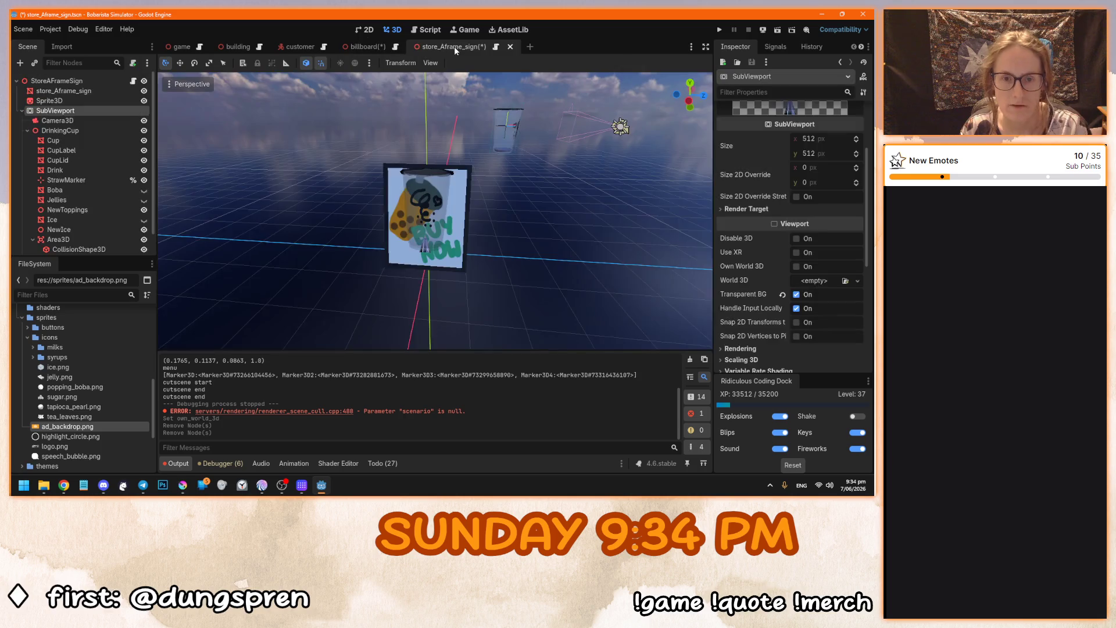
pyautogui.click(363, 47)
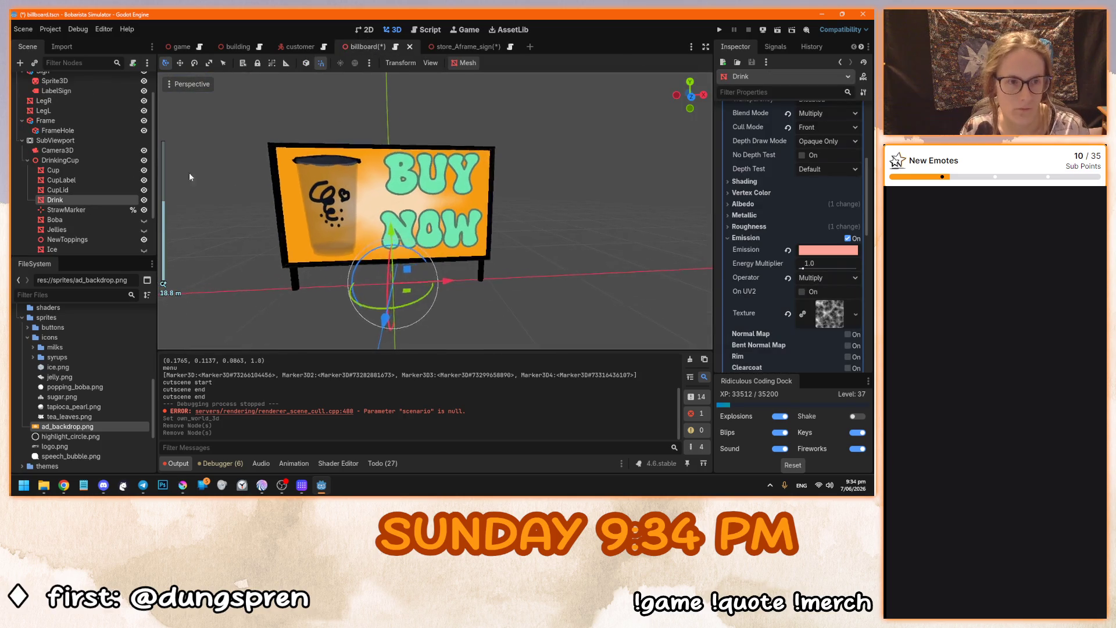
pyautogui.click(102, 140)
pyautogui.moveTo(407, 267); pyautogui.dragTo(699, 271)
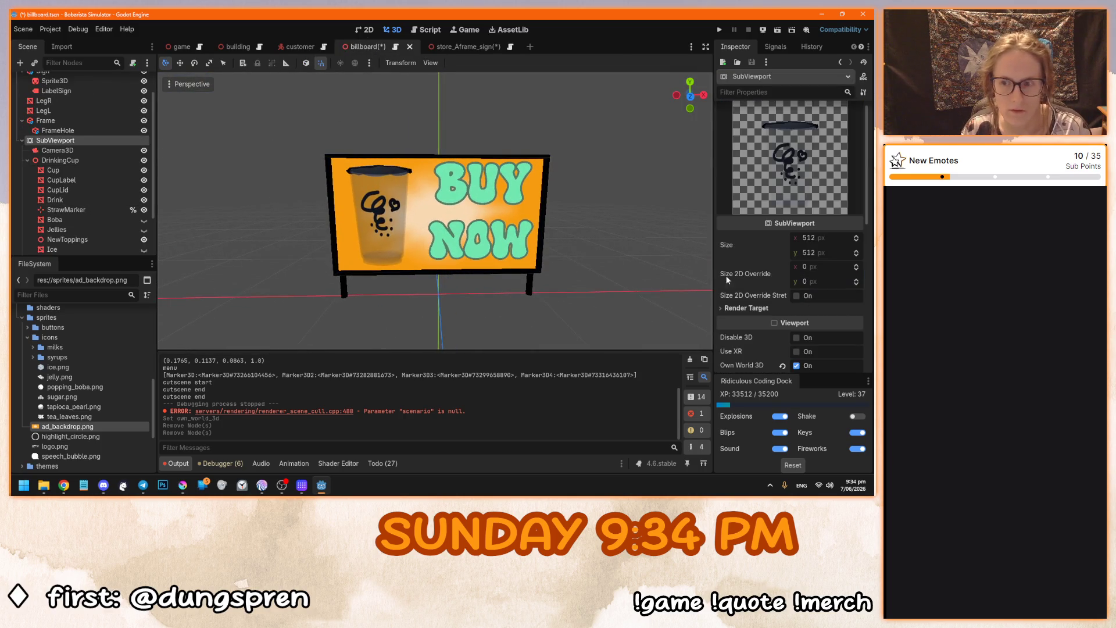
pyautogui.click(796, 365)
pyautogui.click(796, 366)
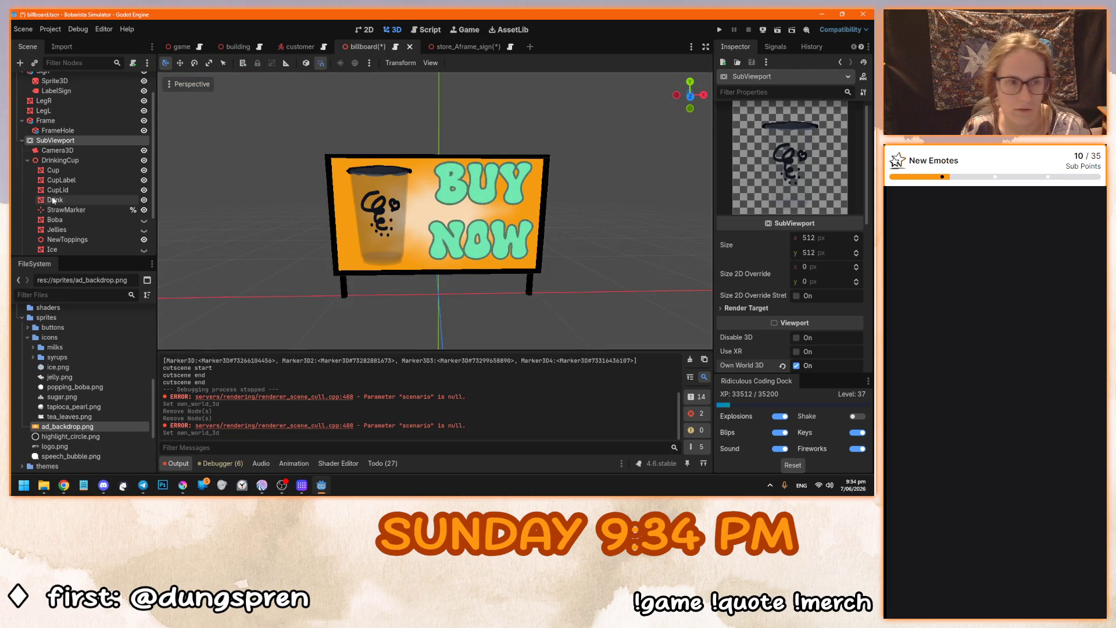
pyautogui.scroll(2, 76, 120)
# Tilt the billboard's cup sprite about 15 degrees and save the scene.
pyautogui.click(54, 110)
pyautogui.moveTo(414, 179); pyautogui.dragTo(422, 185)
pyautogui.hotkey('ctrl', 's')
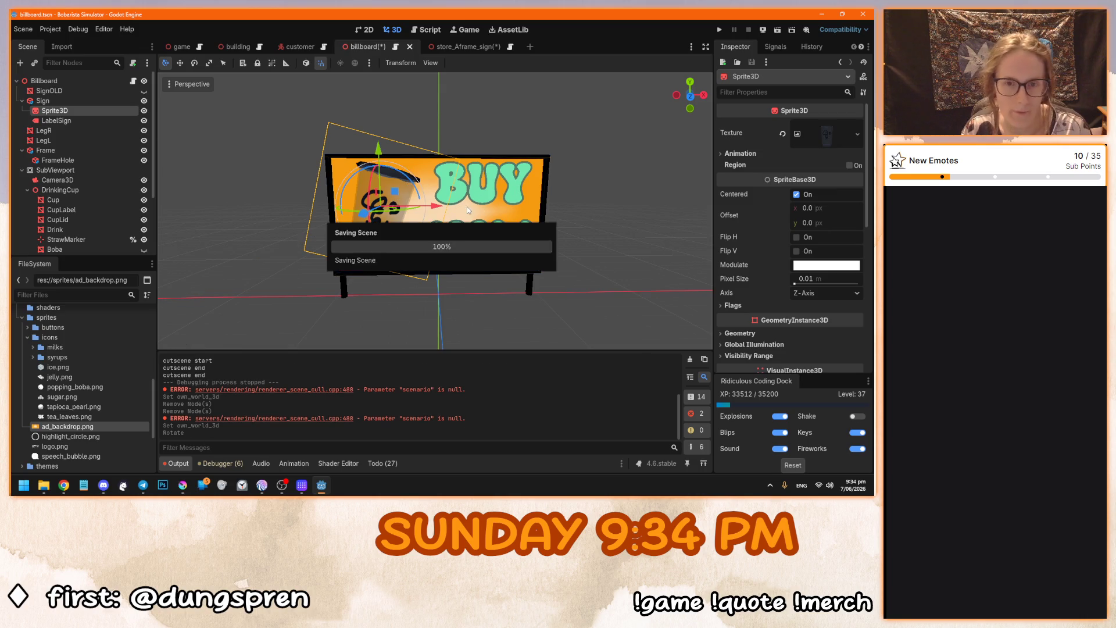
# Run the game from its main menu to view the tilted cup, then save billboard.tscn.
pyautogui.press('F5')
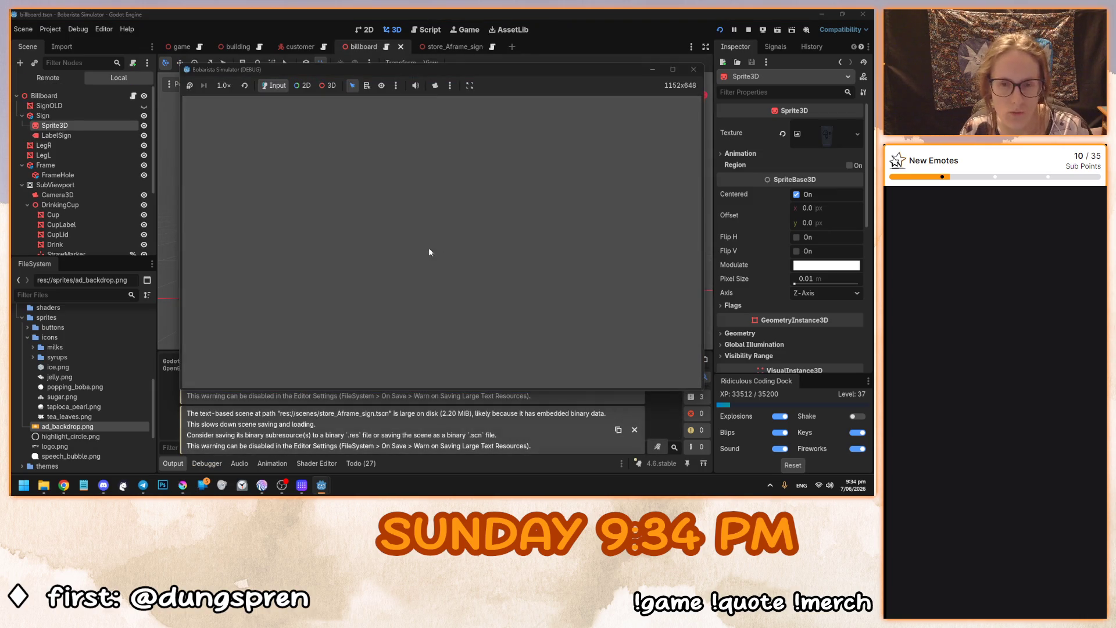
pyautogui.click(430, 256)
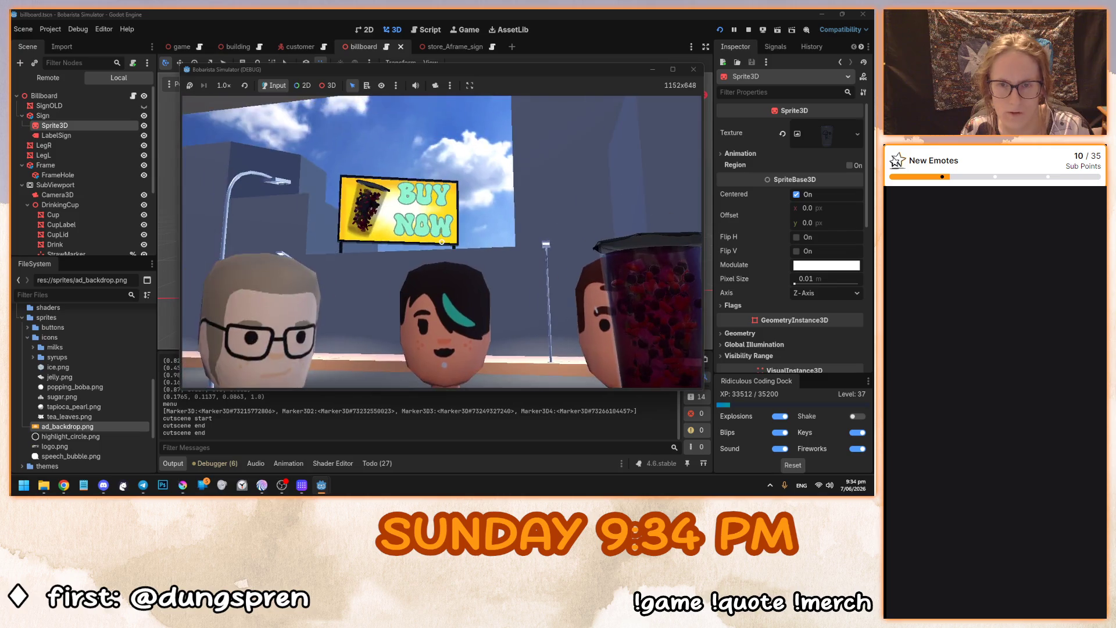
pyautogui.press('F8')
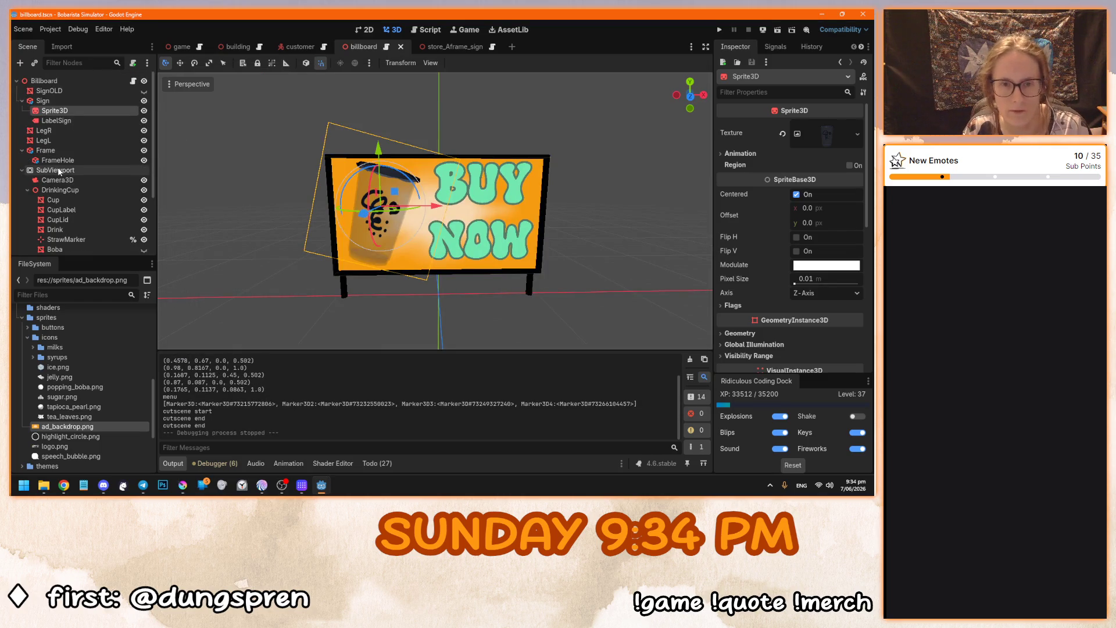
pyautogui.click(59, 171)
pyautogui.hotkey('ctrl', 's')
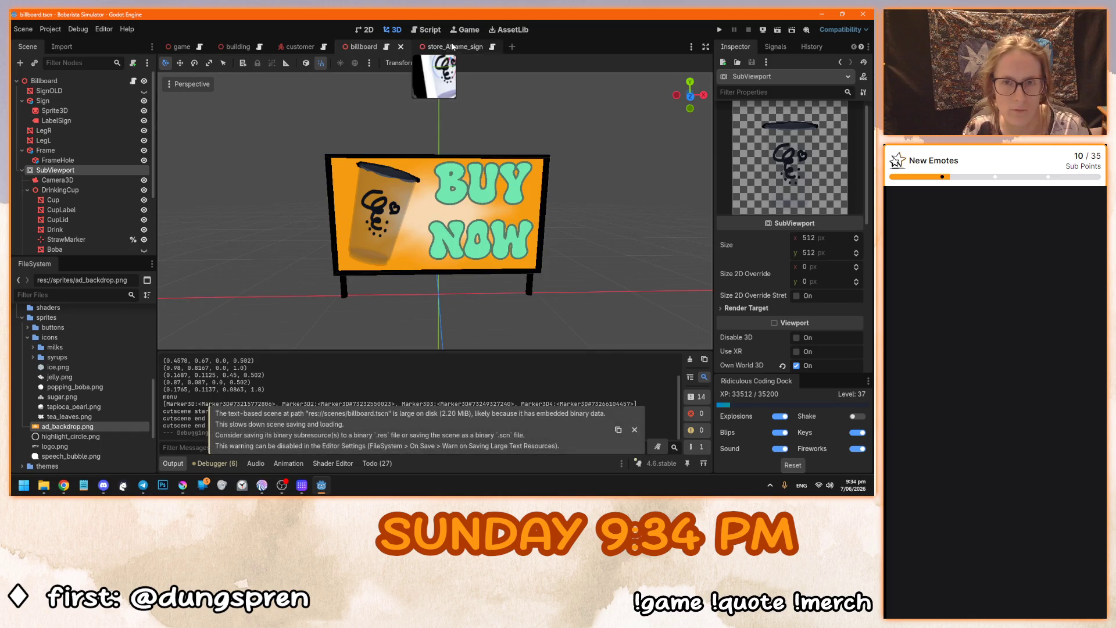
# Enable Own World 3D on the A-frame sign's viewport and save the scene.
pyautogui.click(452, 50)
pyautogui.moveTo(463, 190)
pyautogui.mouseDown()
pyautogui.moveTo(376, 177)
pyautogui.moveTo(459, 220)
pyautogui.moveTo(99, 111)
pyautogui.mouseUp()
pyautogui.scroll(3, 459, 220)
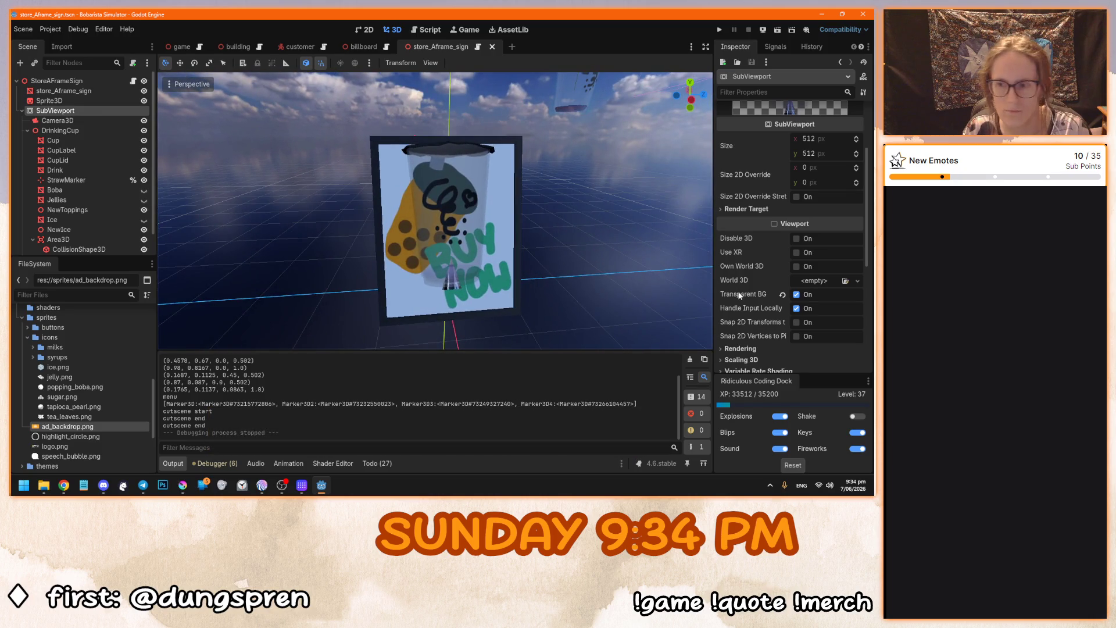
pyautogui.click(797, 267)
pyautogui.moveTo(392, 238)
pyautogui.mouseDown()
pyautogui.moveTo(518, 199)
pyautogui.moveTo(438, 210)
pyautogui.moveTo(452, 225)
pyautogui.mouseUp()
pyautogui.click(452, 227)
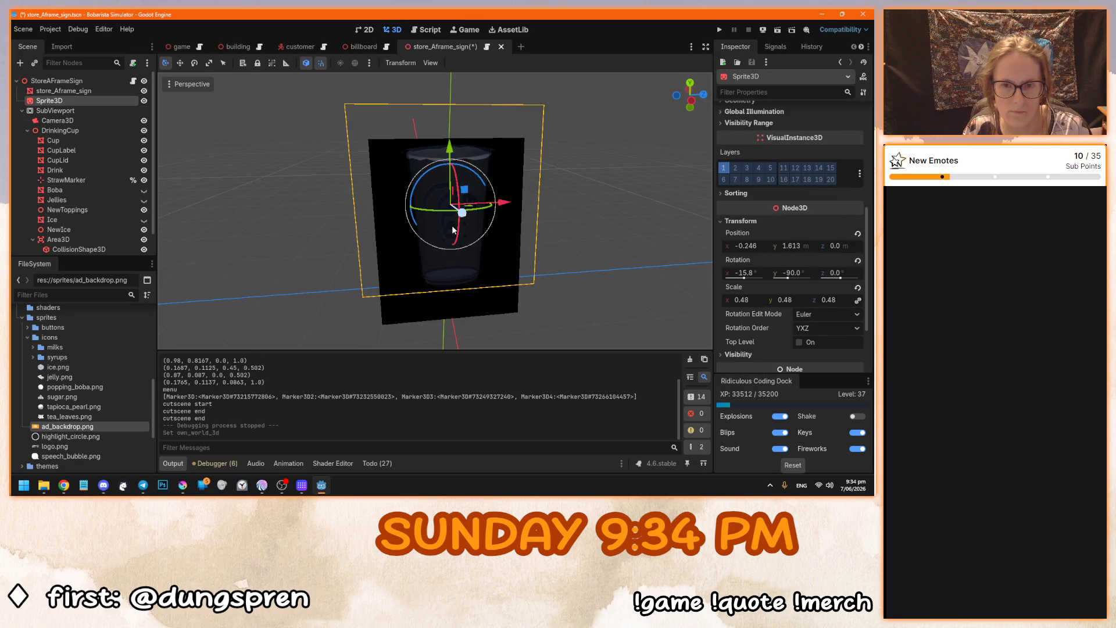
pyautogui.hotkey('ctrl', 's')
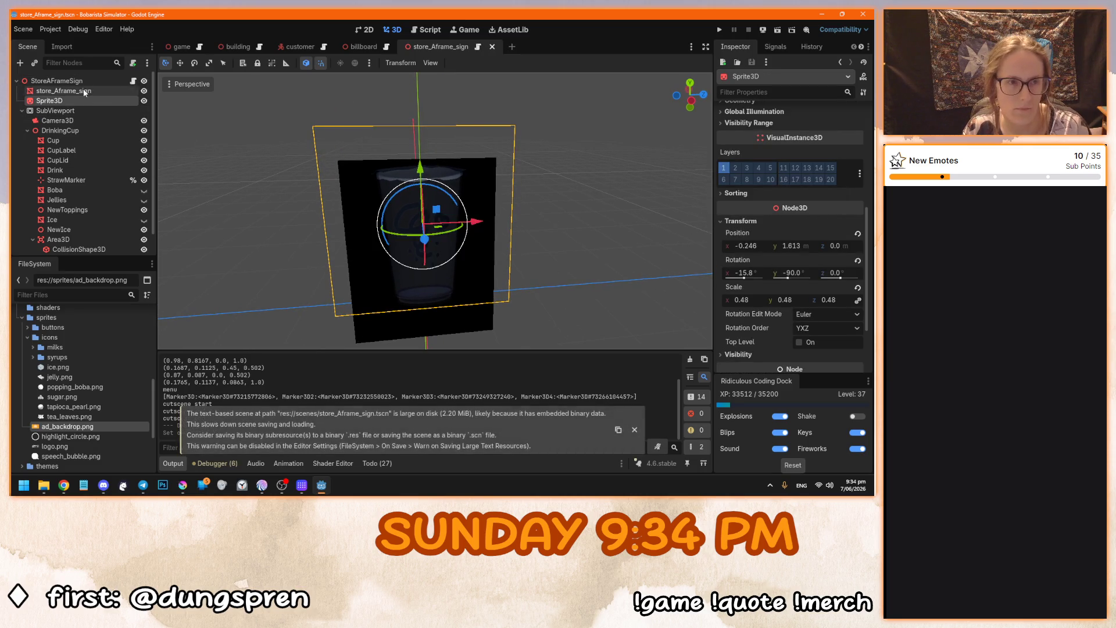
# Hide the sign's cup sprite, uncheck Own World 3D on its SubViewport, and save.
pyautogui.click(85, 91)
pyautogui.click(143, 100)
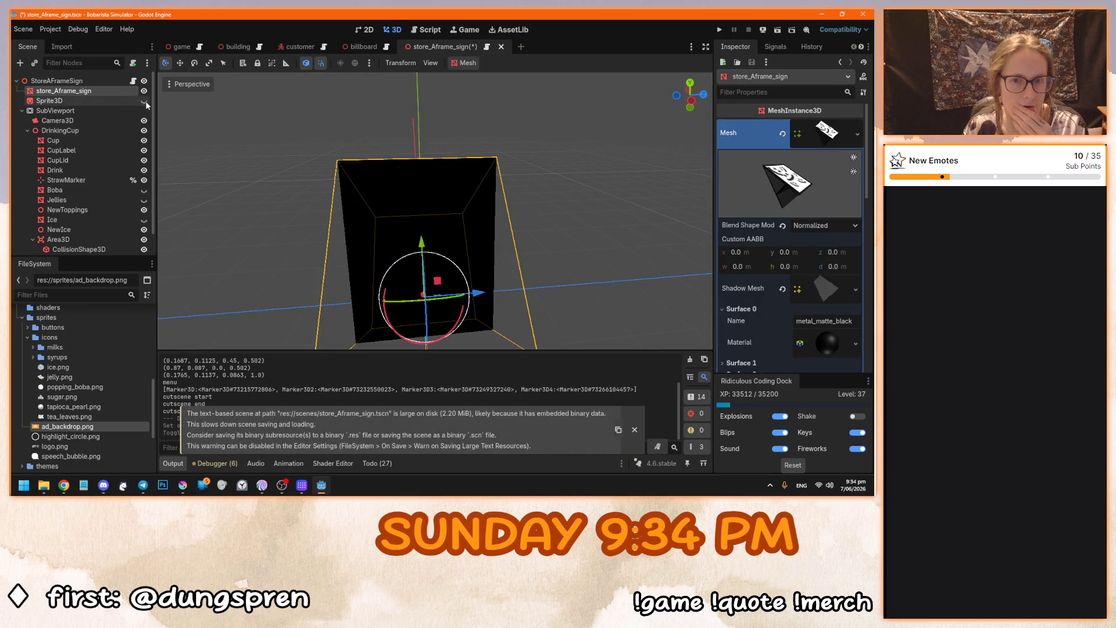
pyautogui.click(79, 108)
pyautogui.click(795, 268)
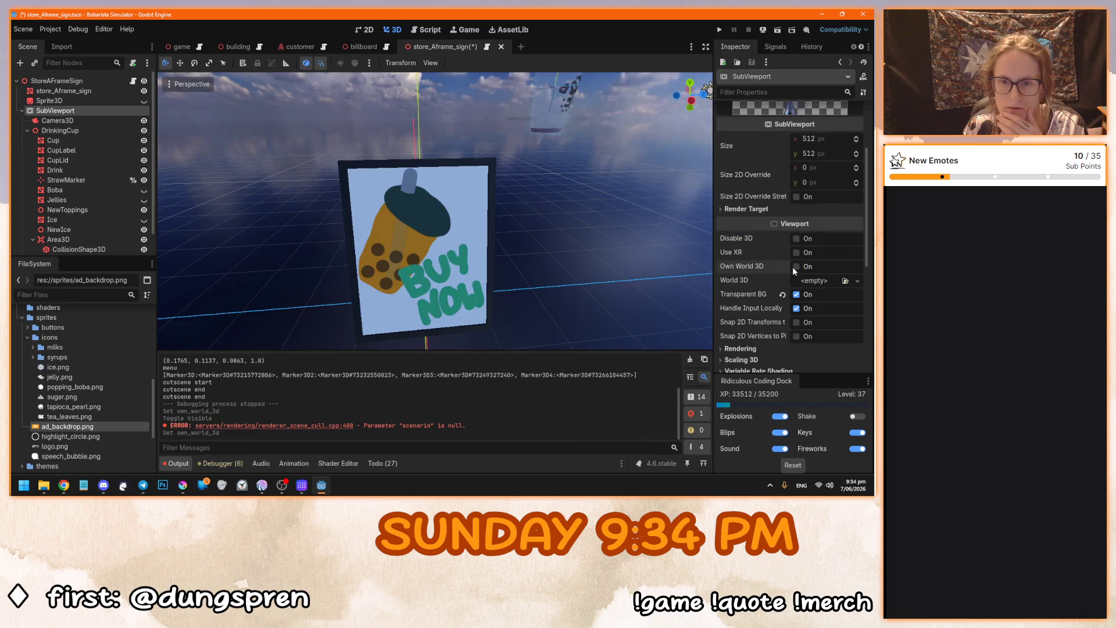
pyautogui.moveTo(436, 240)
pyautogui.mouseDown()
pyautogui.moveTo(472, 237)
pyautogui.moveTo(320, 241)
pyautogui.moveTo(444, 222)
pyautogui.mouseUp()
pyautogui.scroll(3, 405, 272)
pyautogui.moveTo(405, 272)
pyautogui.mouseDown()
pyautogui.moveTo(392, 190)
pyautogui.moveTo(364, 172)
pyautogui.moveTo(458, 211)
pyautogui.mouseUp()
pyautogui.hotkey('ctrl', 's')
# Compare with the billboard scene and inspect the A-frame sign's other side.
pyautogui.scroll(-3, 458, 212)
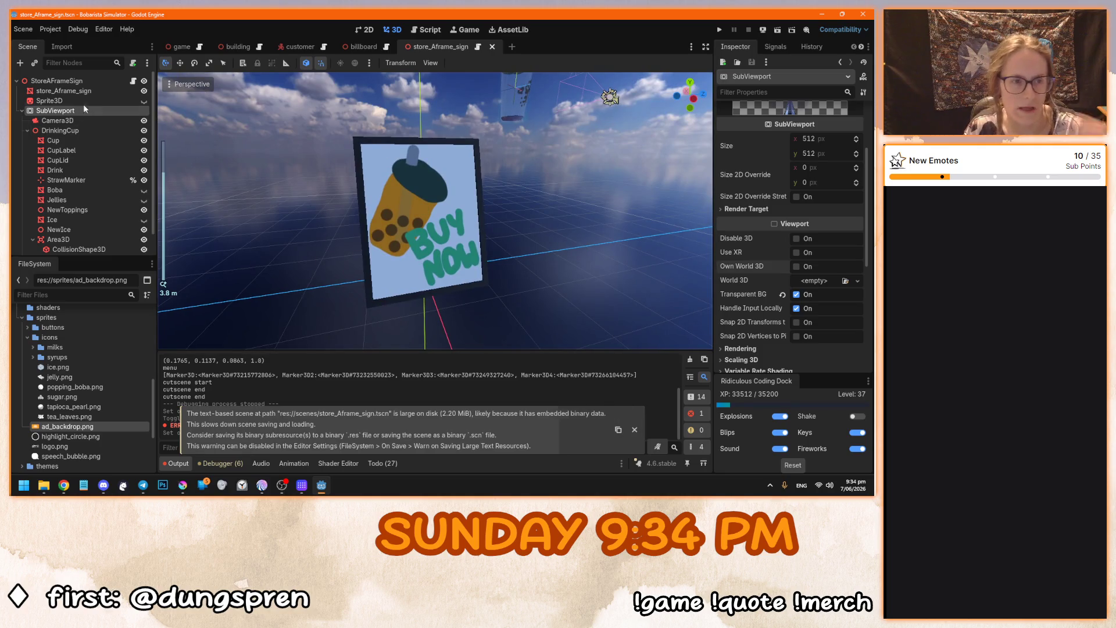
pyautogui.click(89, 91)
pyautogui.click(88, 80)
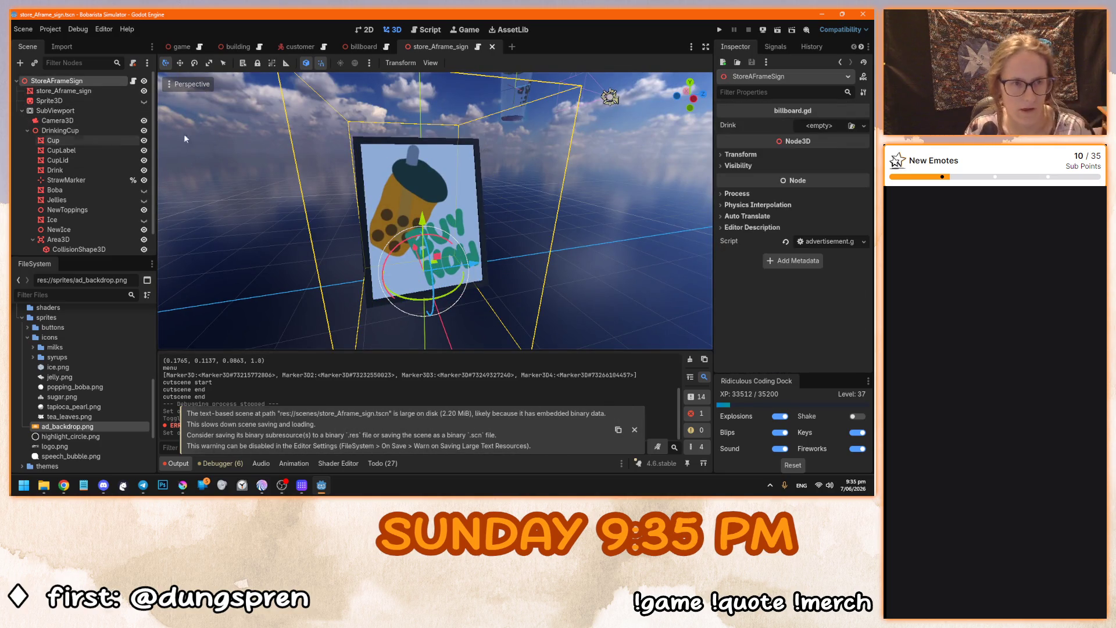
pyautogui.click(361, 48)
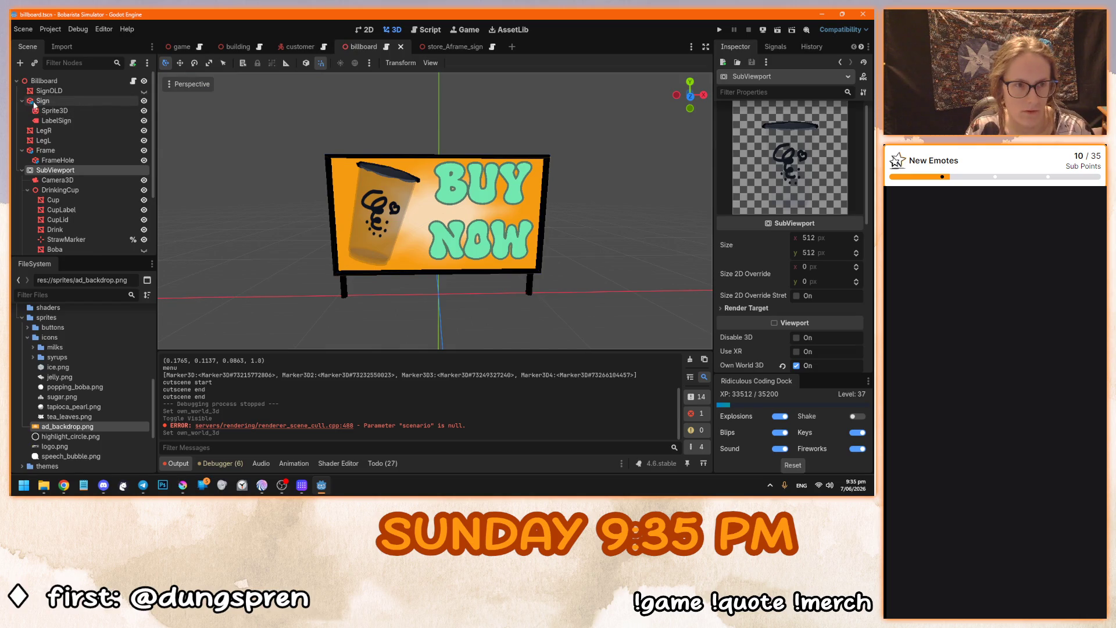
pyautogui.click(444, 46)
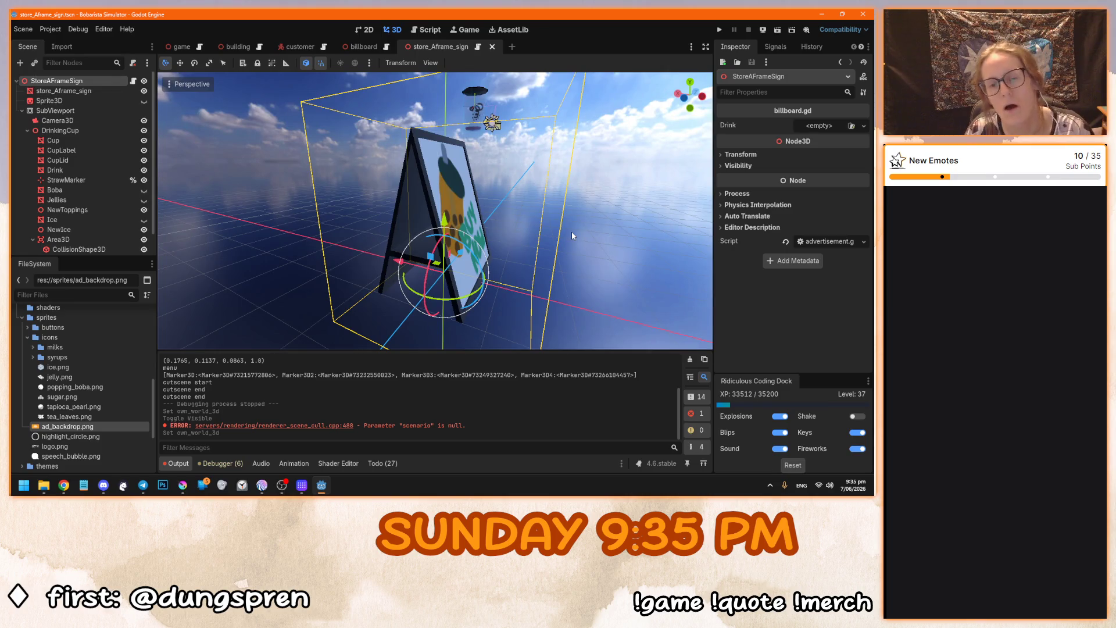
pyautogui.moveTo(570, 232)
pyautogui.mouseDown()
pyautogui.moveTo(329, 263)
pyautogui.moveTo(500, 285)
pyautogui.mouseUp()
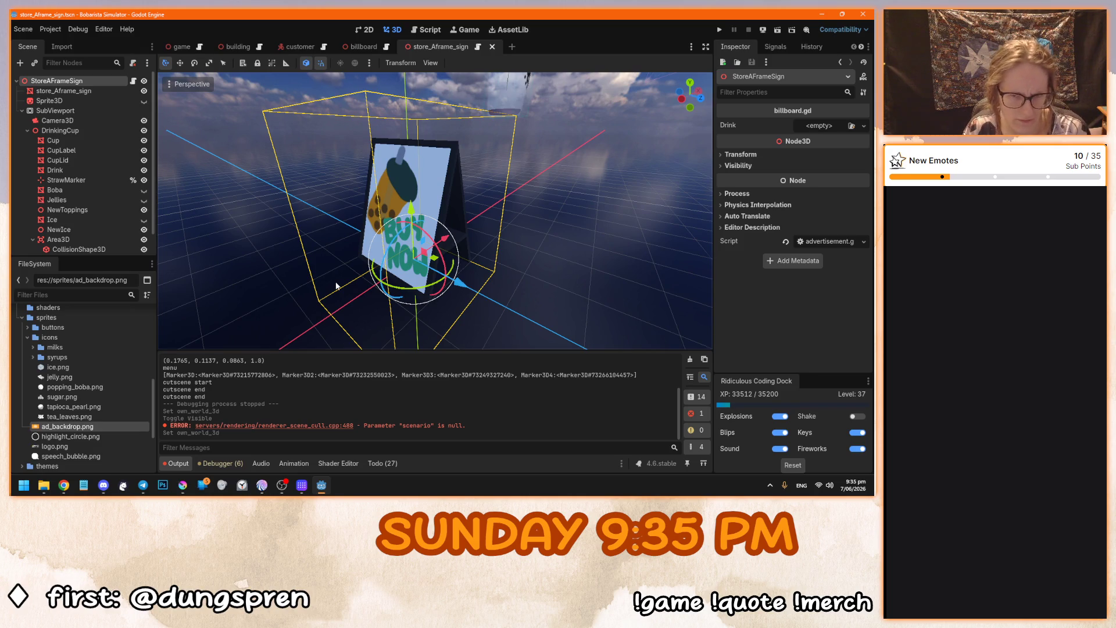
pyautogui.scroll(2, 329, 284)
pyautogui.scroll(-4, 329, 284)
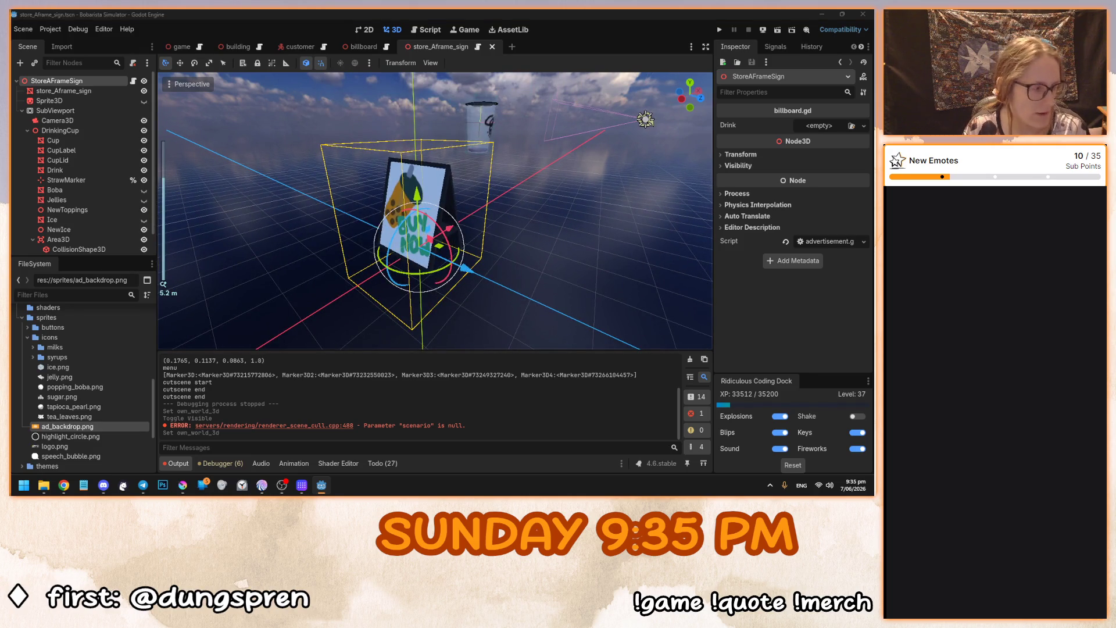
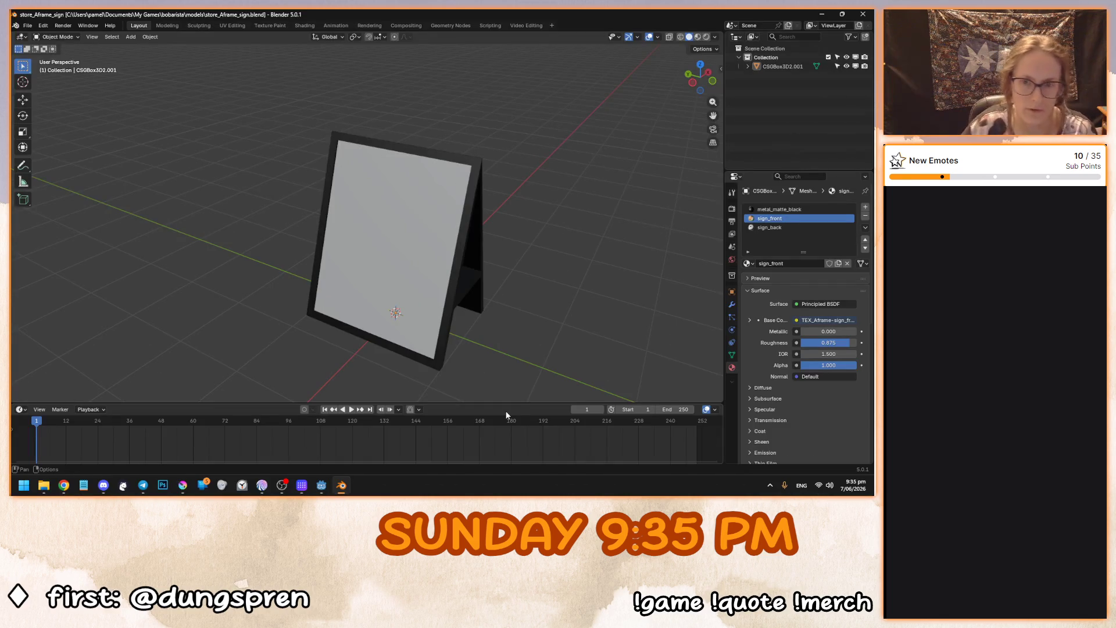
# Remove the sign_front and sign_back material slots from the sign object.
pyautogui.moveTo(475, 314); pyautogui.dragTo(430, 273)
pyautogui.click(747, 66)
pyautogui.click(447, 201)
pyautogui.moveTo(471, 219)
pyautogui.mouseDown()
pyautogui.moveTo(409, 207)
pyautogui.moveTo(433, 239)
pyautogui.moveTo(459, 244)
pyautogui.moveTo(387, 238)
pyautogui.mouseUp()
pyautogui.click(866, 216)
pyautogui.click(866, 216)
# In Edit Mode, delete the sign's large front panel face.
pyautogui.press('Tab')
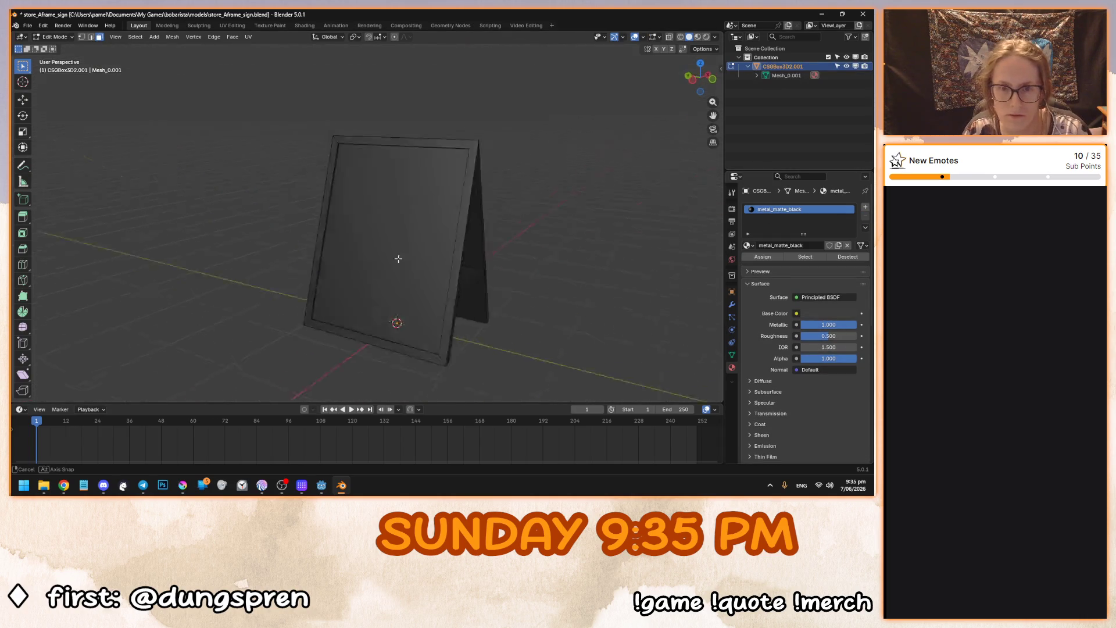
pyautogui.scroll(5, 398, 291)
pyautogui.click(351, 181)
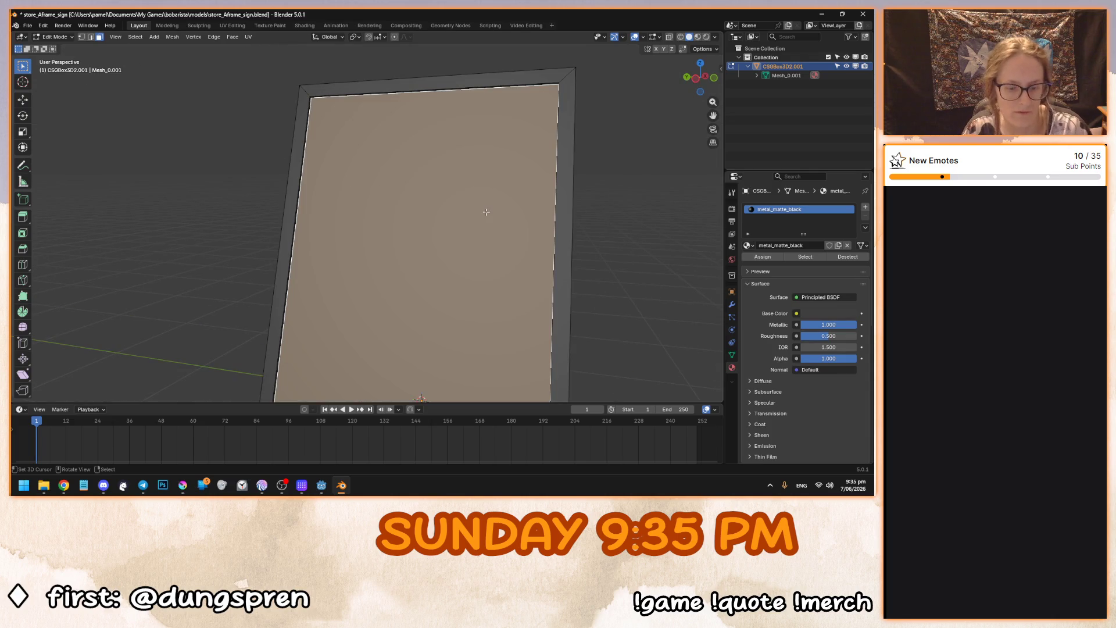
pyautogui.press('x')
pyautogui.click(457, 235)
# Delete the remaining upper and lower panel faces, leaving just the frame, and return to Object Mode.
pyautogui.moveTo(480, 227)
pyautogui.mouseDown()
pyautogui.moveTo(351, 229)
pyautogui.moveTo(452, 229)
pyautogui.moveTo(491, 155)
pyautogui.moveTo(528, 184)
pyautogui.moveTo(500, 211)
pyautogui.moveTo(596, 230)
pyautogui.moveTo(459, 234)
pyautogui.mouseUp()
pyautogui.scroll(-3, 351, 229)
pyautogui.moveTo(410, 313)
pyautogui.mouseDown()
pyautogui.moveTo(426, 307)
pyautogui.moveTo(413, 261)
pyautogui.moveTo(377, 245)
pyautogui.moveTo(426, 232)
pyautogui.mouseUp()
pyautogui.keyDown('shift'); pyautogui.click(423, 308); pyautogui.keyUp('shift')
pyautogui.keyDown('shift'); pyautogui.click(424, 303); pyautogui.keyUp('shift')
pyautogui.keyDown('shift'); pyautogui.click(447, 288); pyautogui.keyUp('shift')
pyautogui.keyDown('shift'); pyautogui.click(429, 234); pyautogui.keyUp('shift')
pyautogui.keyDown('shift'); pyautogui.click(436, 283); pyautogui.keyUp('shift')
pyautogui.press('x')
pyautogui.click(436, 284)
pyautogui.moveTo(407, 282)
pyautogui.mouseDown()
pyautogui.moveTo(451, 297)
pyautogui.moveTo(413, 286)
pyautogui.moveTo(342, 306)
pyautogui.mouseUp()
pyautogui.scroll(6, 325, 301)
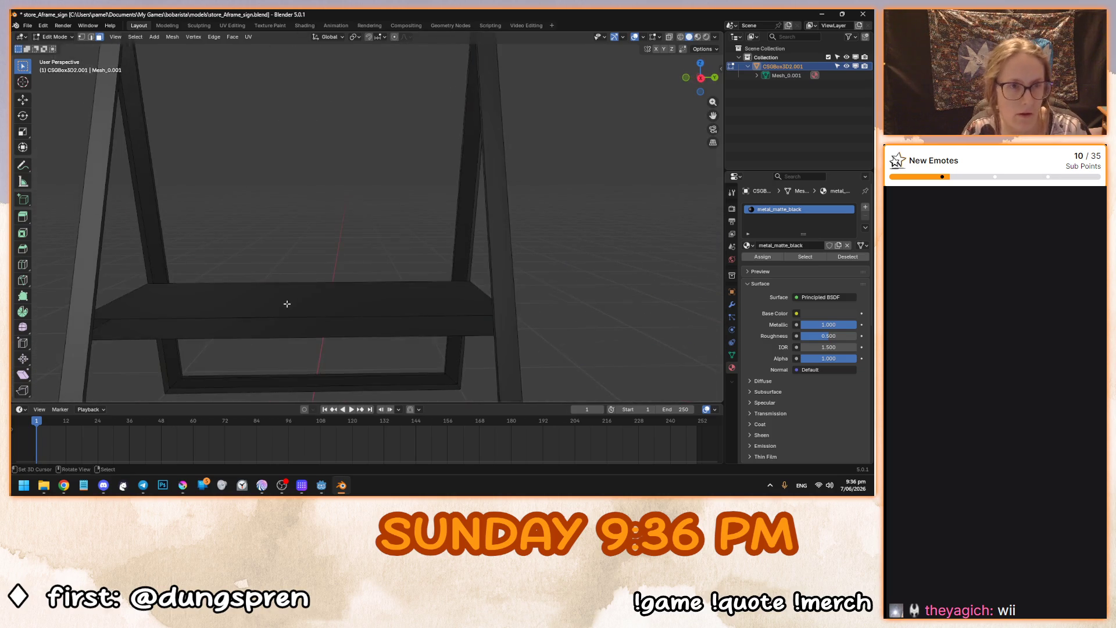
pyautogui.scroll(-6, 382, 261)
pyautogui.scroll(2, 381, 264)
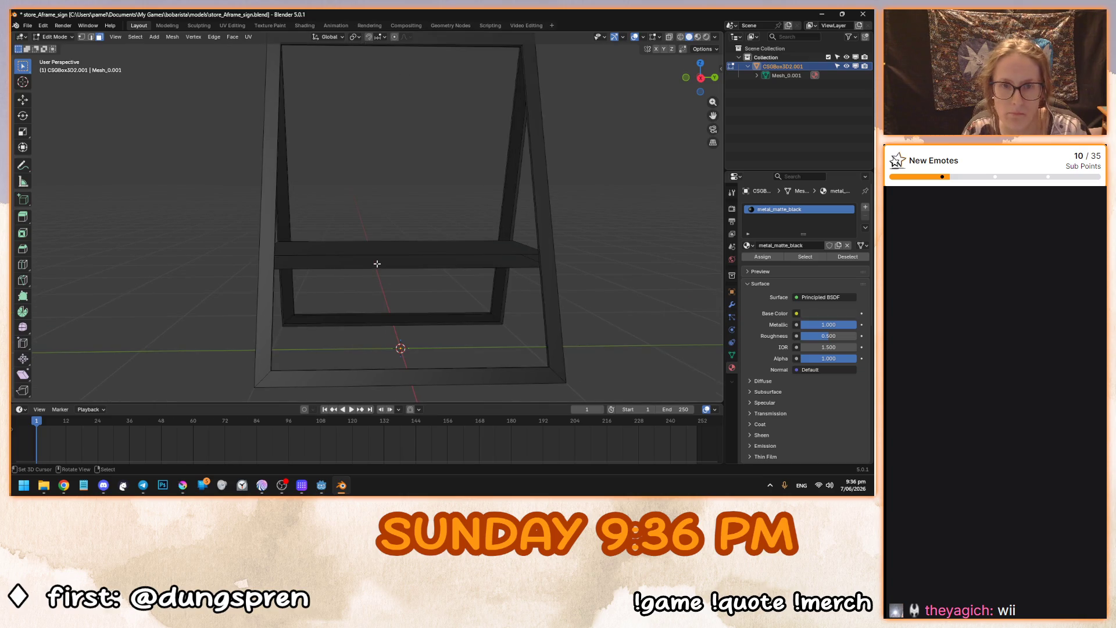
pyautogui.press('Tab')
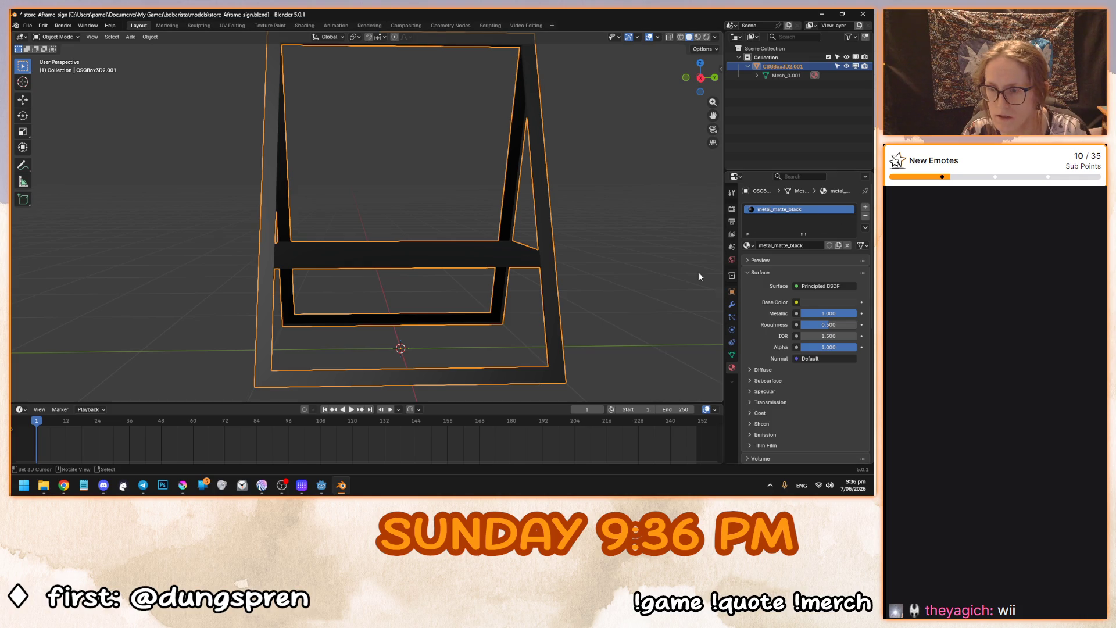
pyautogui.scroll(-10, 755, 405)
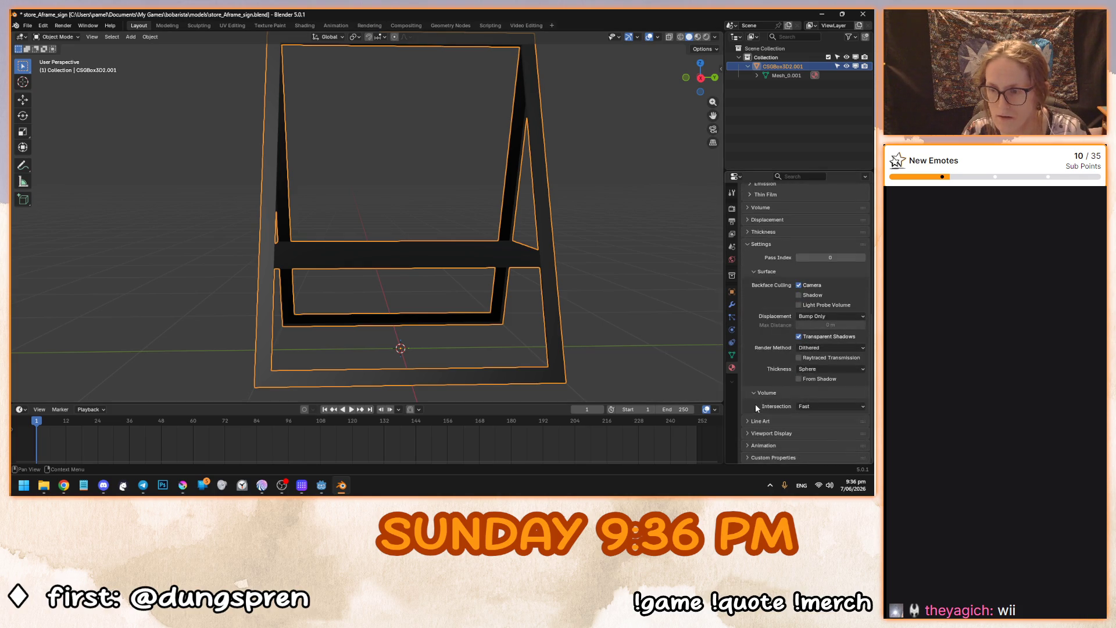
pyautogui.click(764, 433)
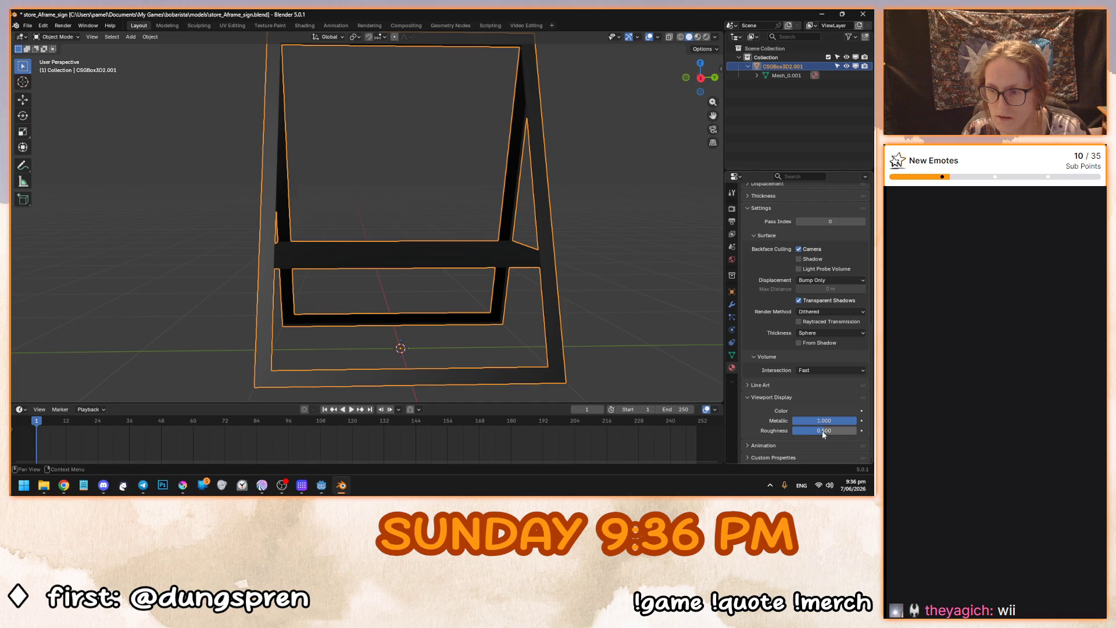
pyautogui.moveTo(822, 421)
pyautogui.mouseDown()
pyautogui.moveTo(788, 407)
pyautogui.moveTo(782, 382)
pyautogui.mouseUp()
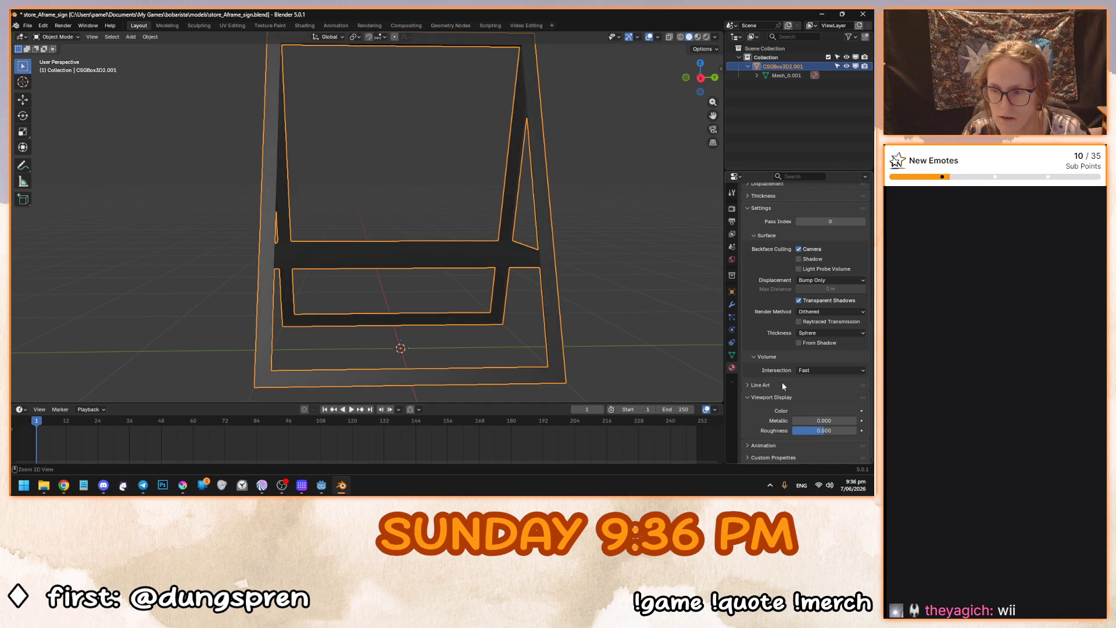
pyautogui.hotkey('ctrl', 'z')
pyautogui.moveTo(557, 296)
pyautogui.mouseDown()
pyautogui.moveTo(640, 281)
pyautogui.moveTo(549, 274)
pyautogui.moveTo(745, 273)
pyautogui.mouseUp()
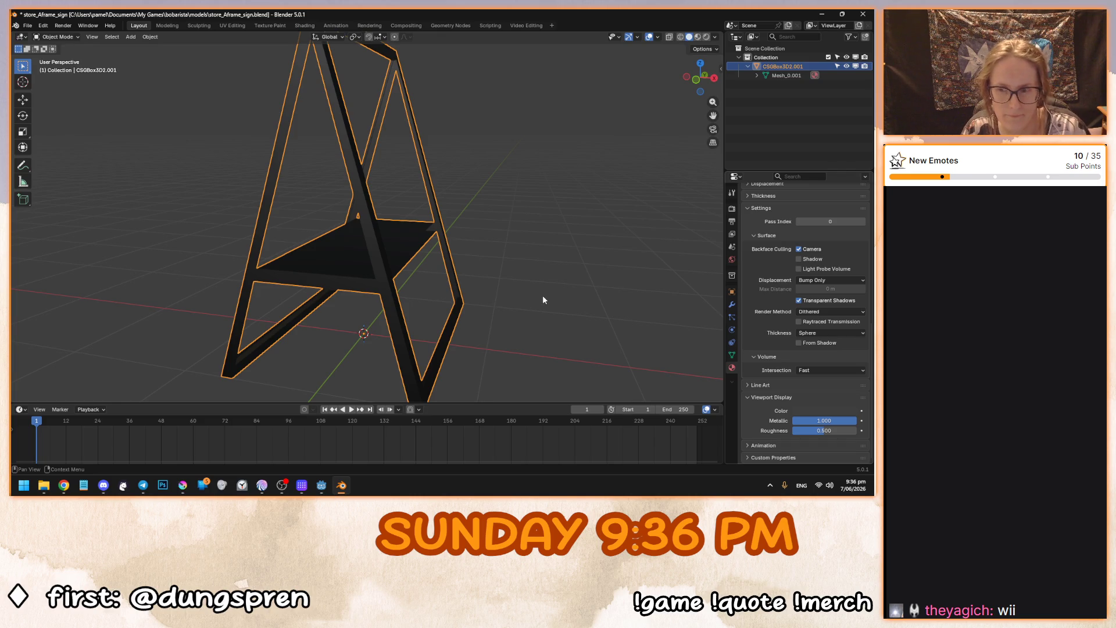
pyautogui.scroll(-5, 390, 345)
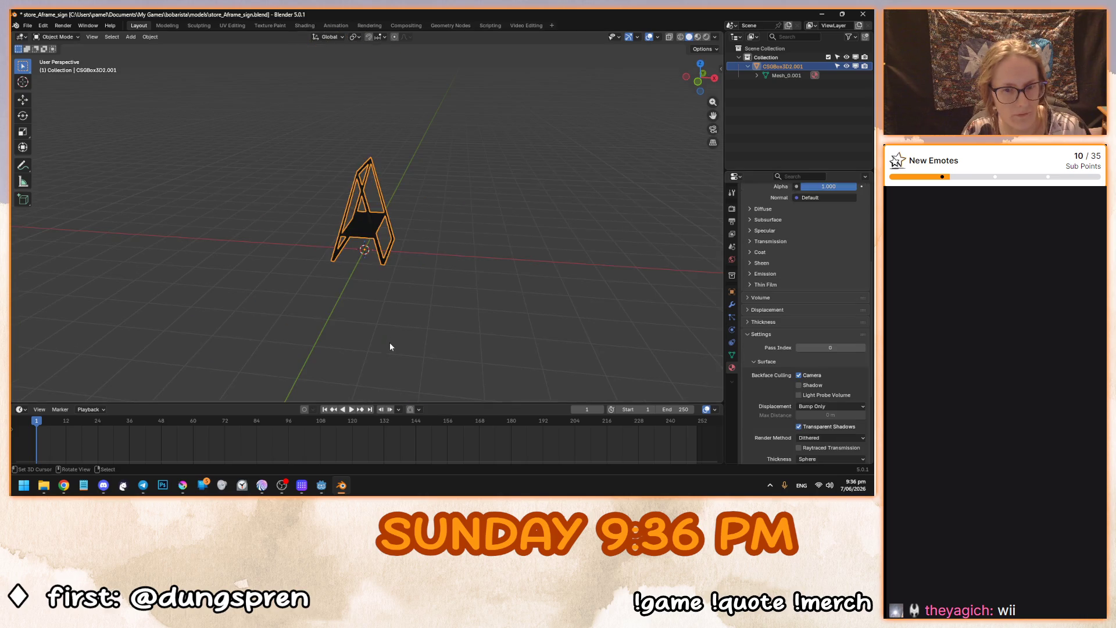
pyautogui.moveTo(389, 343)
pyautogui.mouseDown()
pyautogui.moveTo(425, 284)
pyautogui.moveTo(525, 289)
pyautogui.mouseUp()
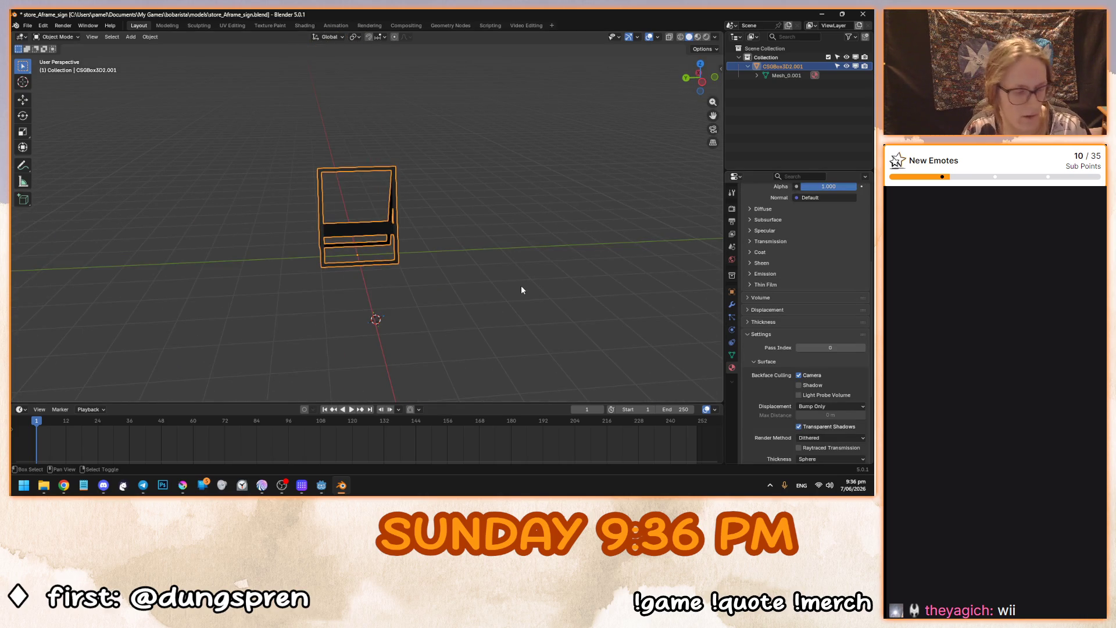
# Snap the 3D cursor to the selected frame and enter the frame's Edit Mode.
pyautogui.hotkey('shift', 'a')
pyautogui.rightClick(525, 254)
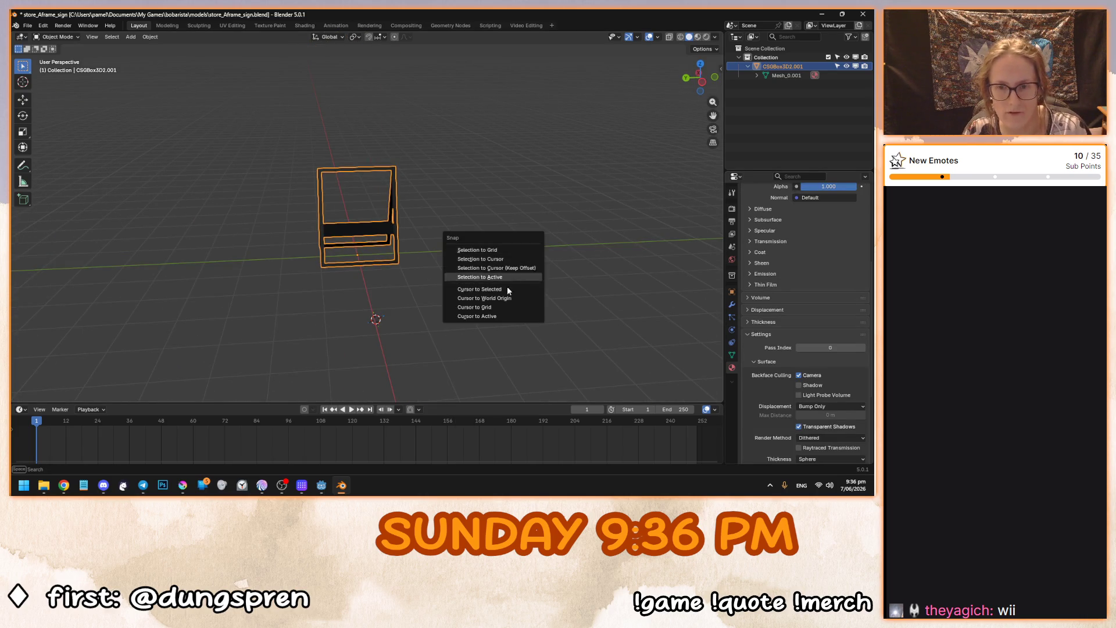
pyautogui.click(474, 291)
pyautogui.press('Tab')
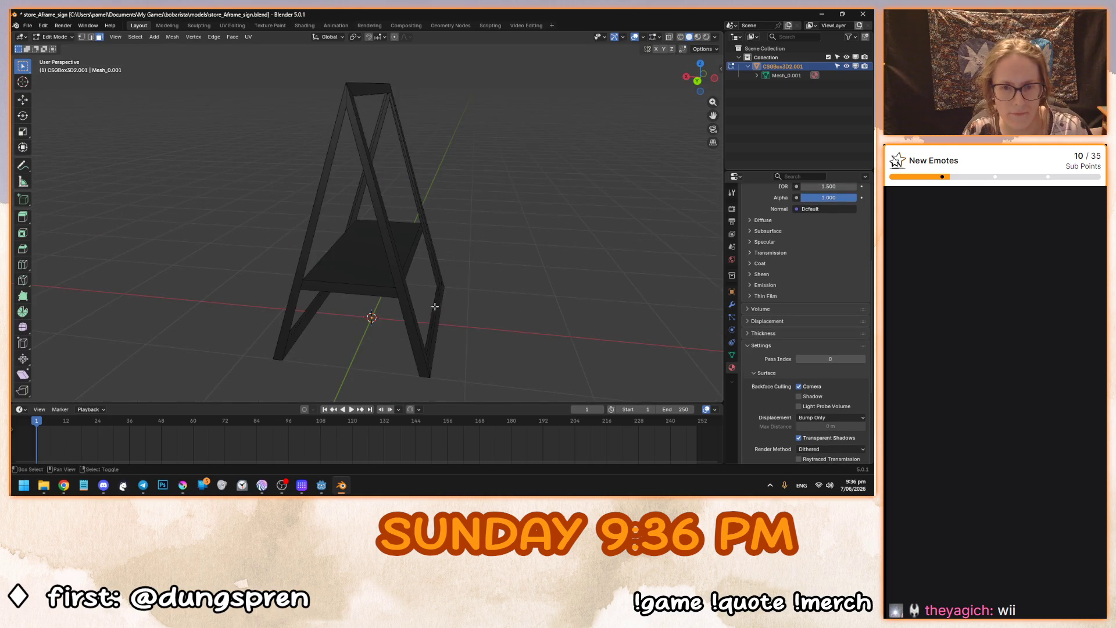
pyautogui.scroll(5, 385, 237)
pyautogui.moveTo(361, 292)
pyautogui.mouseDown()
pyautogui.moveTo(386, 219)
pyautogui.moveTo(416, 252)
pyautogui.mouseUp()
# Switch to edge select mode and select two front edges of the shelf.
pyautogui.click(91, 37)
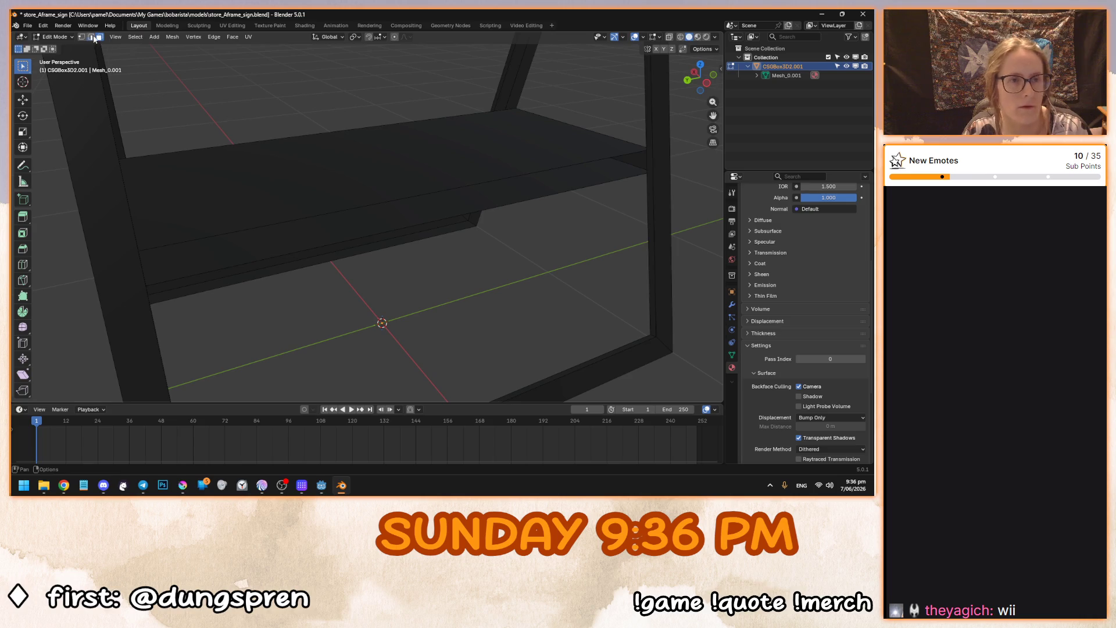
pyautogui.scroll(2, 264, 221)
pyautogui.click(271, 223)
pyautogui.moveTo(271, 223); pyautogui.dragTo(299, 196)
pyautogui.keyDown('shift'); pyautogui.click(337, 134); pyautogui.keyUp('shift')
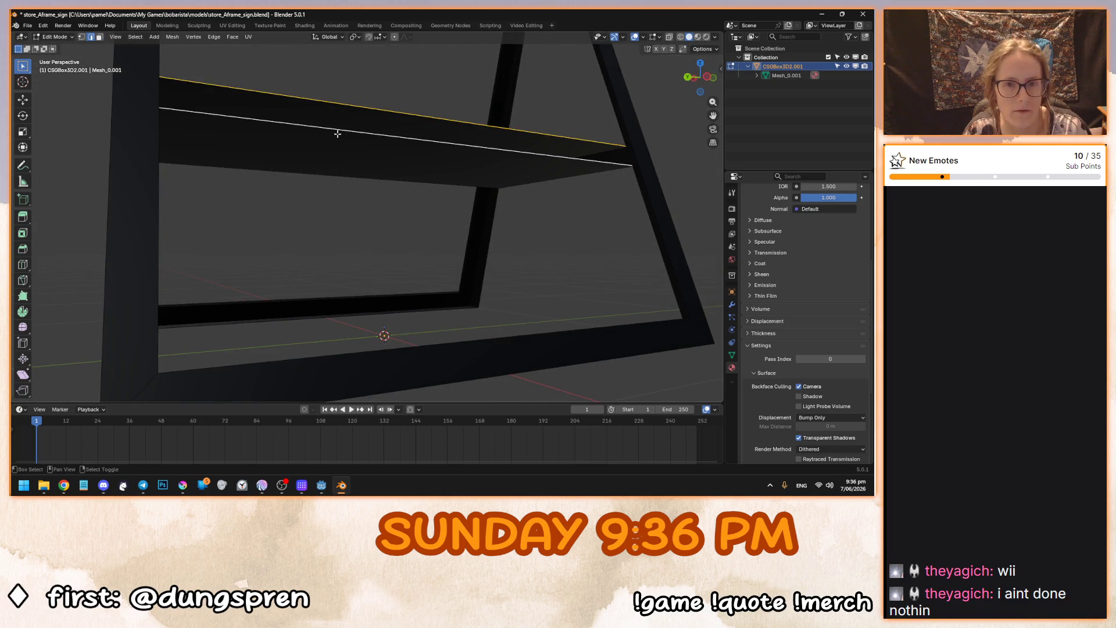
pyautogui.moveTo(642, 154); pyautogui.dragTo(564, 171)
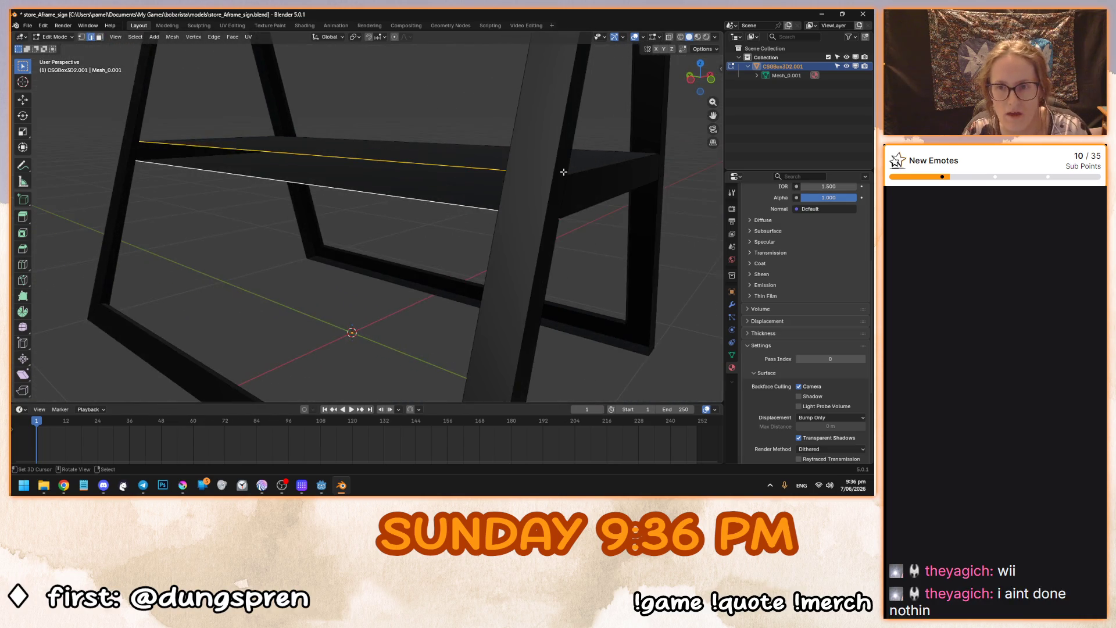
pyautogui.scroll(-6, 511, 192)
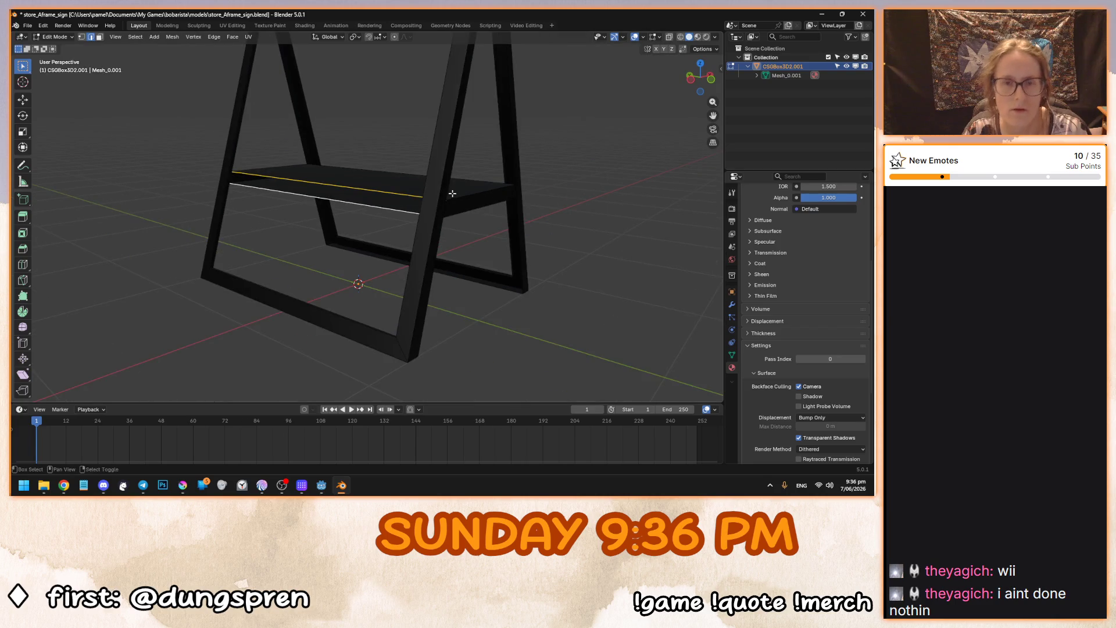
# Check a vertical frame edge and the shelf edges, then turn on Auto Merge.
pyautogui.moveTo(420, 274); pyautogui.dragTo(423, 274)
pyautogui.click(424, 274)
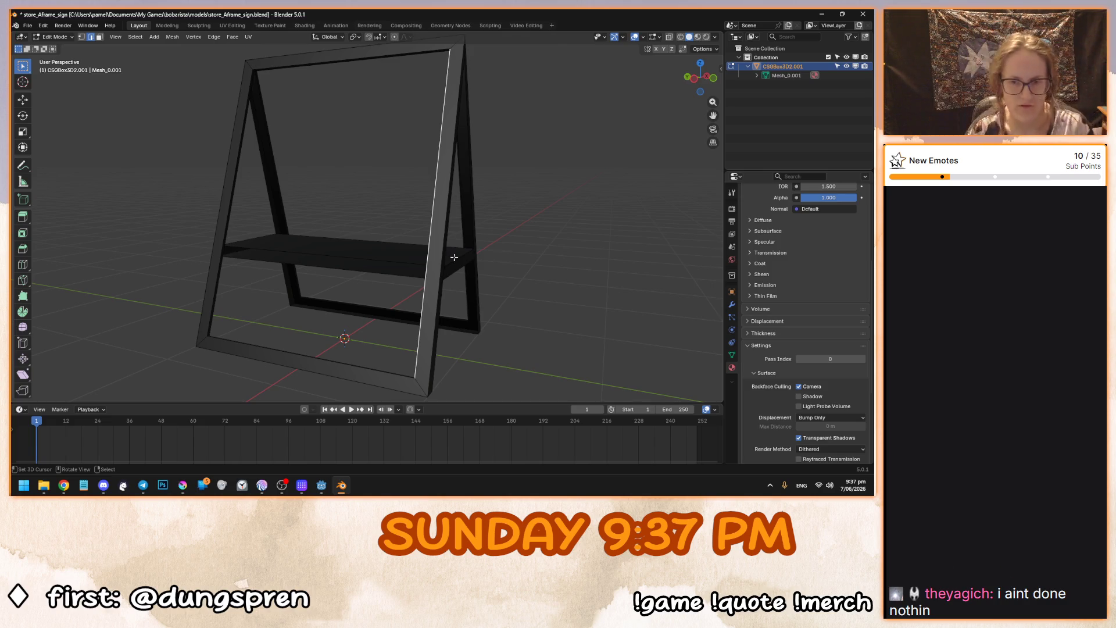
pyautogui.moveTo(414, 266); pyautogui.dragTo(408, 270)
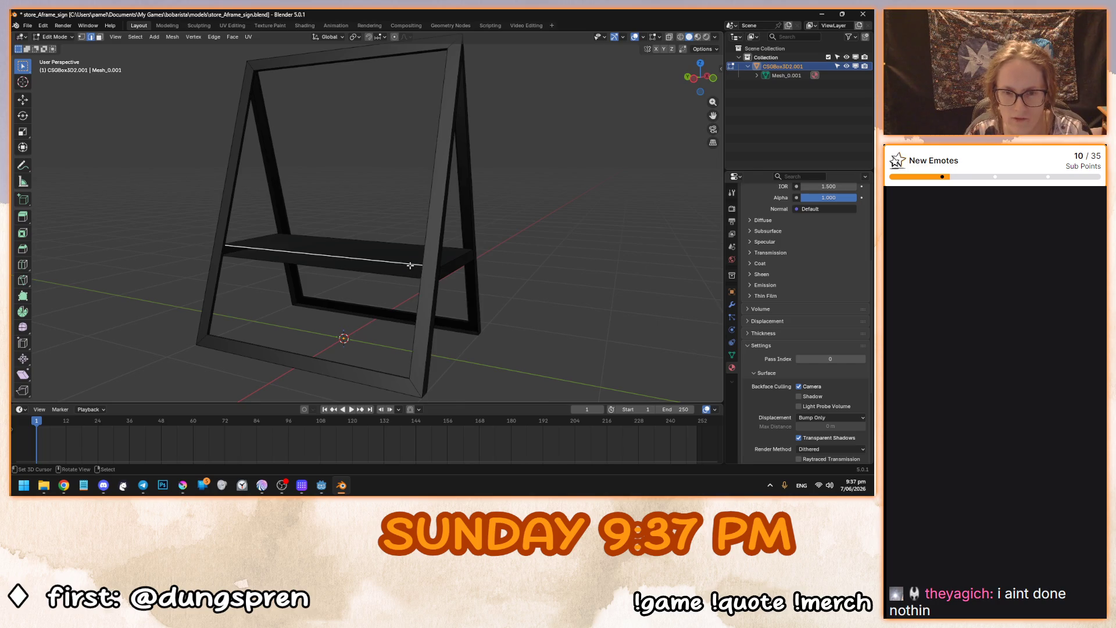
pyautogui.keyDown('ctrl'); pyautogui.keyDown('alt'); pyautogui.click(416, 274); pyautogui.keyUp('alt'); pyautogui.keyUp('ctrl')
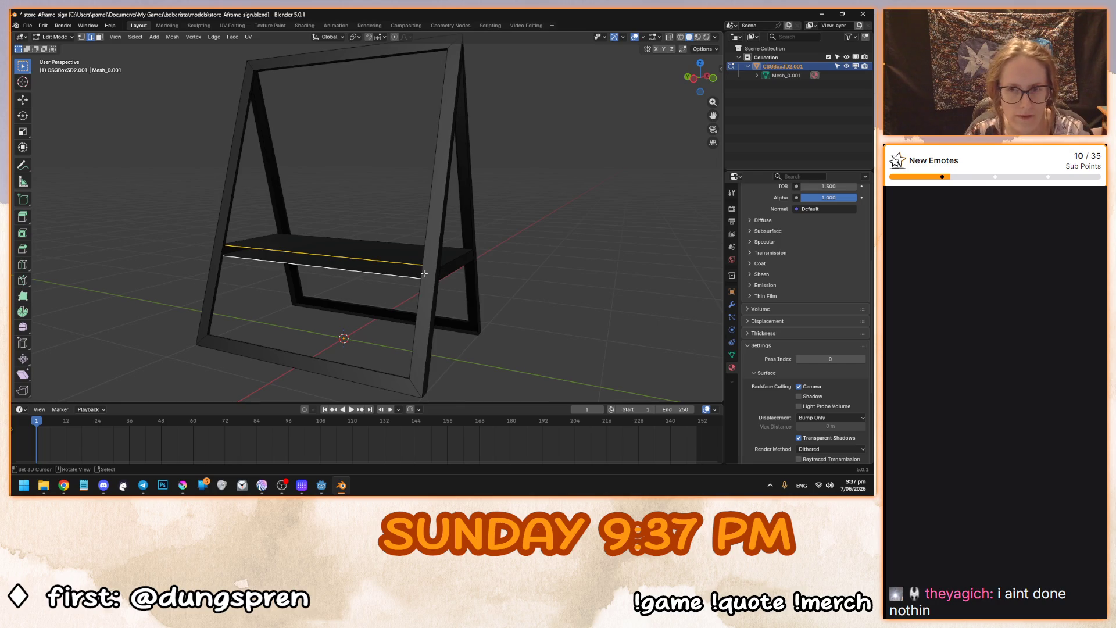
pyautogui.click(587, 276)
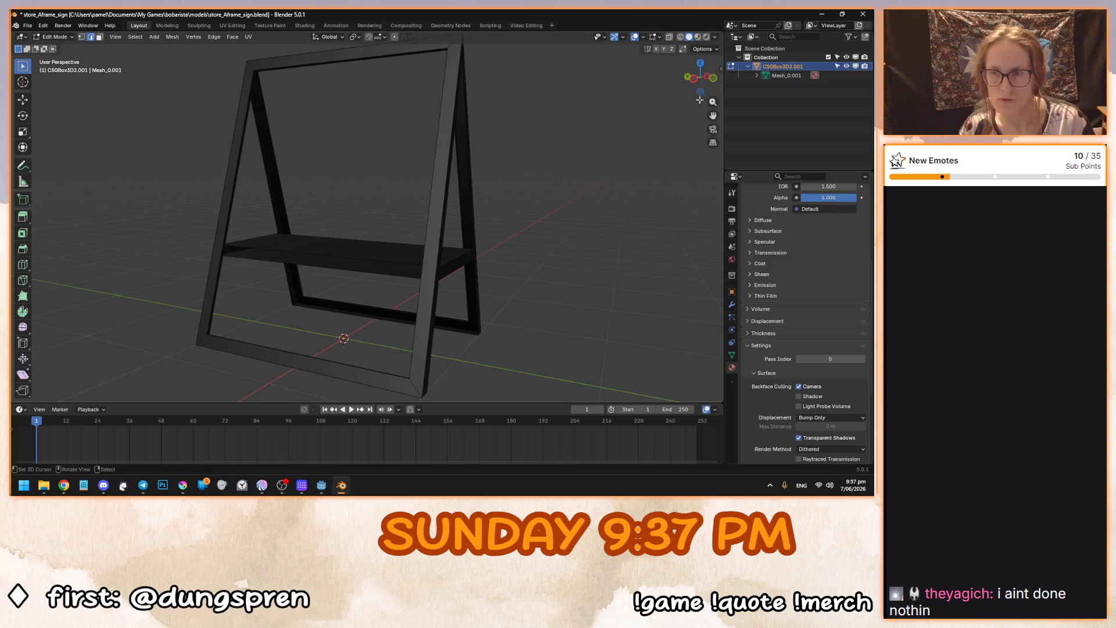
pyautogui.click(703, 50)
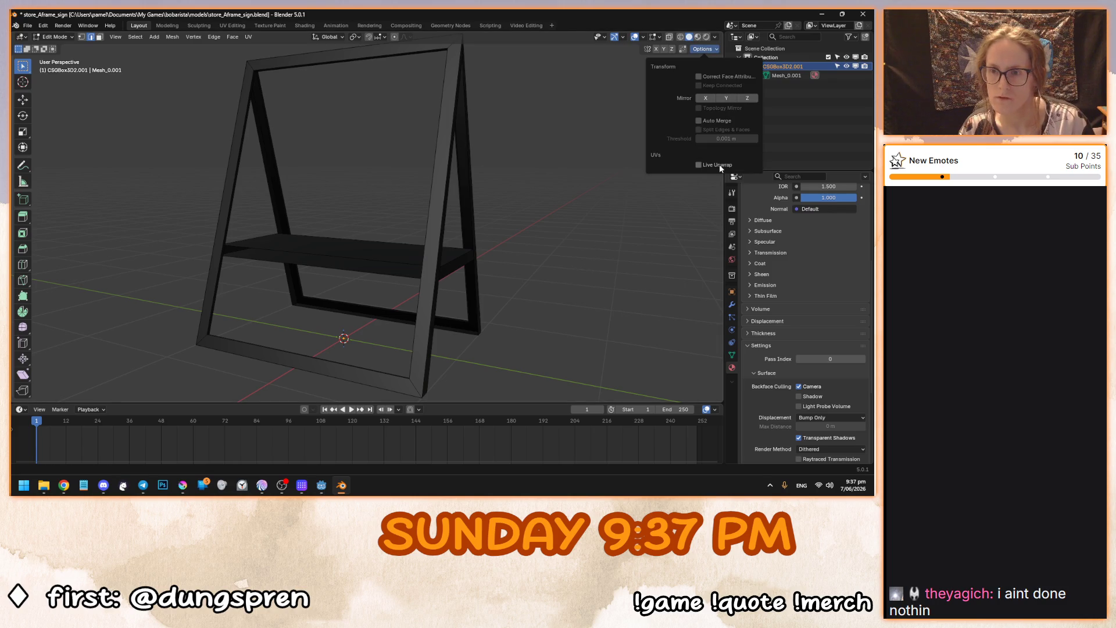
pyautogui.click(717, 120)
# Enable Split Edges & Faces and merge overlapping vertices across the whole mesh.
pyautogui.click(717, 129)
pyautogui.press('a')
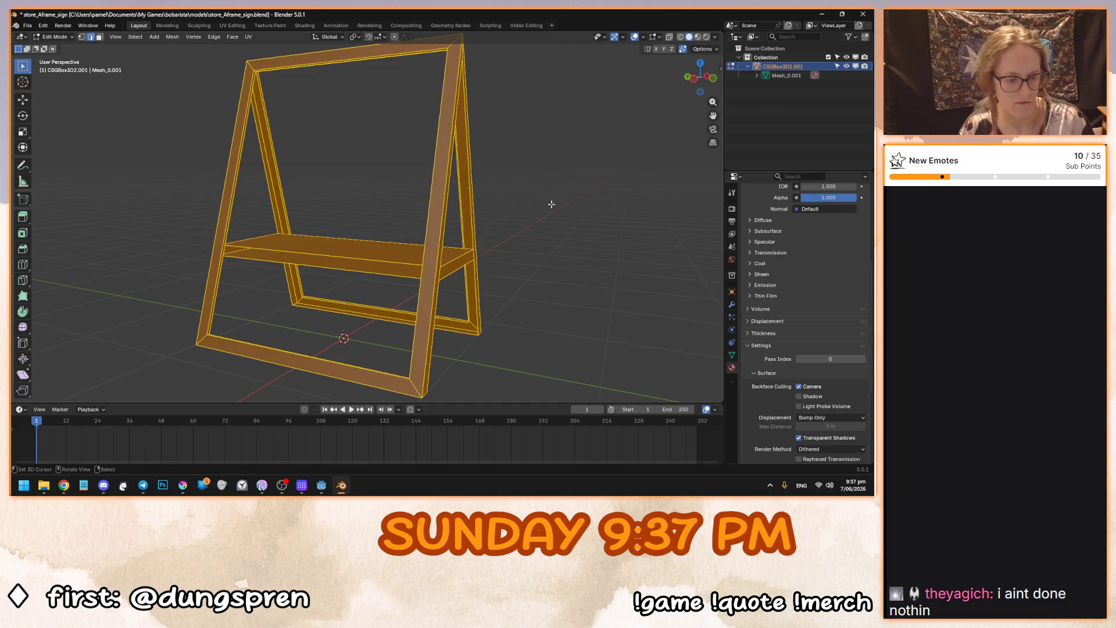
pyautogui.hotkey('alt', 'a')
pyautogui.press('a')
pyautogui.click(173, 37)
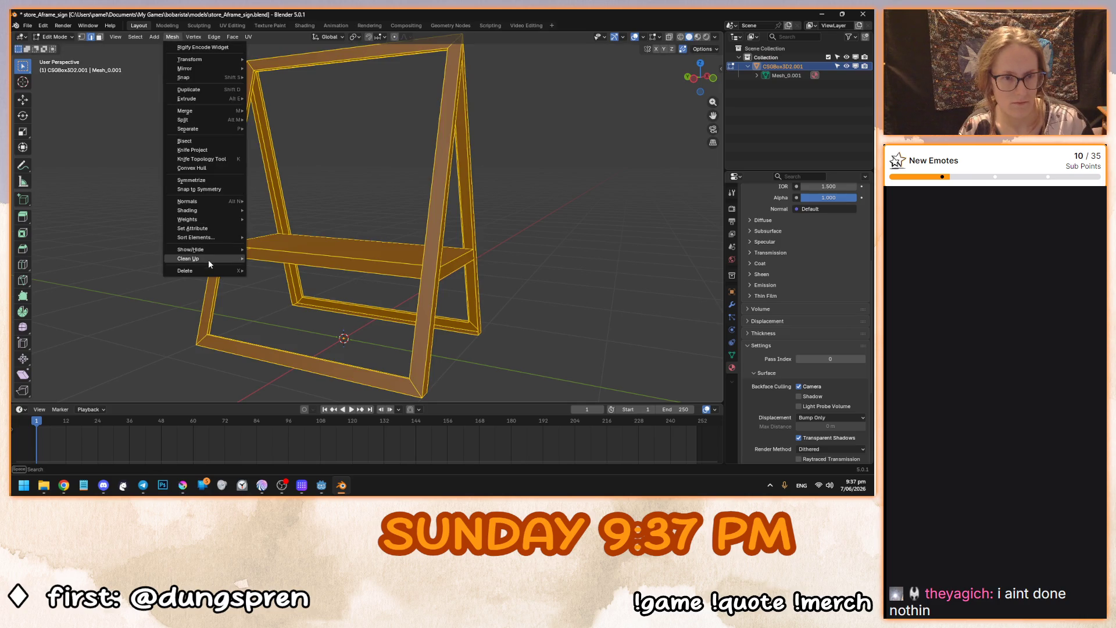
pyautogui.moveTo(208, 259)
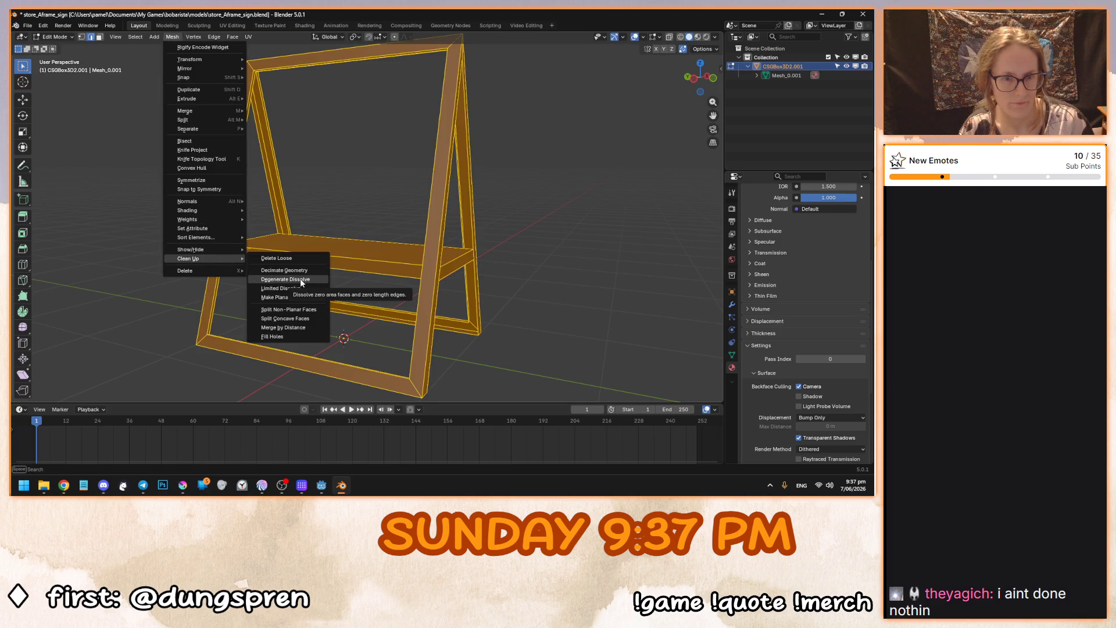
pyautogui.click(308, 328)
# Start scaling the whole mesh but confirm it at factor 1, leaving it unchanged.
pyautogui.hotkey('alt', 'a')
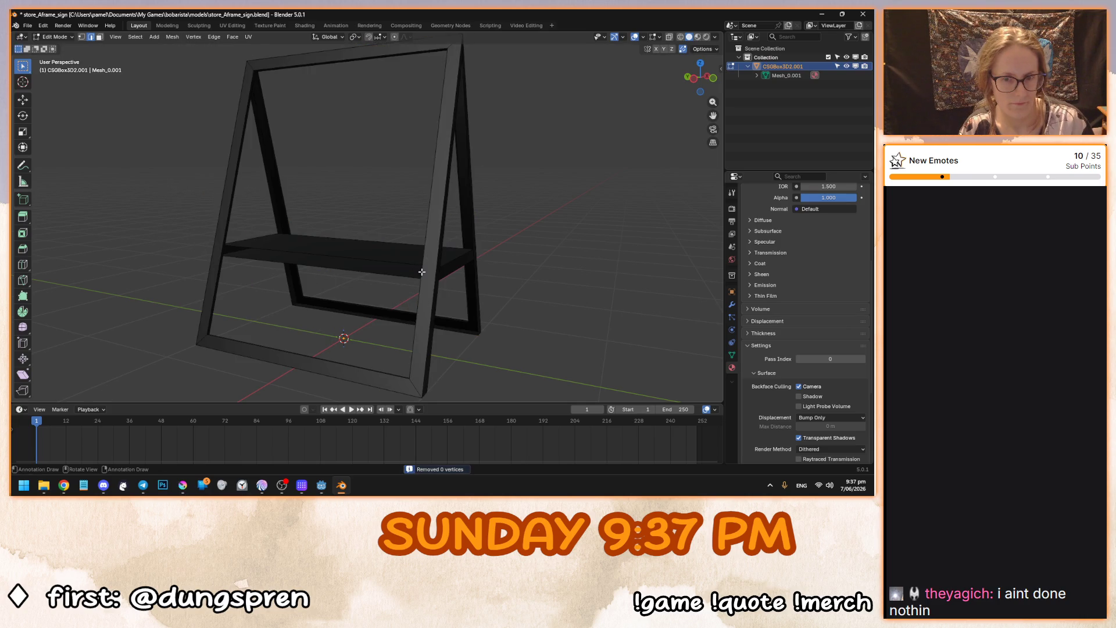
pyautogui.press('a')
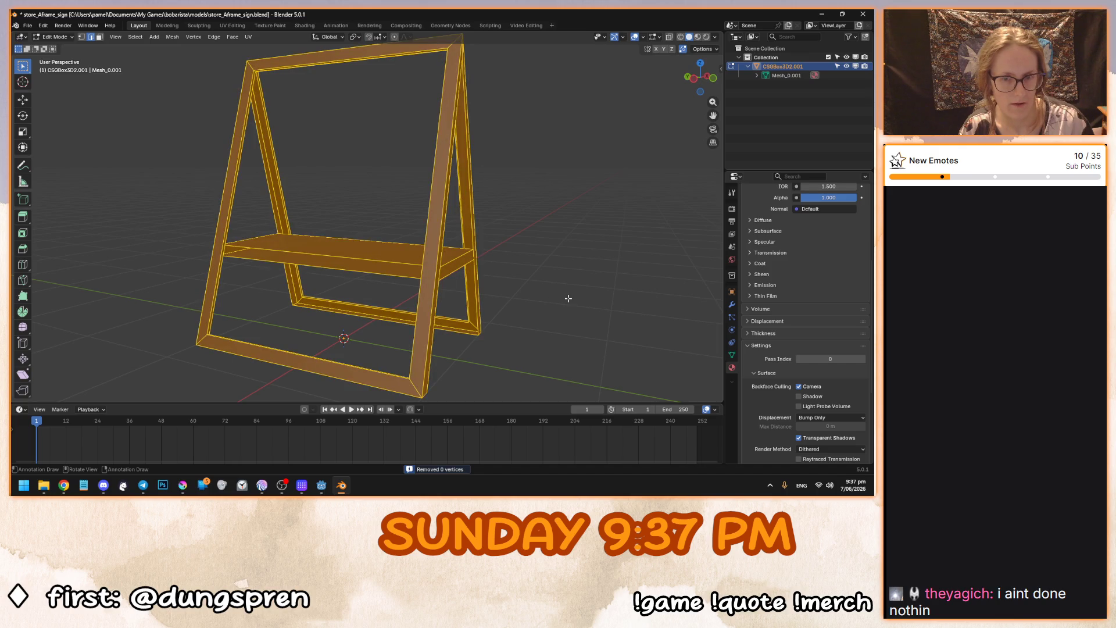
pyautogui.press('s')
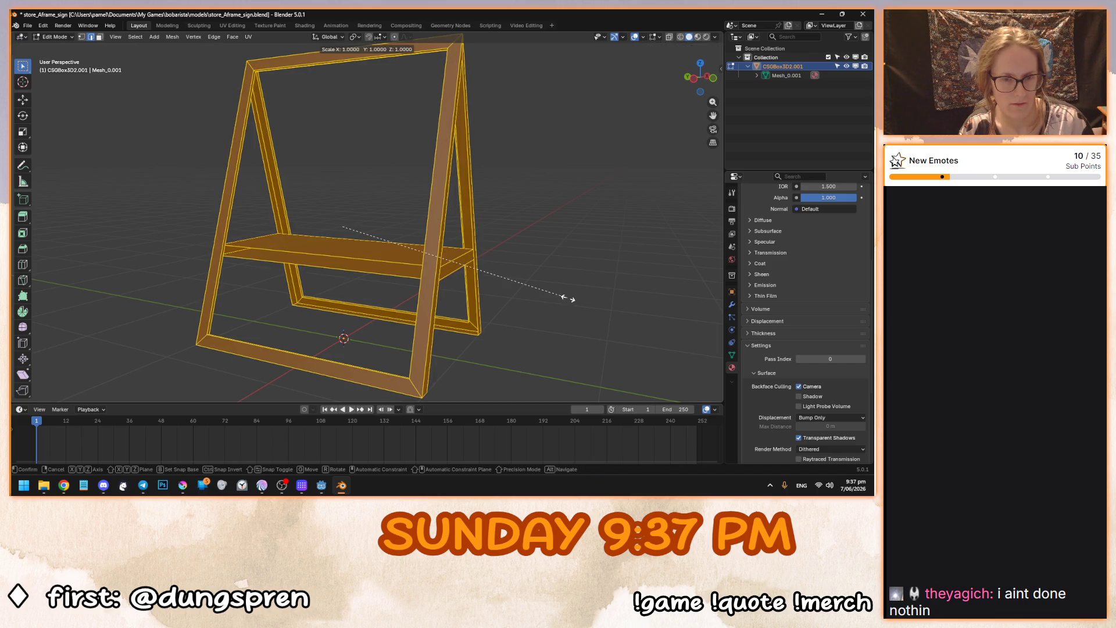
pyautogui.press('0')
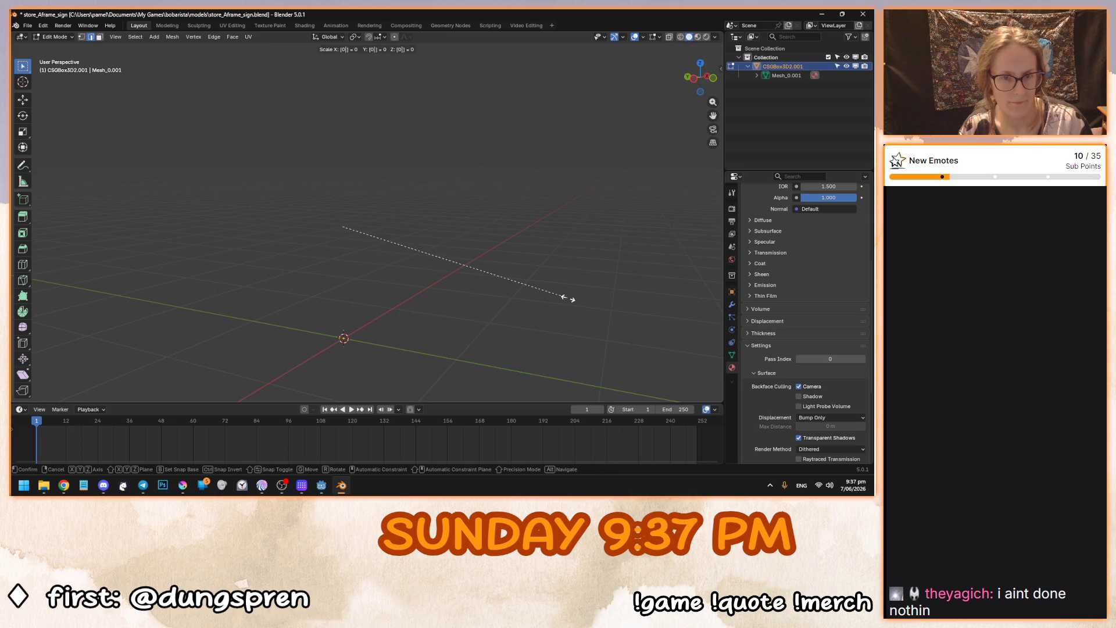
pyautogui.press('BackSpace')
pyautogui.press('1')
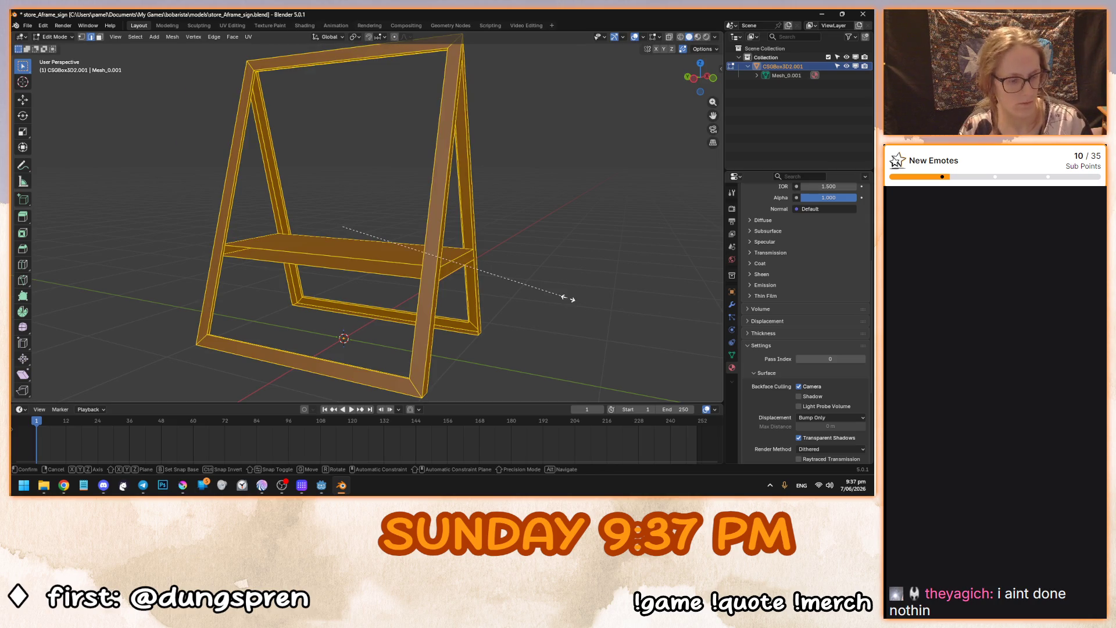
pyautogui.press('Return')
# Select a left frame edge, then the whole mesh, and review the mesh editing options.
pyautogui.moveTo(418, 276); pyautogui.dragTo(458, 284)
pyautogui.click(458, 285)
pyautogui.click(307, 286)
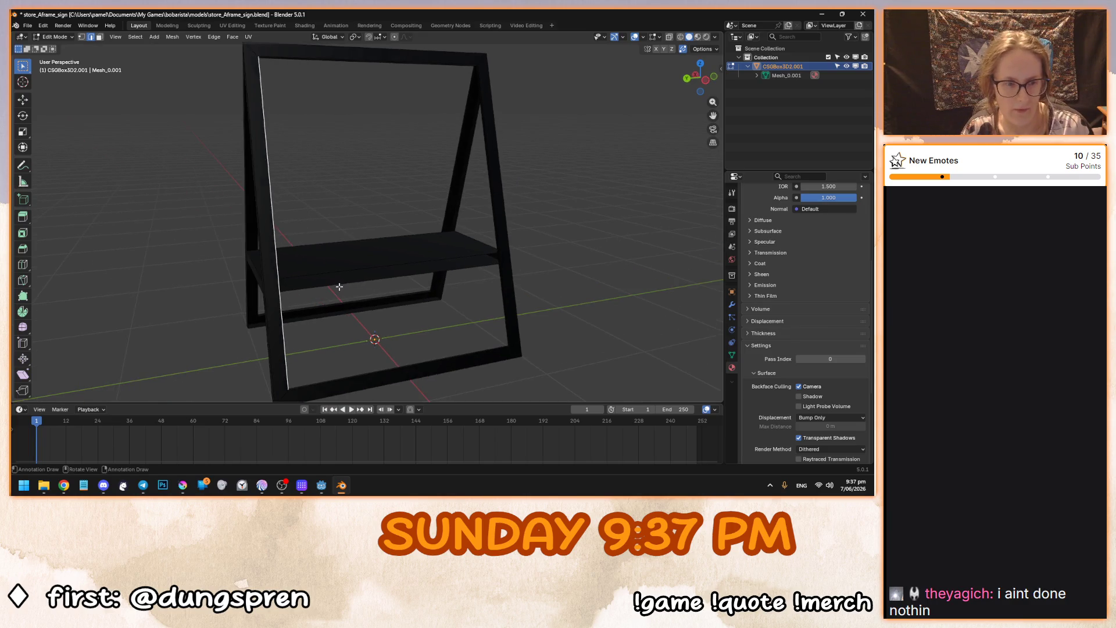
pyautogui.press('a')
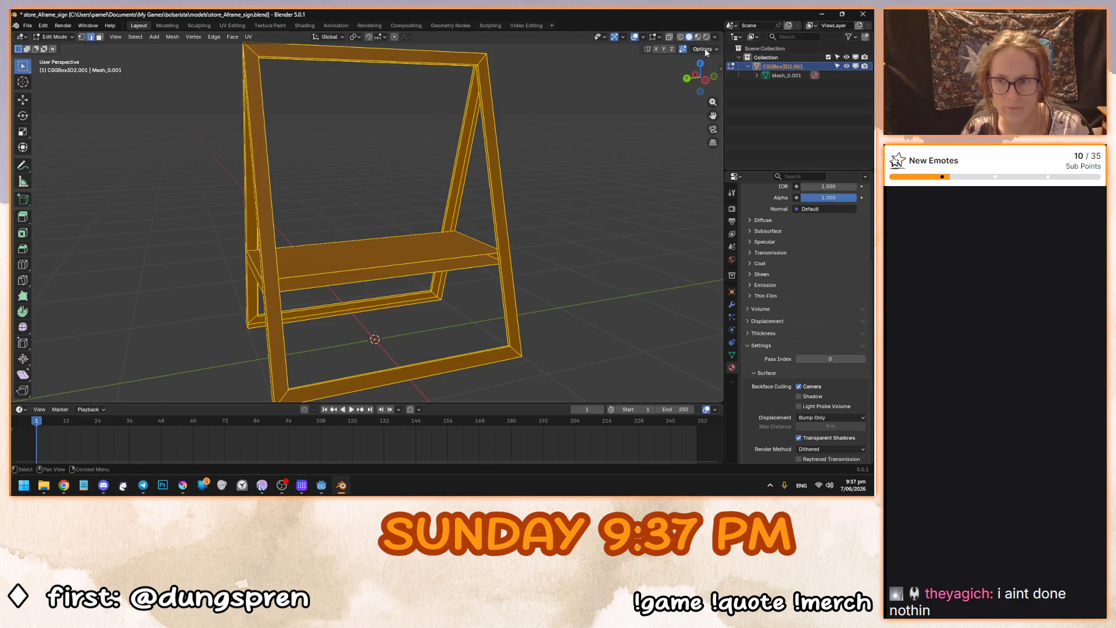
pyautogui.click(704, 50)
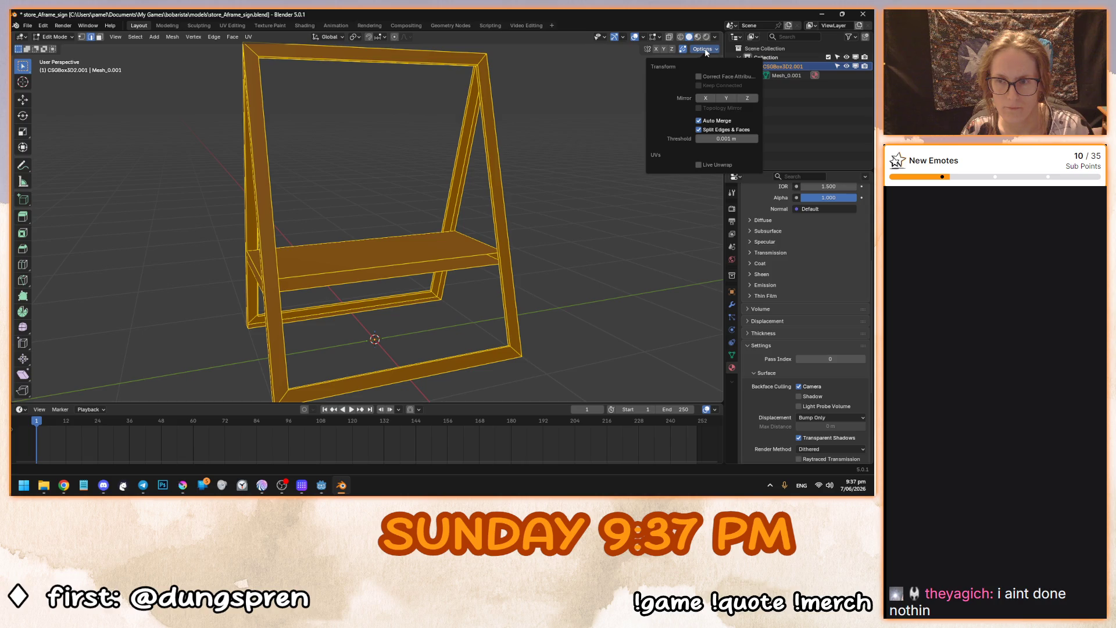
pyautogui.click(542, 238)
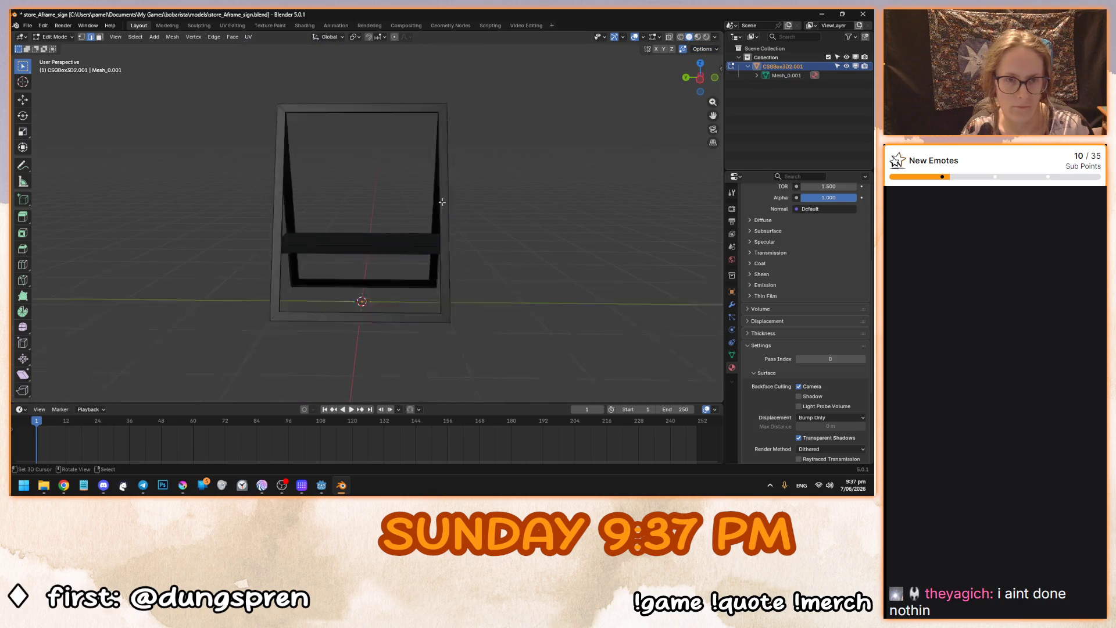
# Mirror the whole A-frame mesh along the X axis with scale -1.
pyautogui.press('a')
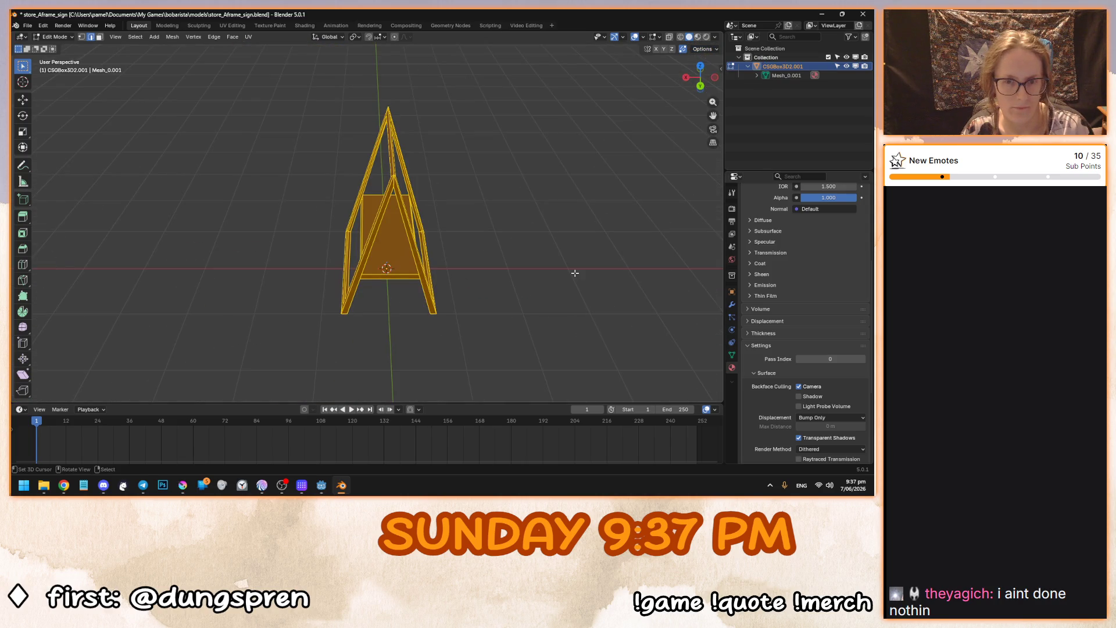
pyautogui.press('s')
pyautogui.press('x')
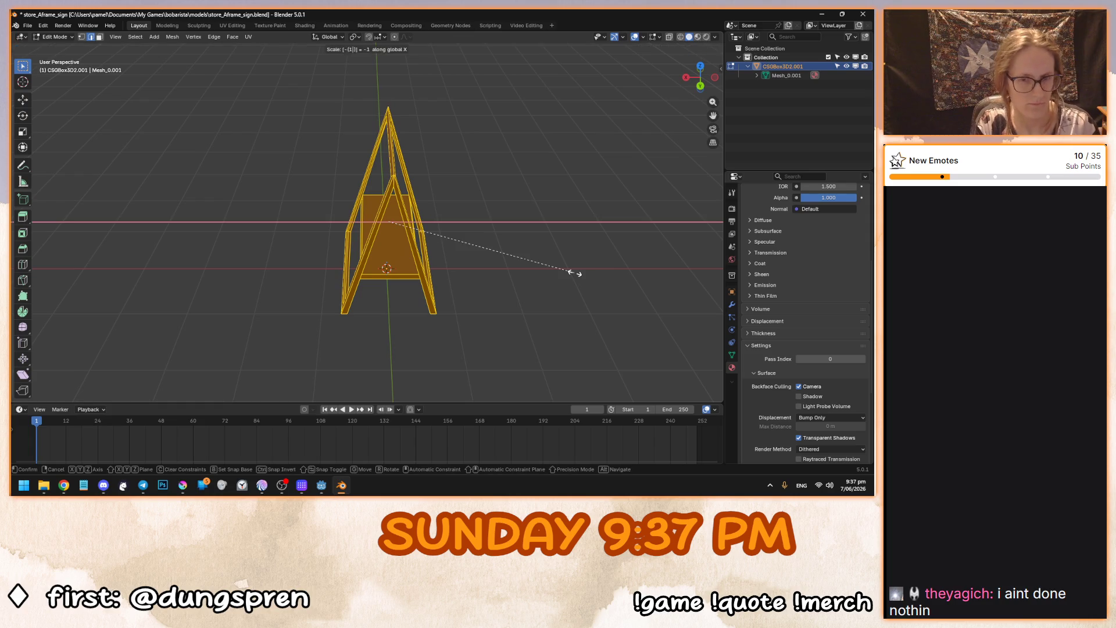
pyautogui.press('Return')
# Select a vertical upright edge and reopen the mesh editing options.
pyautogui.click(575, 272)
pyautogui.click(454, 236)
pyautogui.scroll(6, 407, 245)
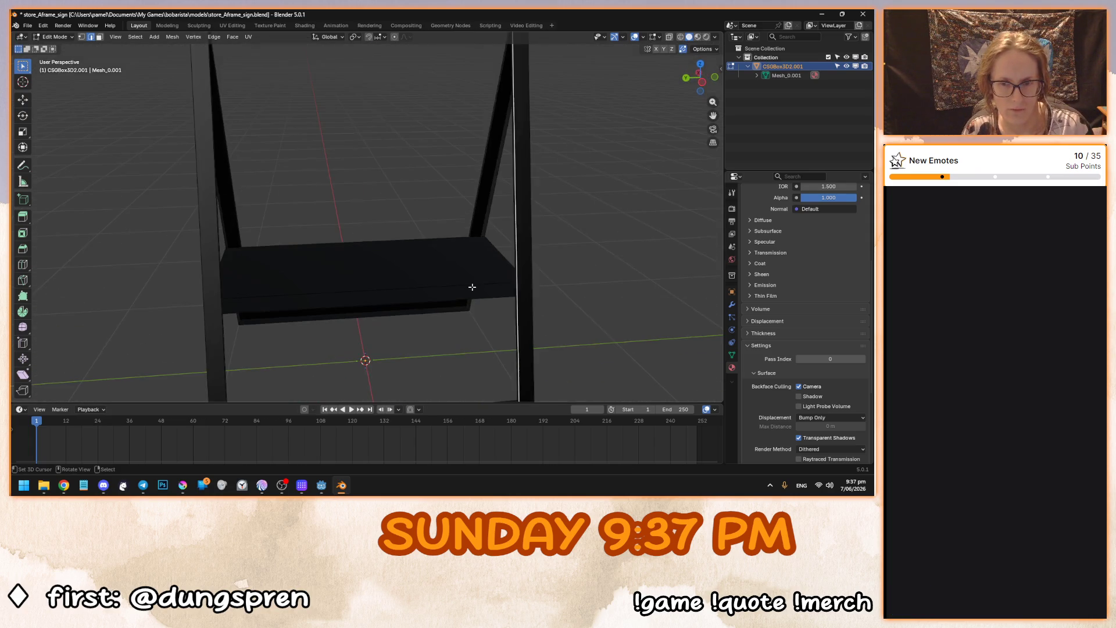
pyautogui.scroll(-5, 475, 280)
pyautogui.click(715, 50)
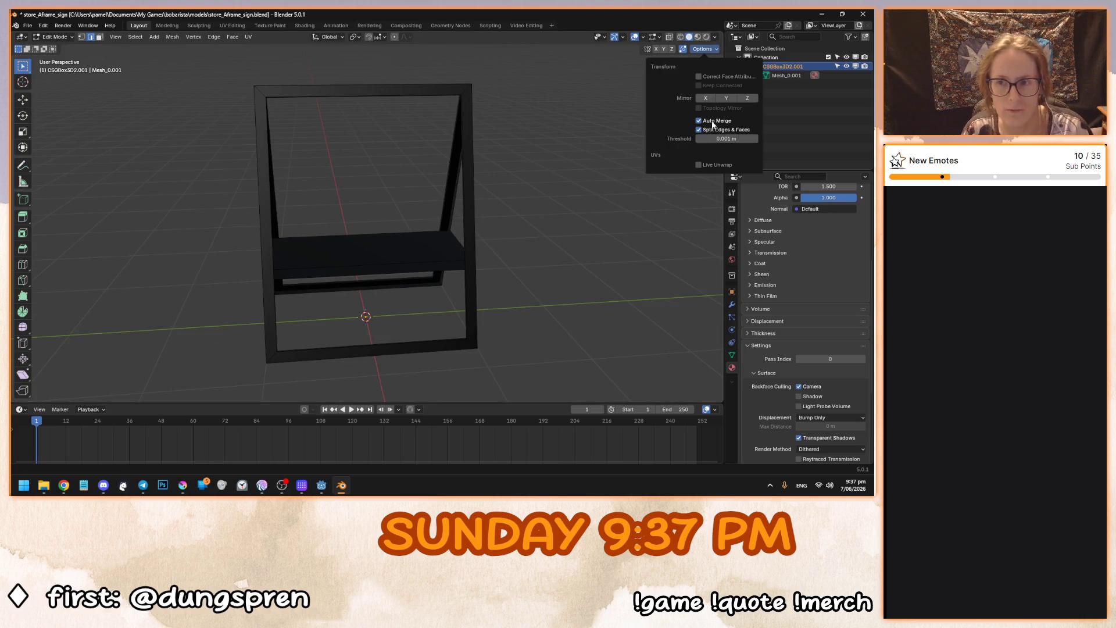
pyautogui.hotkey('alt', 'Tab')
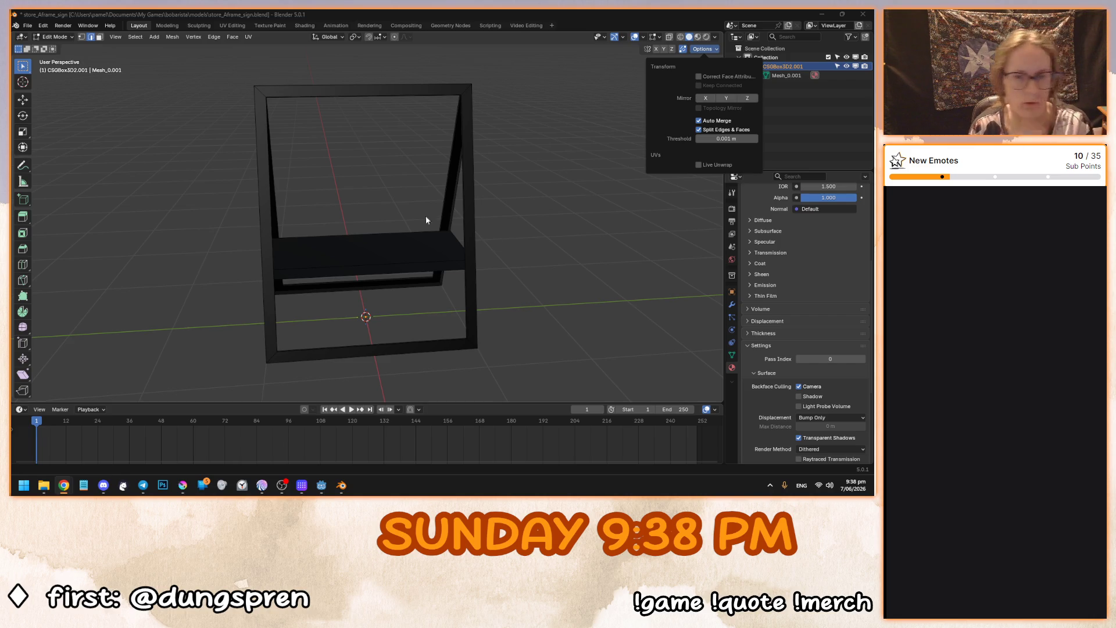
# Select both upright edges and delete the faces between them.
pyautogui.moveTo(419, 194)
pyautogui.mouseDown()
pyautogui.moveTo(436, 200)
pyautogui.moveTo(274, 224)
pyautogui.moveTo(481, 196)
pyautogui.mouseUp()
pyautogui.scroll(4, 481, 196)
pyautogui.click(471, 189)
pyautogui.scroll(-3, 468, 187)
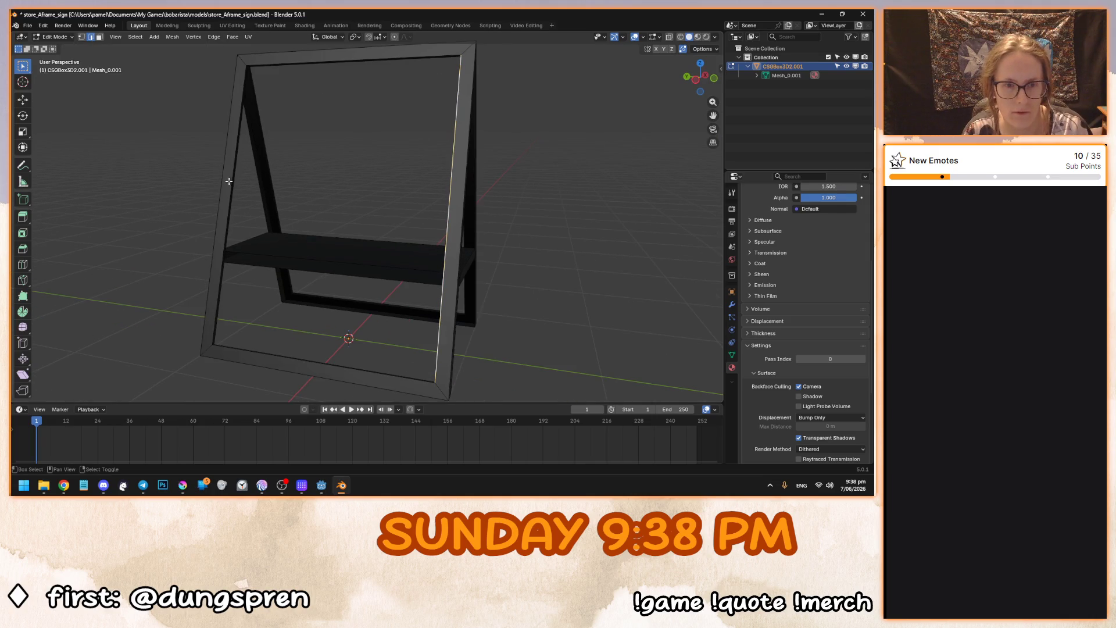
pyautogui.keyDown('shift'); pyautogui.click(230, 181); pyautogui.keyUp('shift')
pyautogui.rightClick(231, 182)
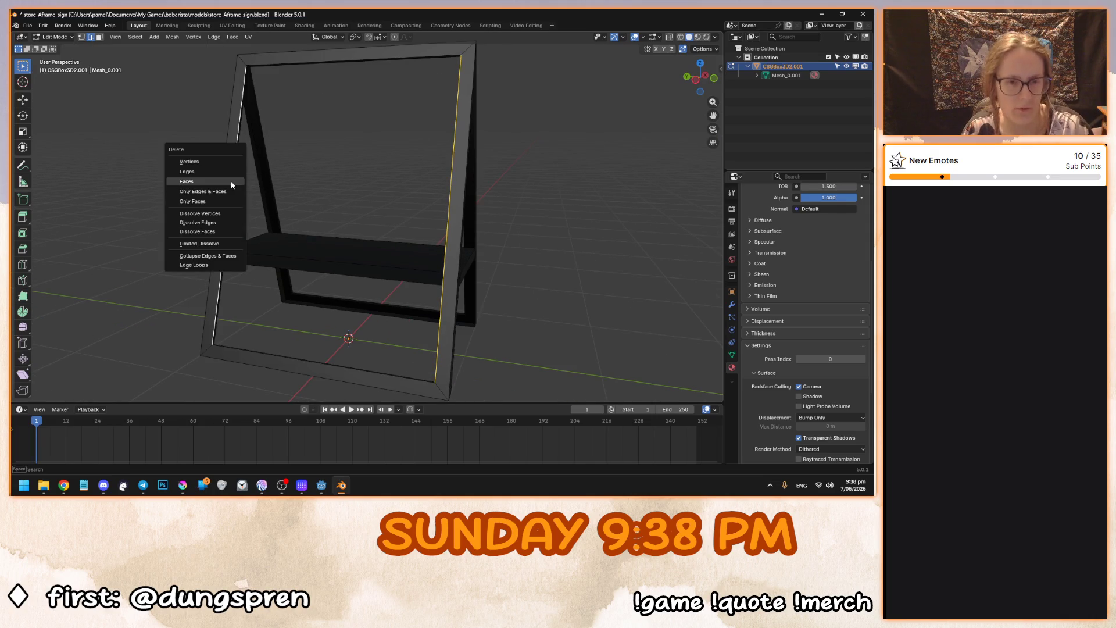
pyautogui.click(229, 181)
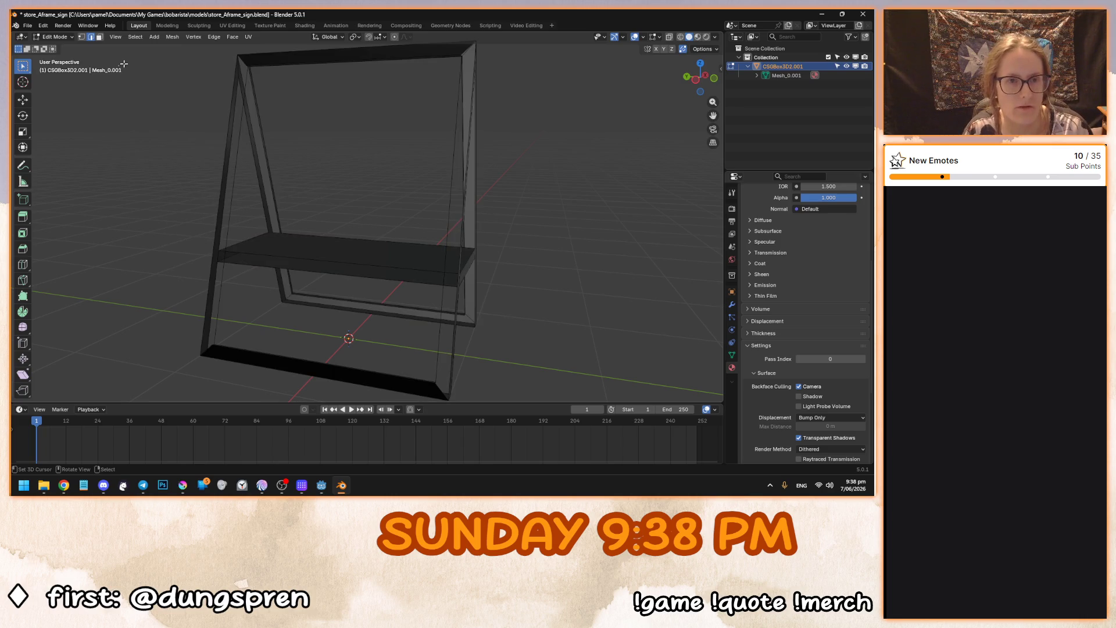
pyautogui.moveTo(126, 64); pyautogui.dragTo(172, 111)
pyautogui.moveTo(157, 65)
pyautogui.mouseDown()
pyautogui.moveTo(212, 91)
pyautogui.moveTo(229, 207)
pyautogui.moveTo(226, 184)
pyautogui.moveTo(347, 222)
pyautogui.mouseUp()
# Return to Object Mode and add an empty second material slot.
pyautogui.press('Tab')
pyautogui.scroll(4, 772, 289)
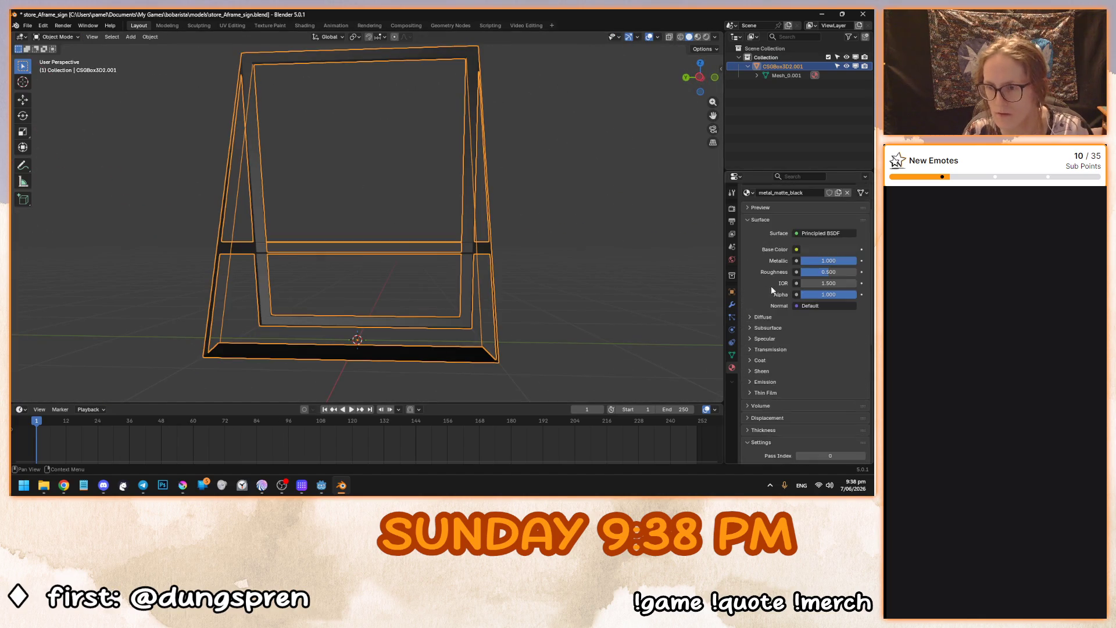
pyautogui.scroll(2, 772, 290)
pyautogui.click(865, 207)
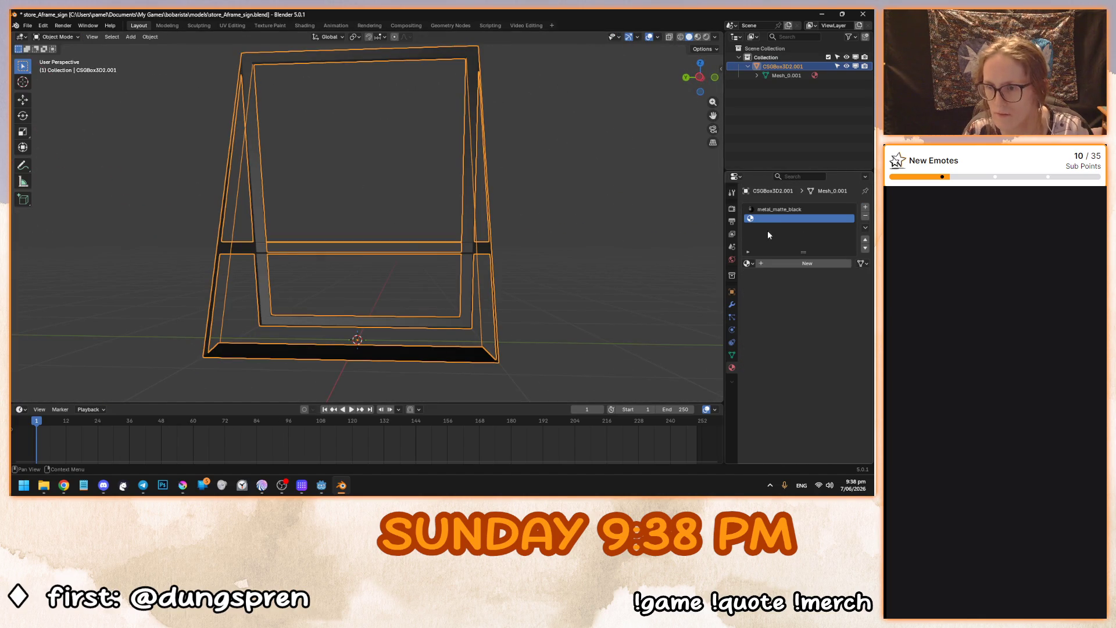
# Create a new material in the empty slot and assign it to the whole mesh.
pyautogui.click(770, 263)
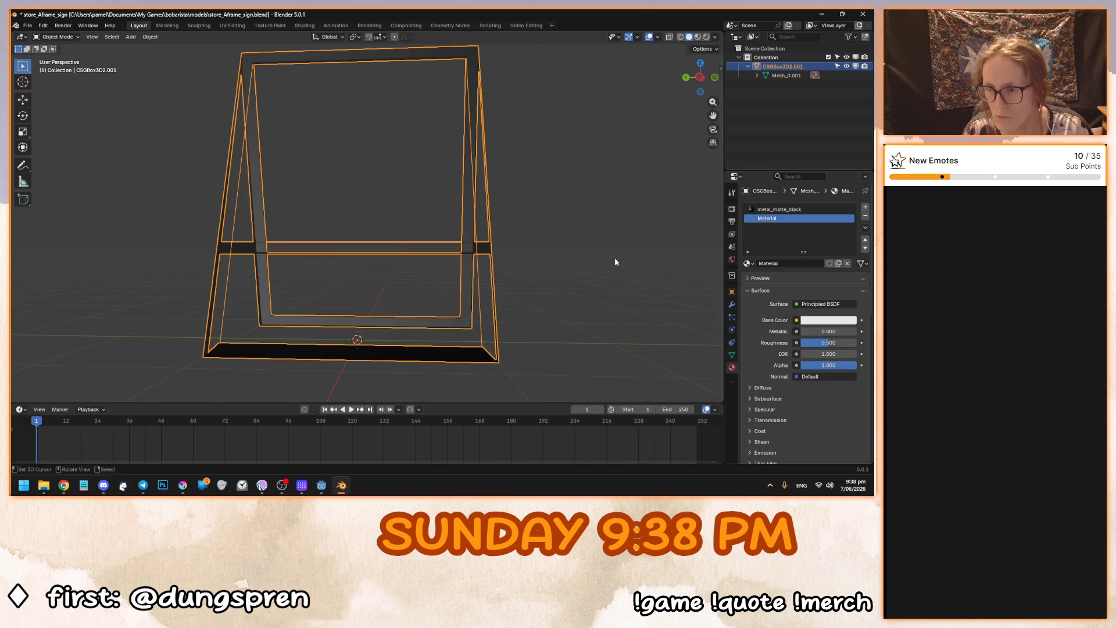
pyautogui.moveTo(633, 259); pyautogui.dragTo(565, 285)
pyautogui.press('Tab')
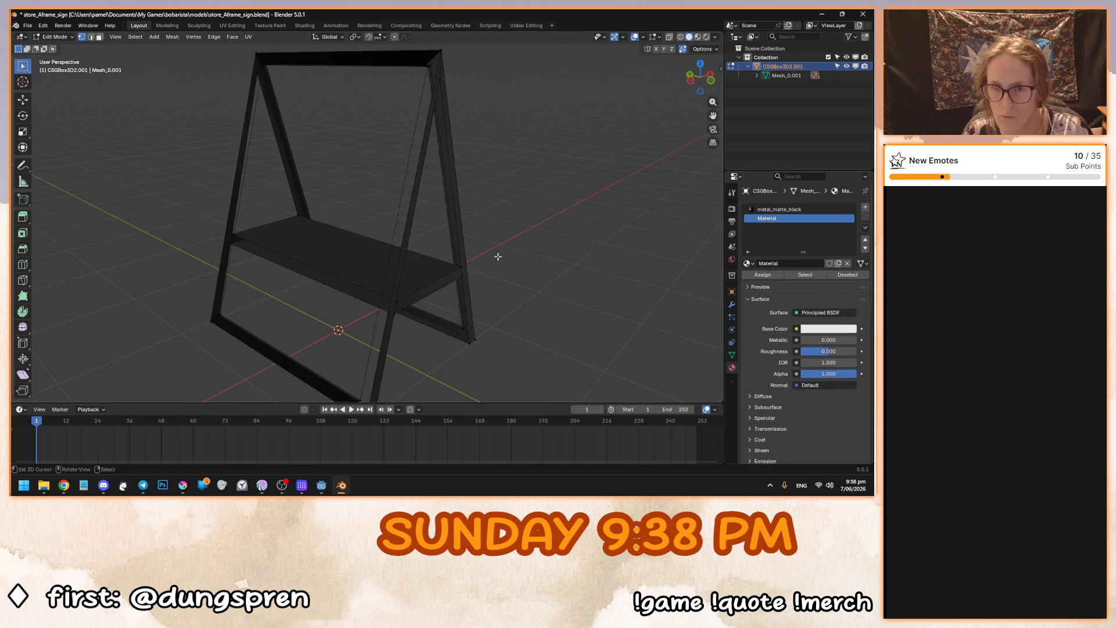
pyautogui.press('a')
pyautogui.click(762, 275)
pyautogui.press('Tab')
# Review the A-frame with the new material from front and full views.
pyautogui.moveTo(442, 250)
pyautogui.mouseDown()
pyautogui.moveTo(321, 249)
pyautogui.moveTo(385, 249)
pyautogui.moveTo(286, 272)
pyautogui.moveTo(287, 257)
pyautogui.mouseUp()
pyautogui.press('Tab')
pyautogui.hotkey('alt', 'a')
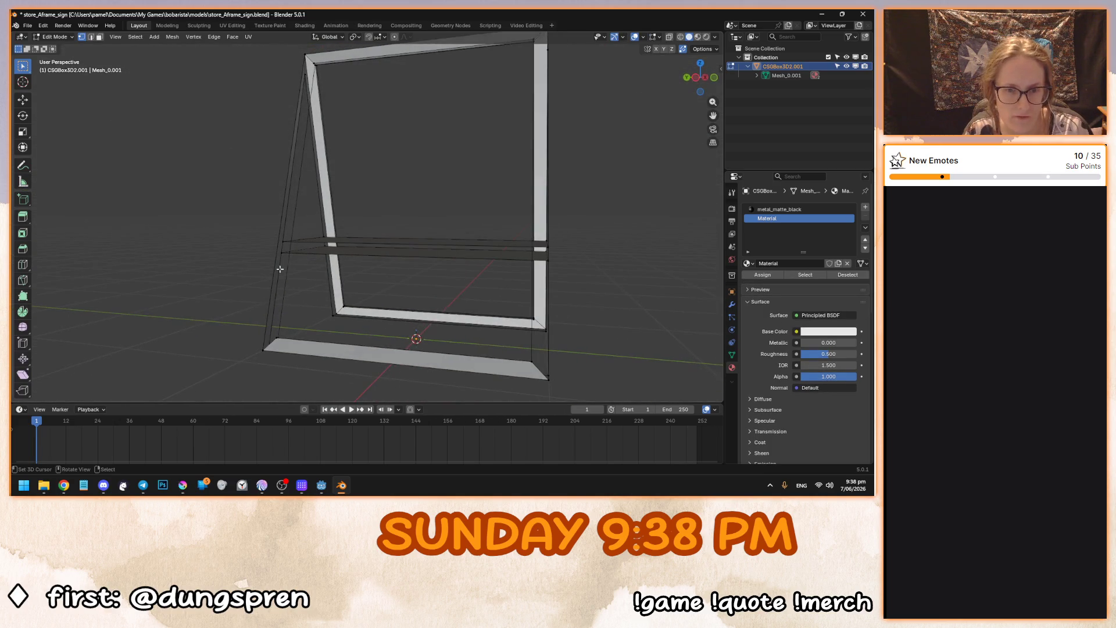
pyautogui.moveTo(221, 200)
pyautogui.mouseDown()
pyautogui.moveTo(279, 219)
pyautogui.moveTo(239, 239)
pyautogui.moveTo(281, 260)
pyautogui.moveTo(367, 266)
pyautogui.moveTo(264, 252)
pyautogui.moveTo(294, 252)
pyautogui.mouseUp()
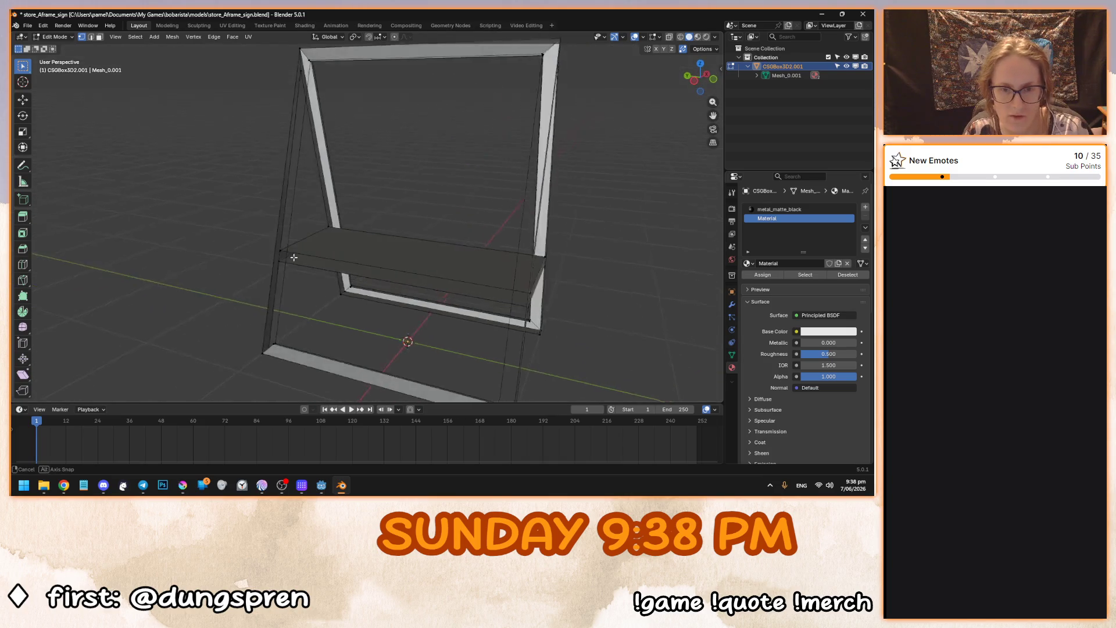
pyautogui.scroll(5, 247, 293)
pyautogui.scroll(-5, 247, 293)
pyautogui.moveTo(194, 289)
pyautogui.mouseDown()
pyautogui.moveTo(175, 279)
pyautogui.moveTo(276, 293)
pyautogui.mouseUp()
pyautogui.press('Tab')
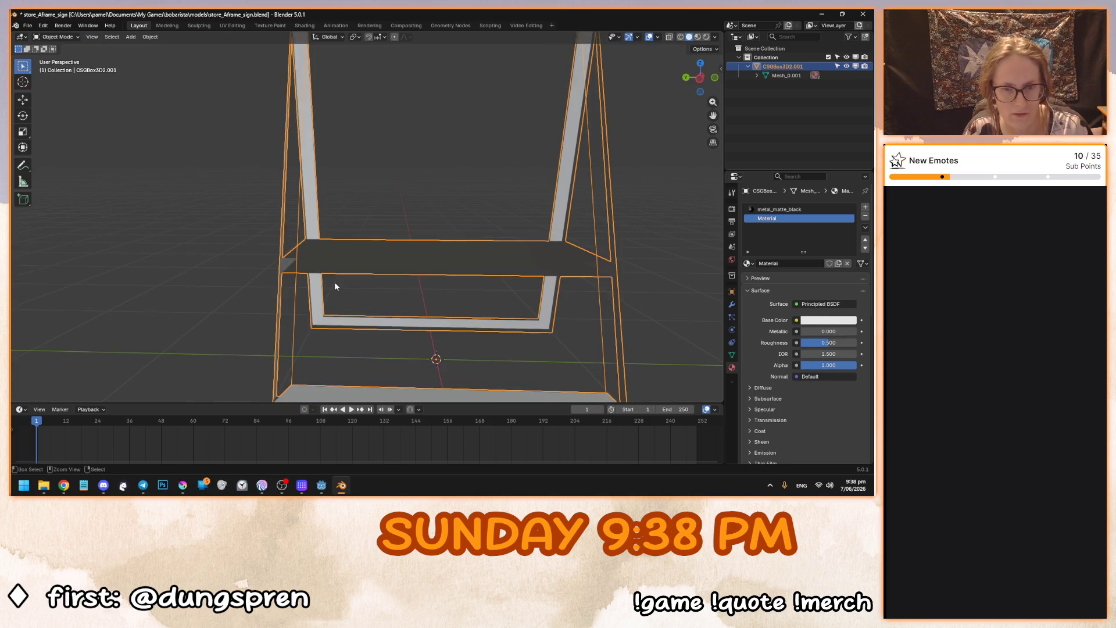
# Undo the new material assignment and the extra empty slot.
pyautogui.hotkey('ctrl', 'z')
pyautogui.hotkey('ctrl', 'z')
pyautogui.hotkey('ctrl', 'z')
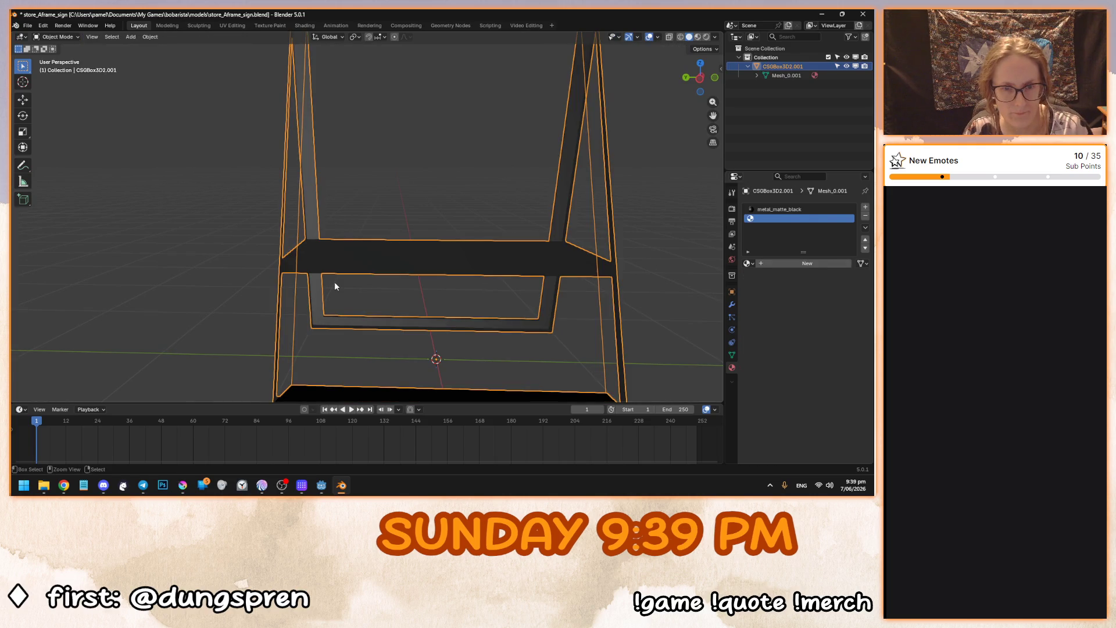
pyautogui.hotkey('ctrl', 'z')
pyautogui.hotkey('ctrl', 'z')
pyautogui.hotkey('ctrl', 'z')
pyautogui.scroll(-3, 335, 283)
pyautogui.press('Tab')
pyautogui.moveTo(339, 269)
pyautogui.mouseDown()
pyautogui.moveTo(301, 274)
pyautogui.moveTo(294, 264)
pyautogui.moveTo(365, 277)
pyautogui.moveTo(374, 249)
pyautogui.moveTo(272, 249)
pyautogui.moveTo(328, 245)
pyautogui.moveTo(308, 263)
pyautogui.moveTo(326, 269)
pyautogui.moveTo(399, 247)
pyautogui.moveTo(362, 230)
pyautogui.moveTo(356, 306)
pyautogui.mouseUp()
pyautogui.press('Tab')
# Select the shelf's front edges and top face.
pyautogui.click(268, 254)
pyautogui.click(268, 263)
pyautogui.keyDown('shift'); pyautogui.click(364, 230); pyautogui.keyUp('shift')
pyautogui.keyDown('shift'); pyautogui.click(364, 236); pyautogui.keyUp('shift')
pyautogui.keyDown('shift'); pyautogui.click(364, 233); pyautogui.keyUp('shift')
pyautogui.scroll(5, 366, 239)
pyautogui.press('Tab')
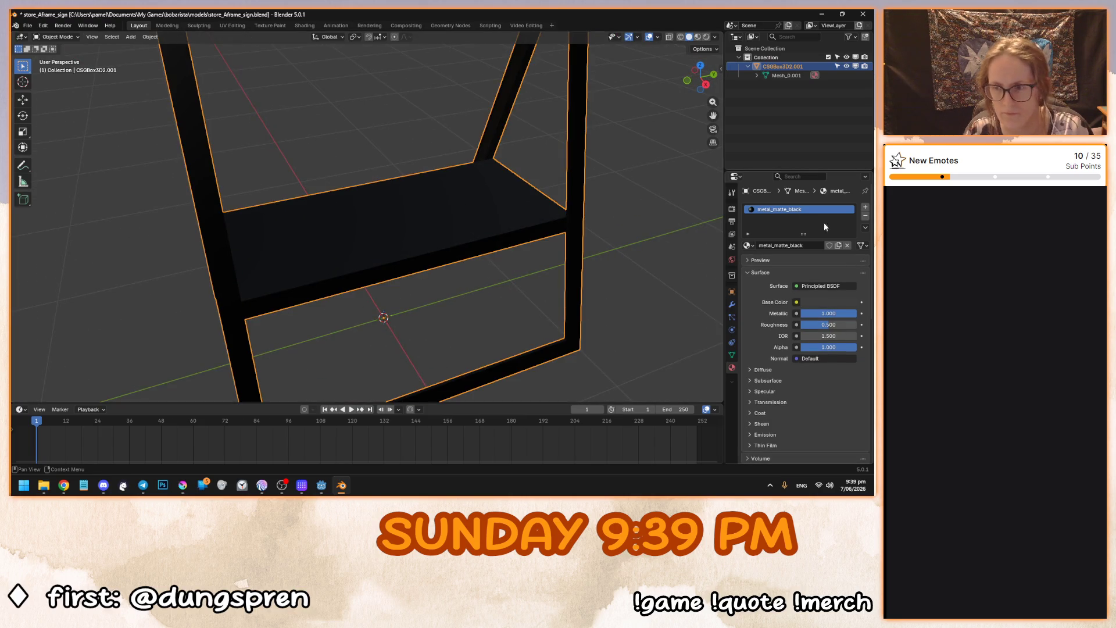
# Add a second slot with a new default material and assign it to the mesh.
pyautogui.click(865, 207)
pyautogui.click(802, 263)
pyautogui.press('Tab')
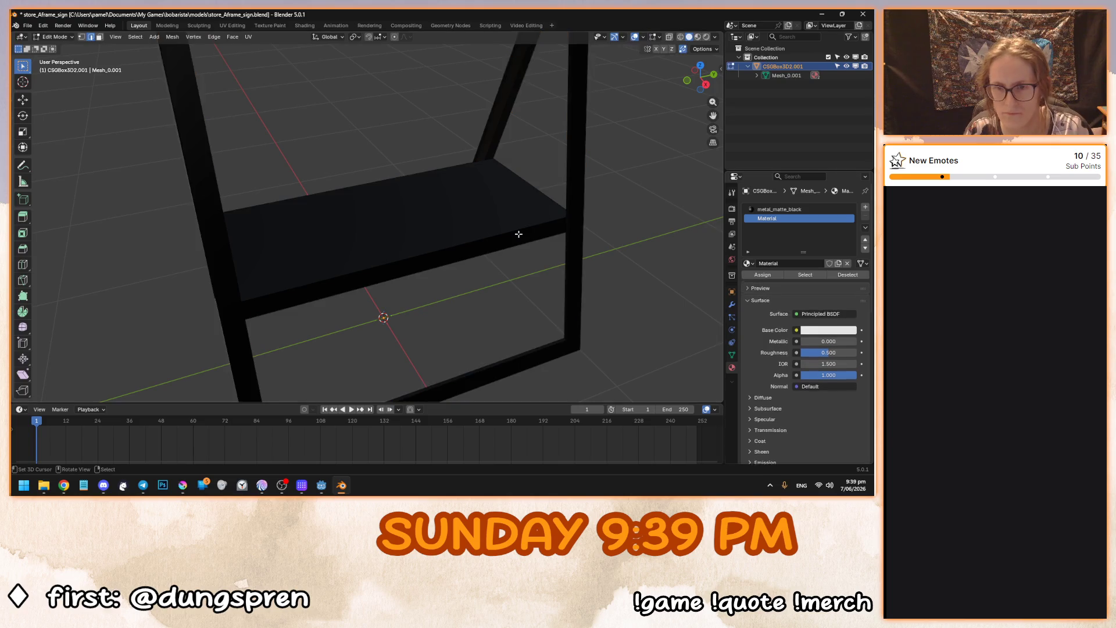
pyautogui.press('a')
pyautogui.click(762, 276)
pyautogui.press('Tab')
# Undo back to the black-only metal_matte_black material and open the File menu.
pyautogui.moveTo(464, 228)
pyautogui.mouseDown()
pyautogui.moveTo(446, 217)
pyautogui.moveTo(493, 212)
pyautogui.moveTo(481, 250)
pyautogui.moveTo(505, 245)
pyautogui.moveTo(352, 243)
pyautogui.moveTo(166, 217)
pyautogui.moveTo(398, 250)
pyautogui.moveTo(331, 239)
pyautogui.mouseUp()
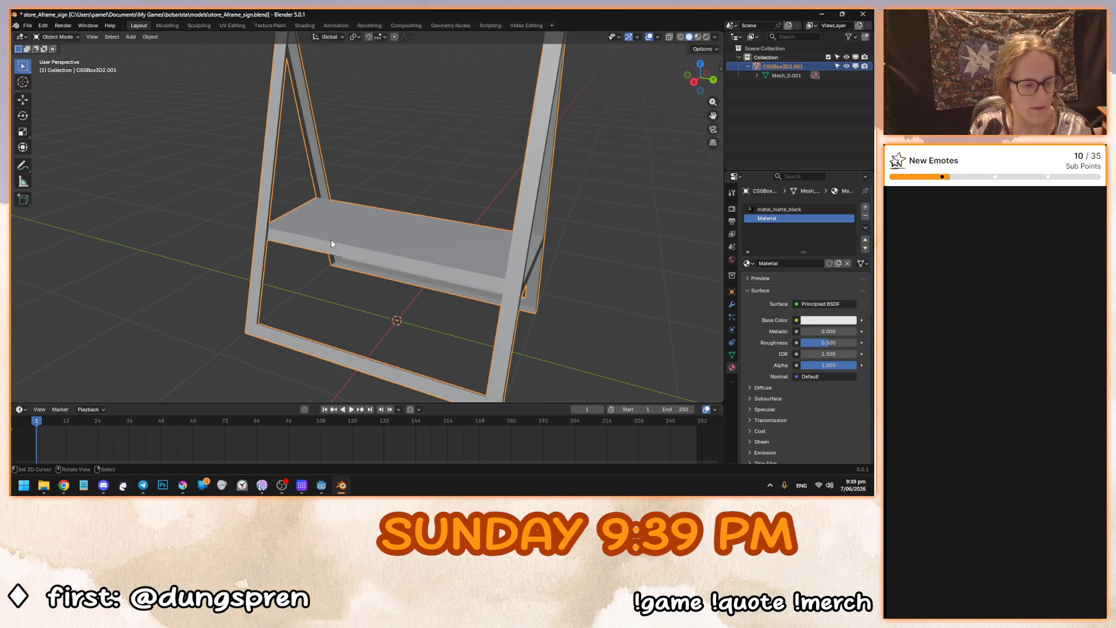
pyautogui.hotkey('ctrl', 'z')
pyautogui.hotkey('ctrl', 'z')
pyautogui.hotkey('ctrl', 'z')
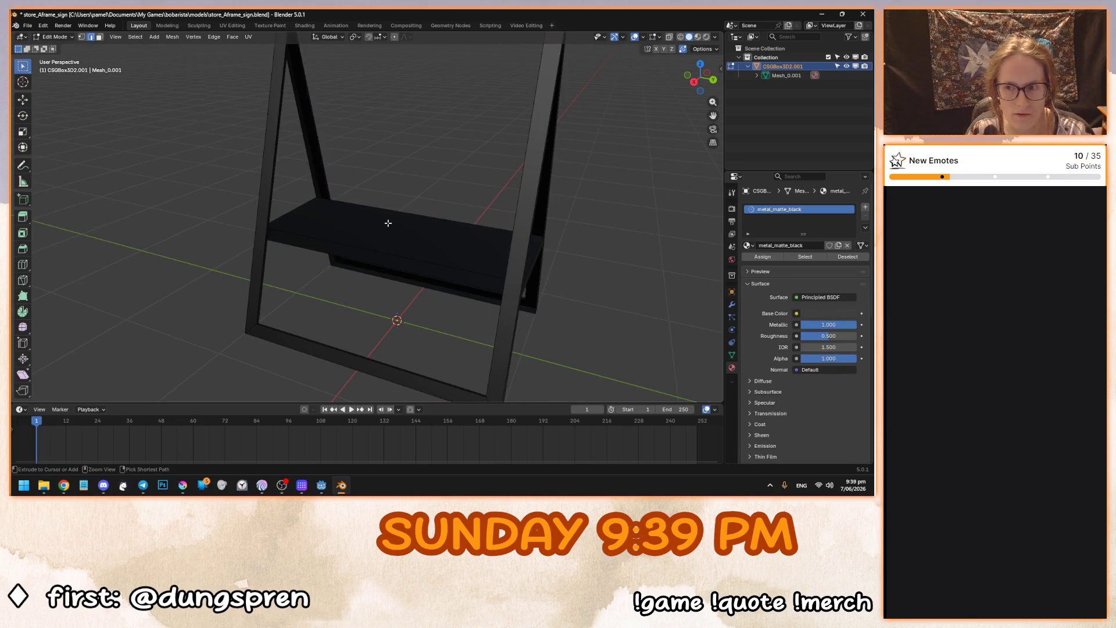
pyautogui.click(27, 26)
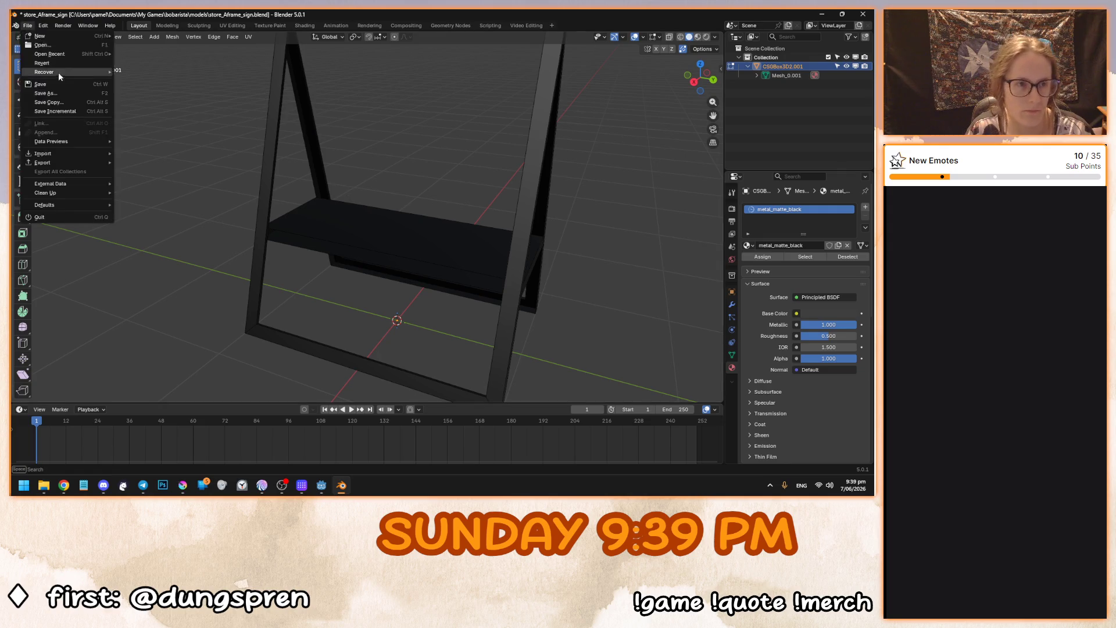
# Revert to the last saved file and select the sign object, undoing a mistaken slot removal.
pyautogui.click(57, 70)
pyautogui.click(435, 258)
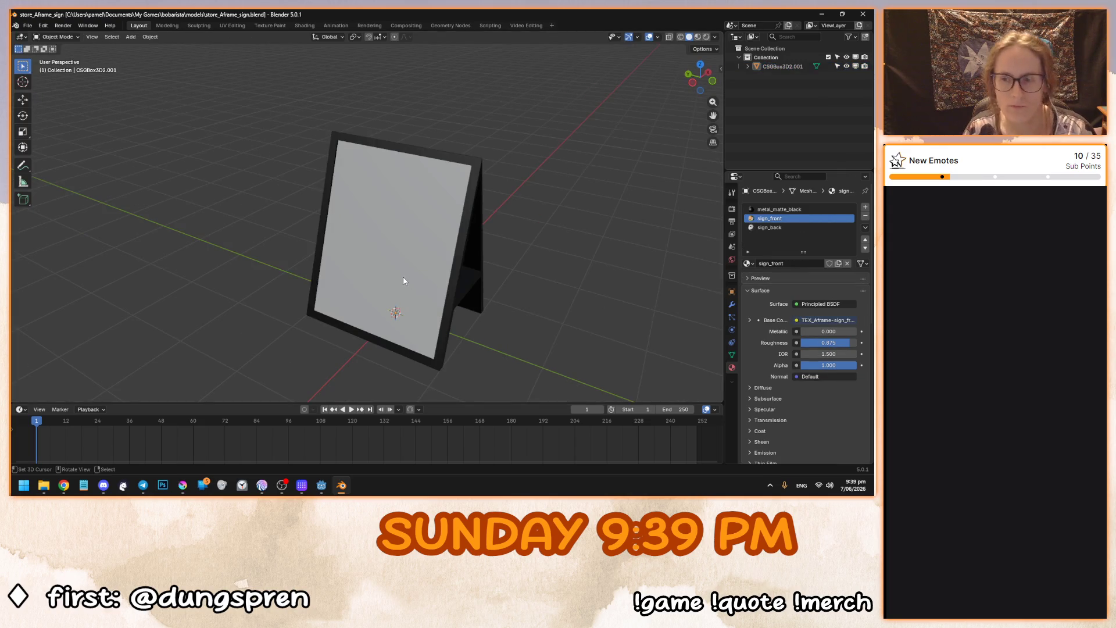
pyautogui.click(393, 233)
pyautogui.press('Tab')
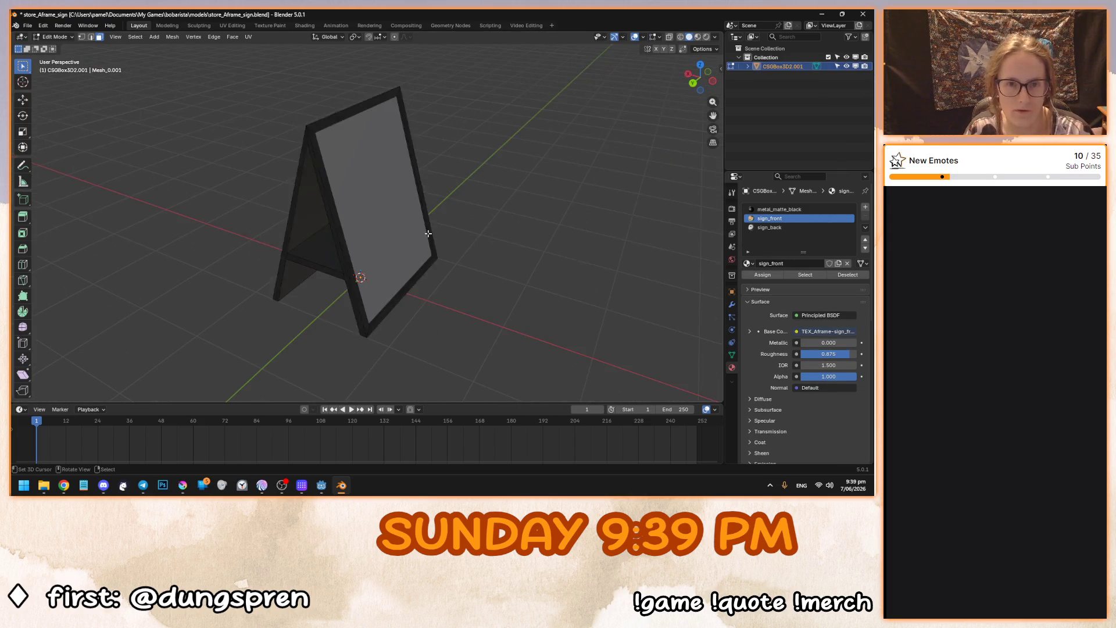
pyautogui.press('Tab')
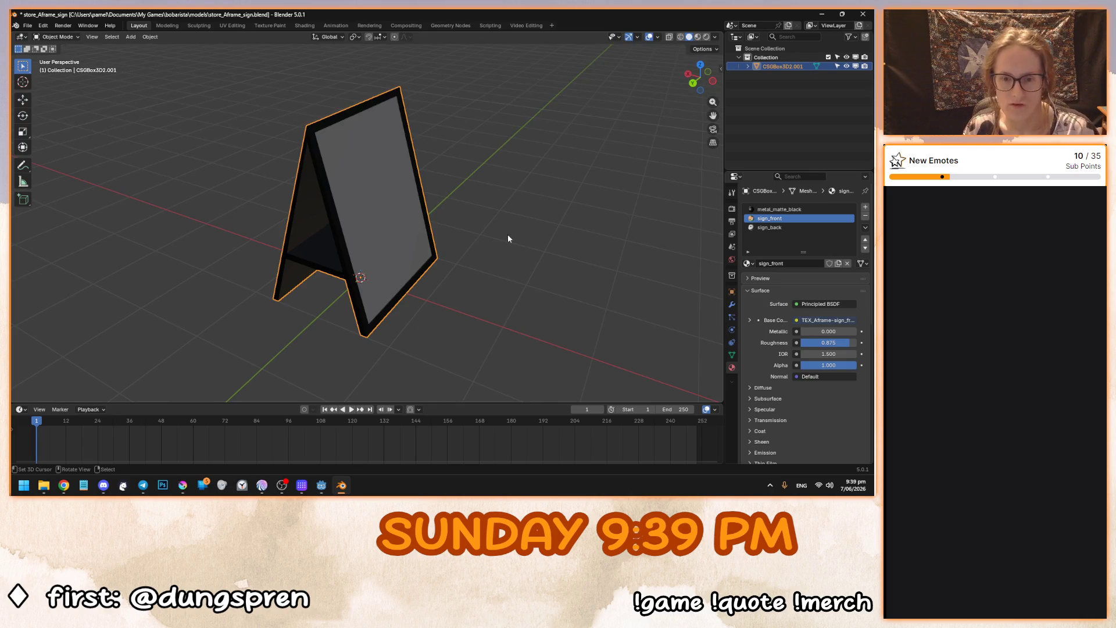
pyautogui.click(865, 216)
pyautogui.scroll(2, 434, 284)
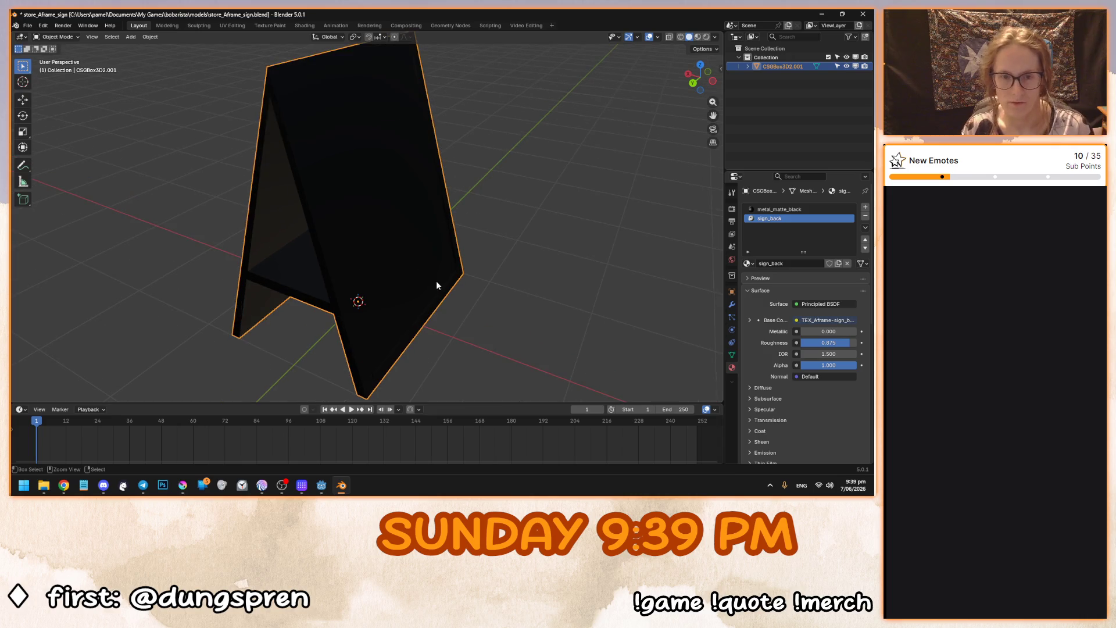
pyautogui.hotkey('ctrl', 'z')
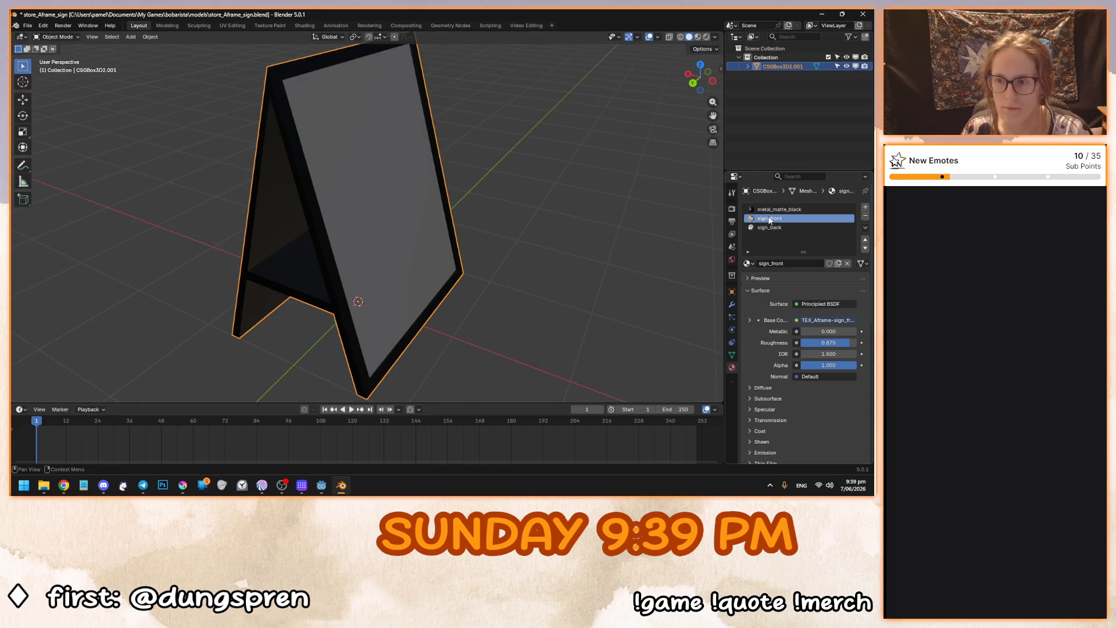
# Assign sign_front to the panel face as the active material and remove the sign_back slot.
pyautogui.press('Tab')
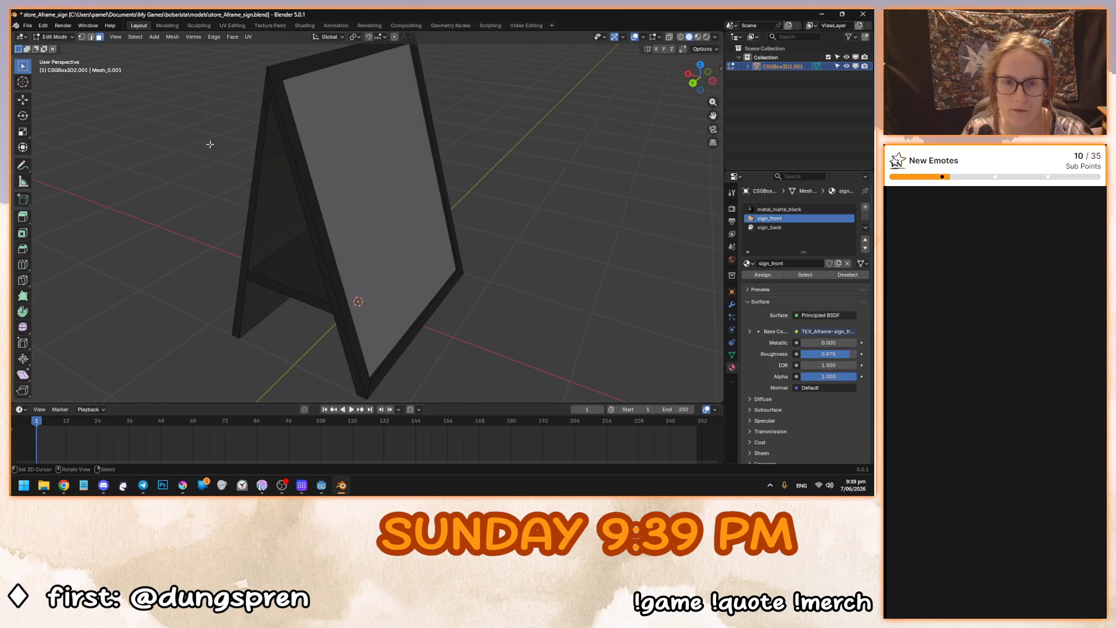
pyautogui.click(372, 209)
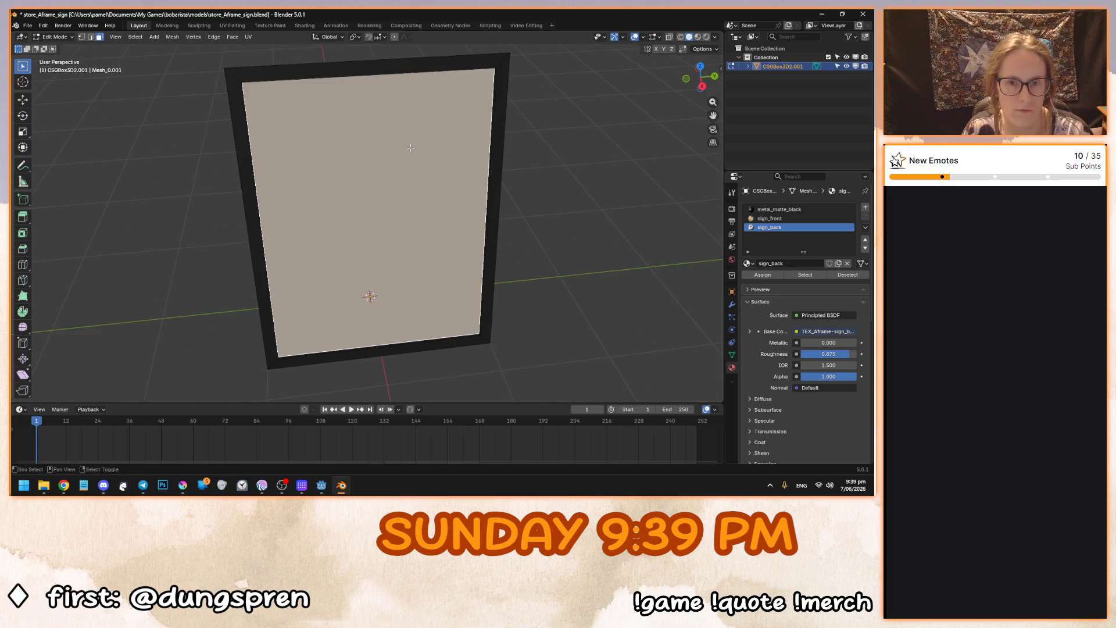
pyautogui.click(773, 218)
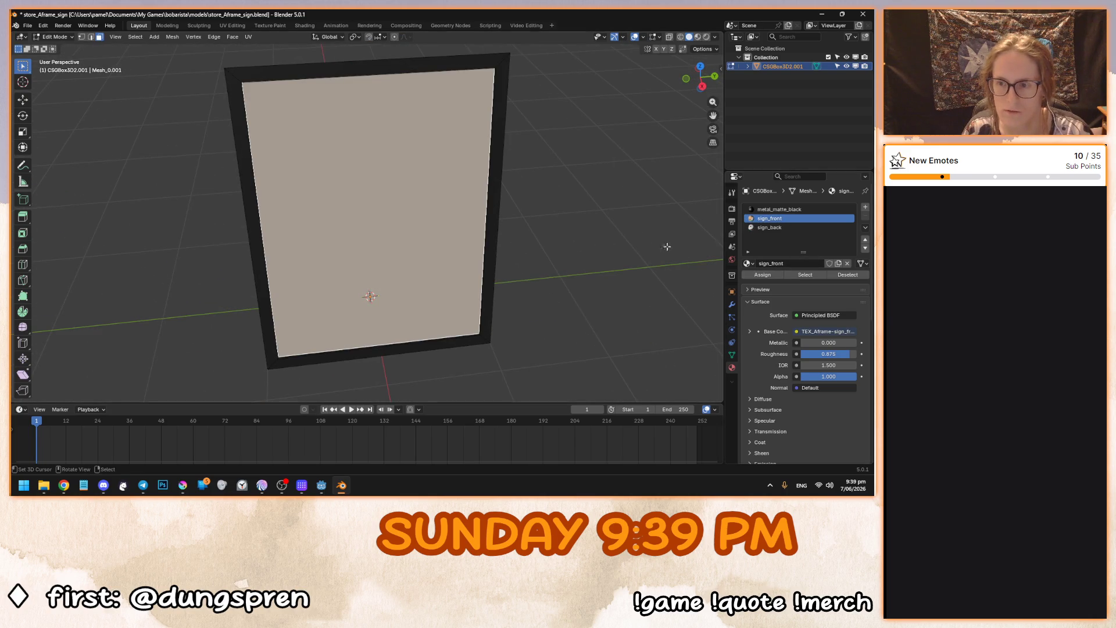
pyautogui.press('Tab')
pyautogui.moveTo(587, 217); pyautogui.dragTo(781, 231)
pyautogui.click(865, 215)
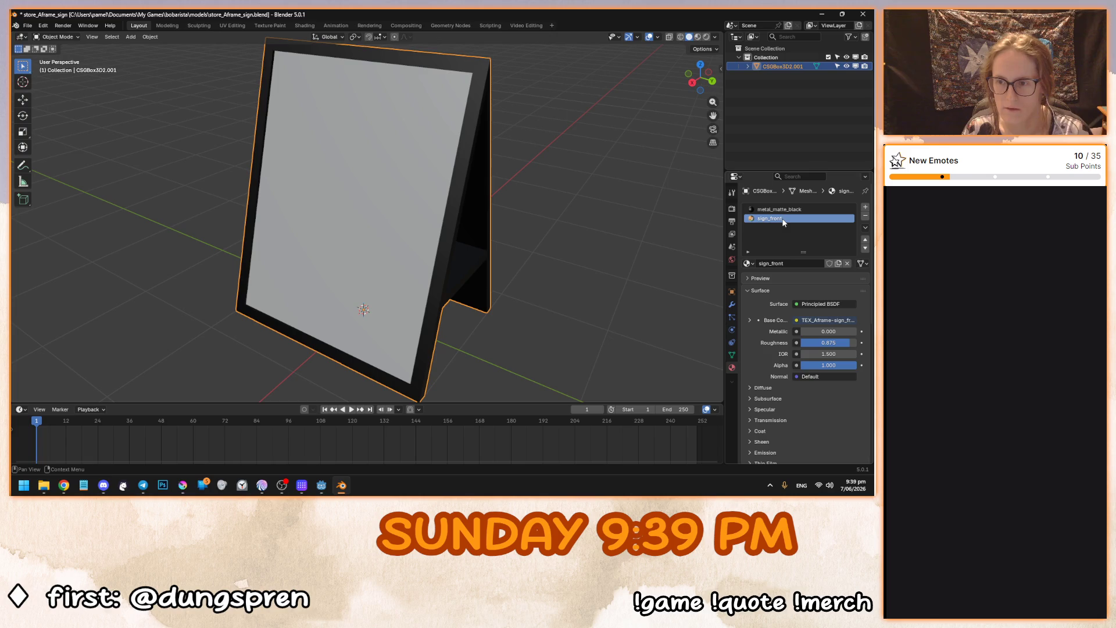
# Rename sign_front to 'light', disconnect its Base Color image texture, and show its shader nodes.
pyautogui.click(789, 264)
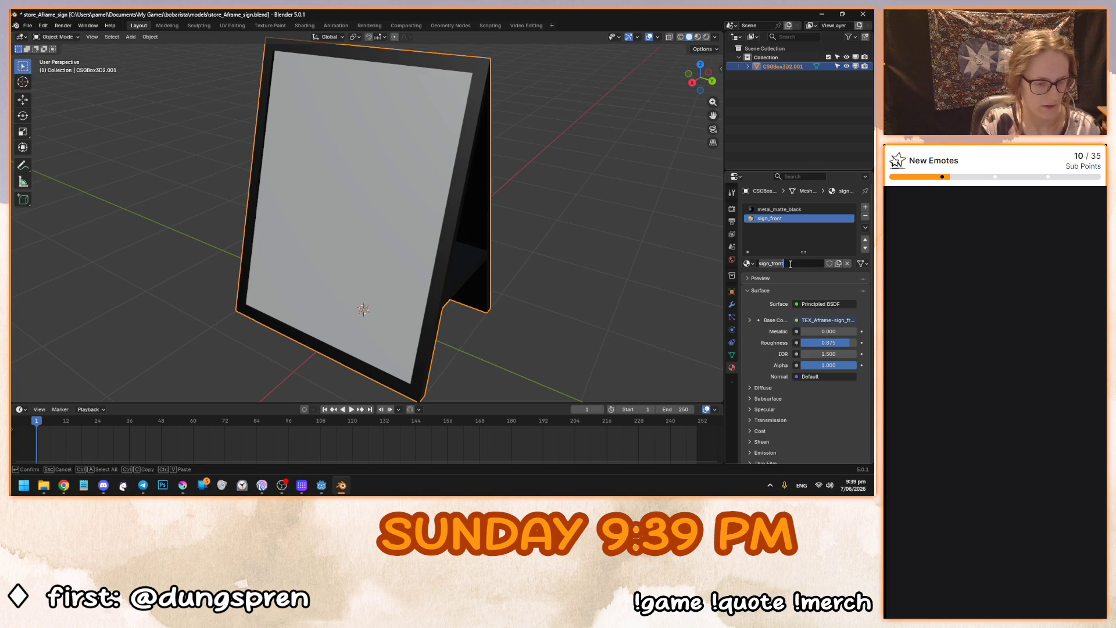
pyautogui.write('light')
pyautogui.press('Return')
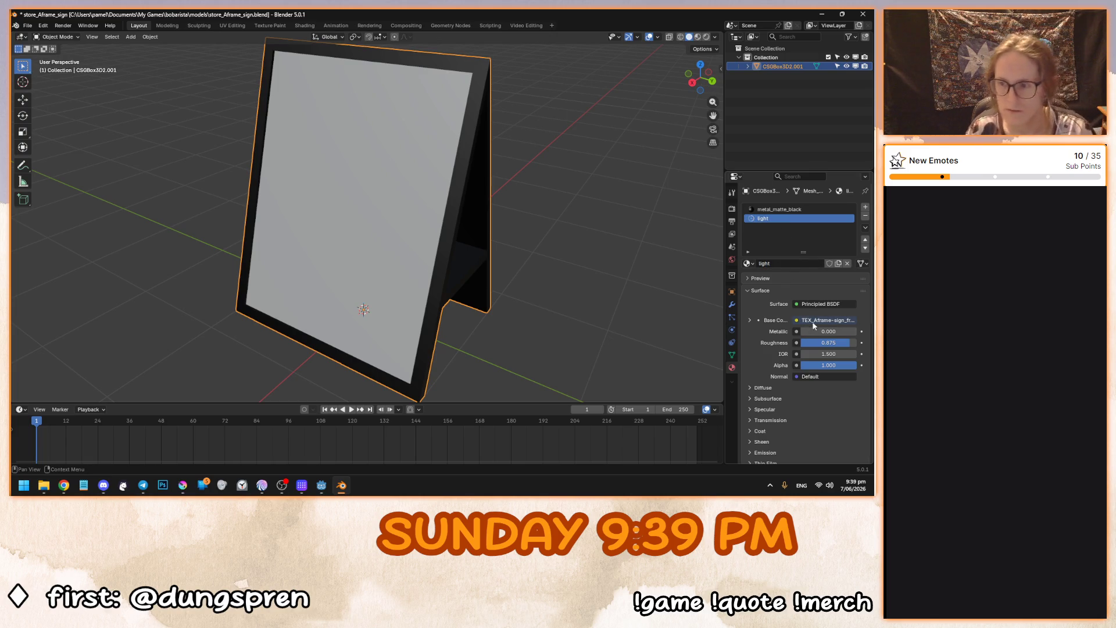
pyautogui.click(818, 320)
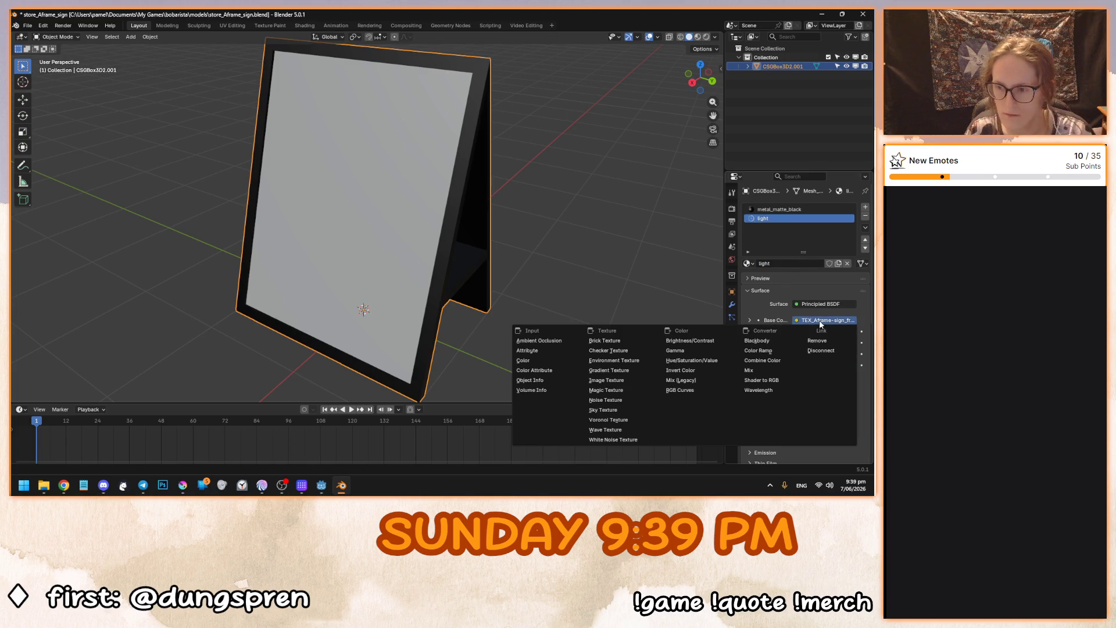
pyautogui.click(845, 347)
pyautogui.moveTo(494, 279)
pyautogui.mouseDown()
pyautogui.moveTo(438, 263)
pyautogui.moveTo(372, 199)
pyautogui.mouseUp()
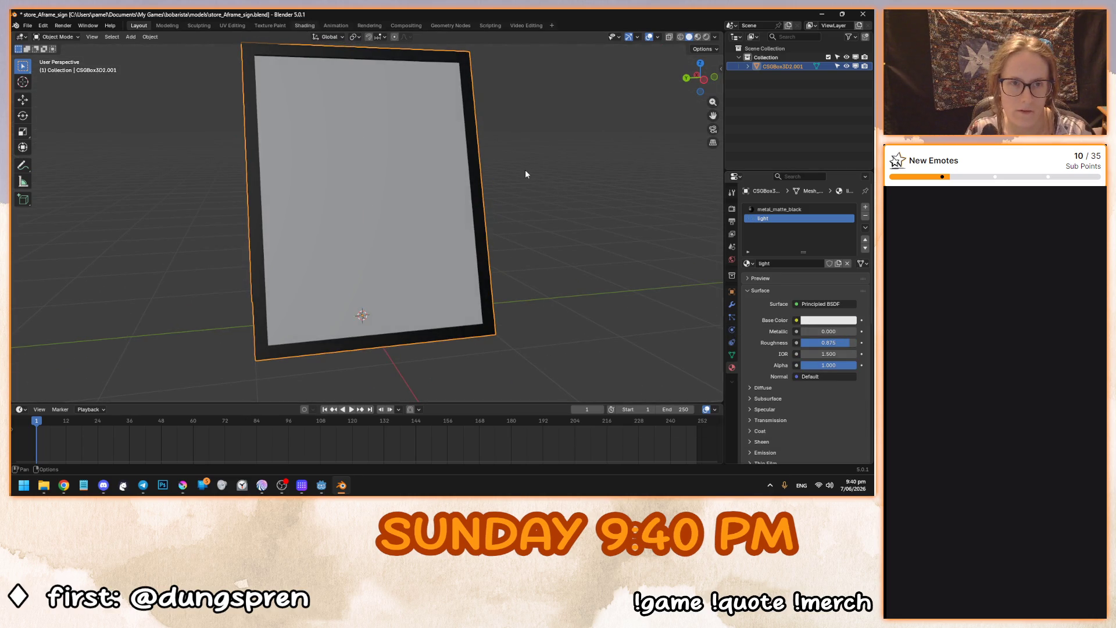
pyautogui.hotkey('ctrl', 'pagedown')
pyautogui.hotkey('ctrl', 'pagedown')
pyautogui.hotkey('ctrl', 'pagedown')
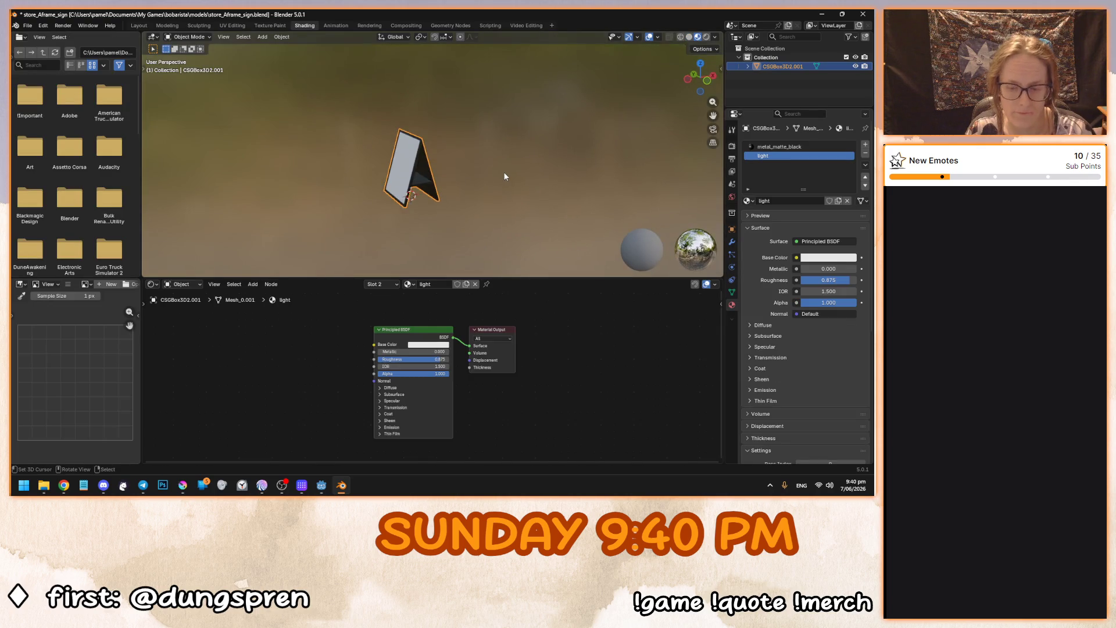
# Set the light material's Emission Strength to 1 and save the file.
pyautogui.hotkey('ctrl', 's')
pyautogui.moveTo(423, 152); pyautogui.dragTo(465, 162)
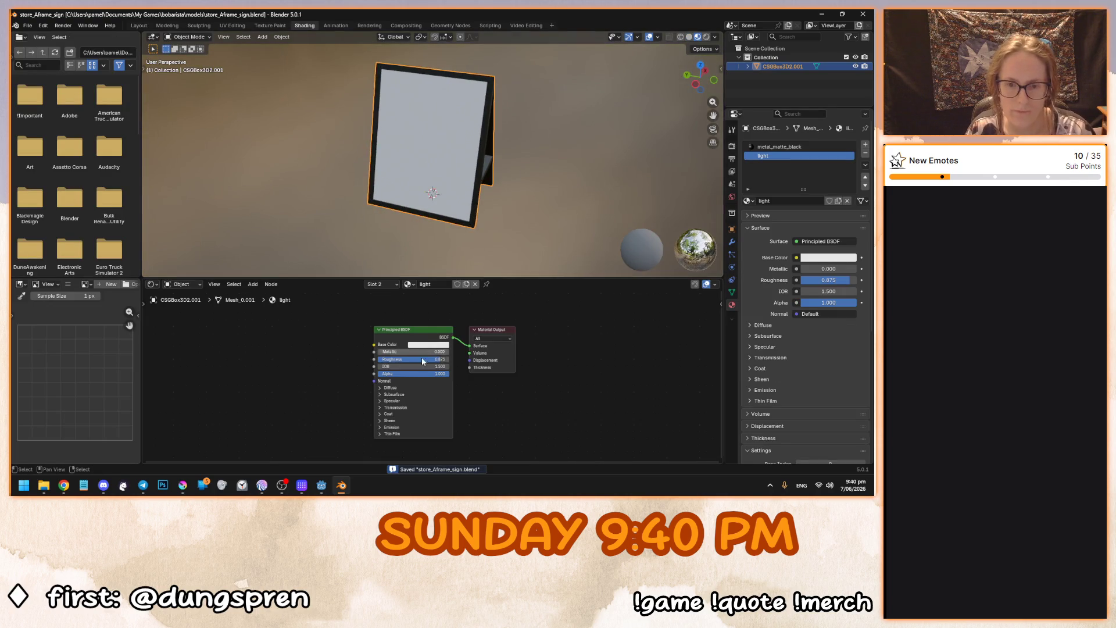
pyautogui.click(389, 428)
pyautogui.click(427, 407)
pyautogui.write('1')
pyautogui.press('Return')
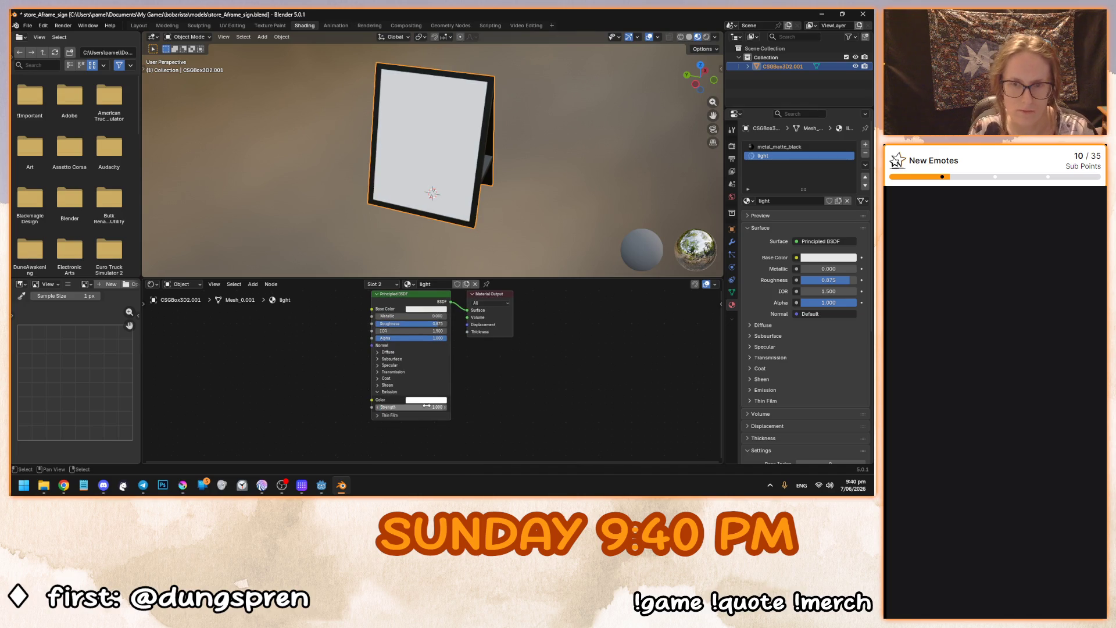
pyautogui.moveTo(433, 194); pyautogui.dragTo(449, 195)
pyautogui.hotkey('ctrl', 's')
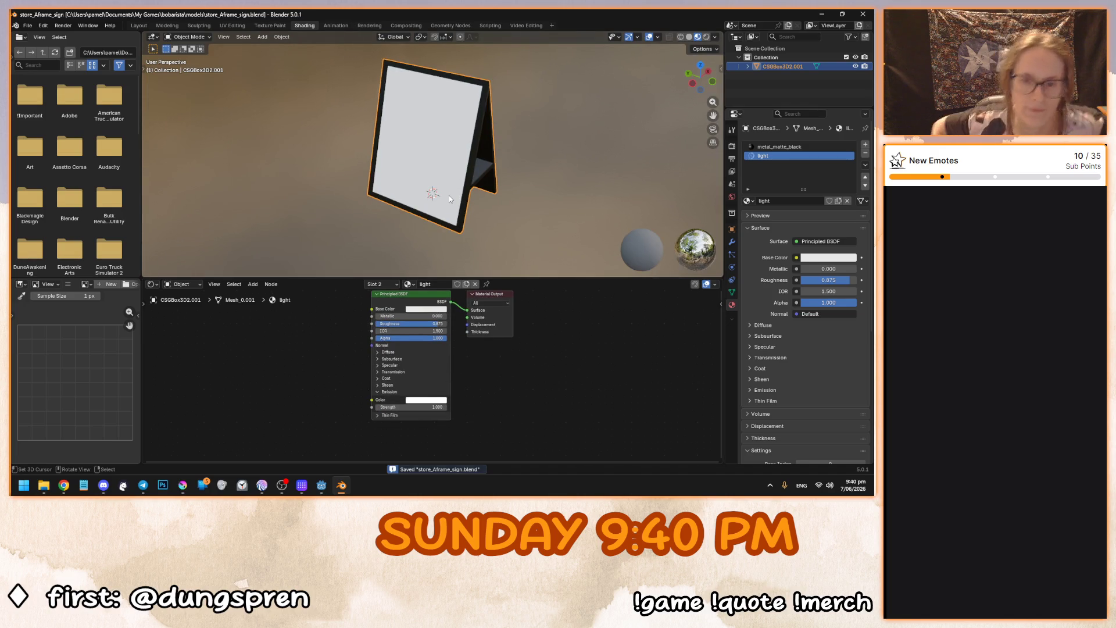
# Set the Principled BSDF Roughness to 0.125 and save the file.
pyautogui.moveTo(441, 324); pyautogui.dragTo(378, 323)
pyautogui.moveTo(419, 174)
pyautogui.mouseDown()
pyautogui.moveTo(444, 119)
pyautogui.moveTo(458, 161)
pyautogui.mouseUp()
pyautogui.moveTo(406, 324); pyautogui.dragTo(414, 324)
pyautogui.doubleClick(410, 323)
pyautogui.write('0.125')
pyautogui.press('Return')
pyautogui.moveTo(468, 162); pyautogui.dragTo(346, 220)
pyautogui.hotkey('ctrl', 's')
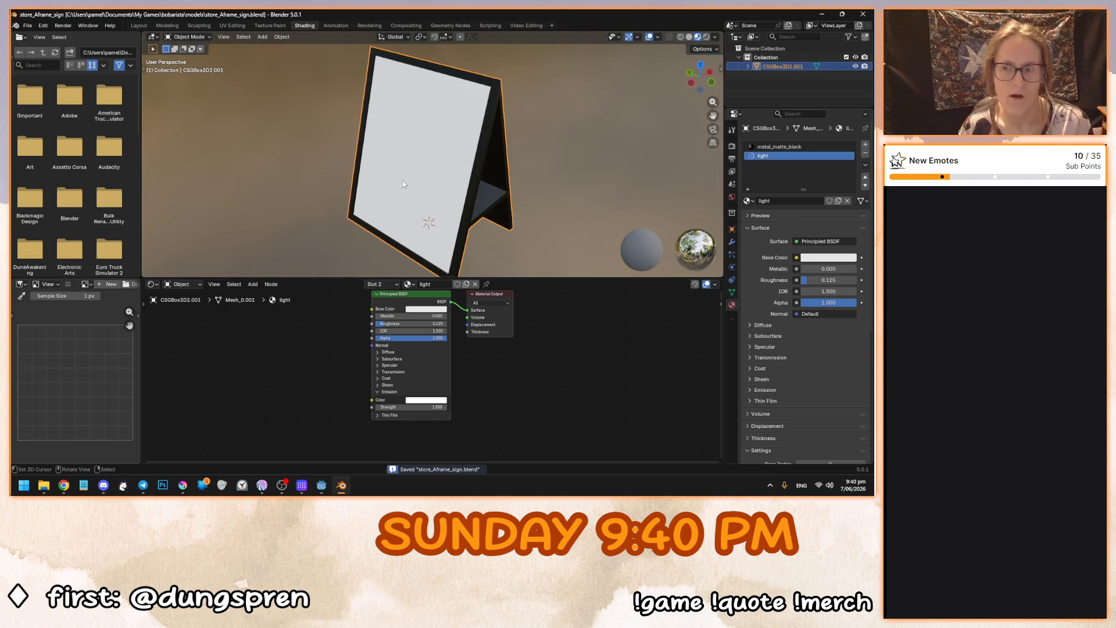
# Rename the CSGBox3D2.001 object to 'Sign' in the Outliner and save the file.
pyautogui.scroll(-4, 399, 207)
pyautogui.scroll(5, 410, 210)
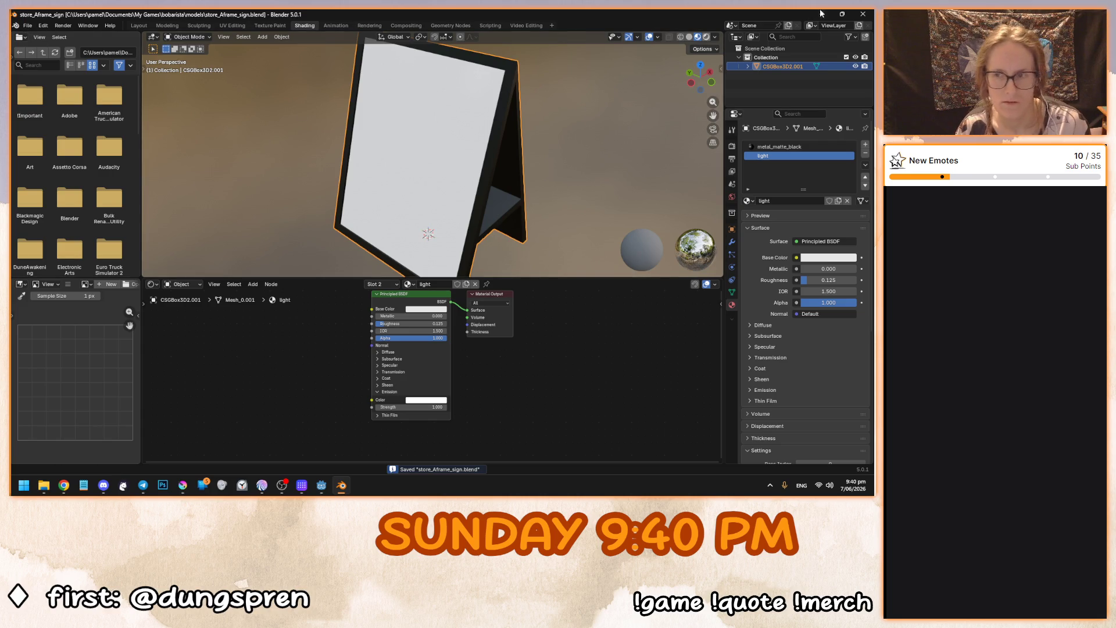
pyautogui.doubleClick(778, 66)
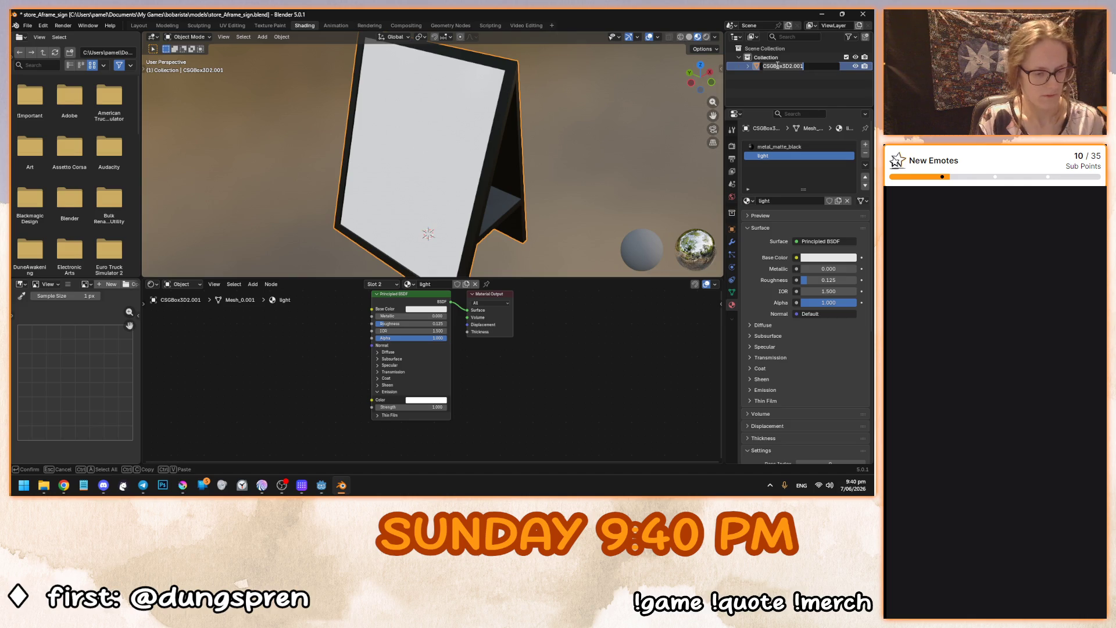
pyautogui.write('aframe')
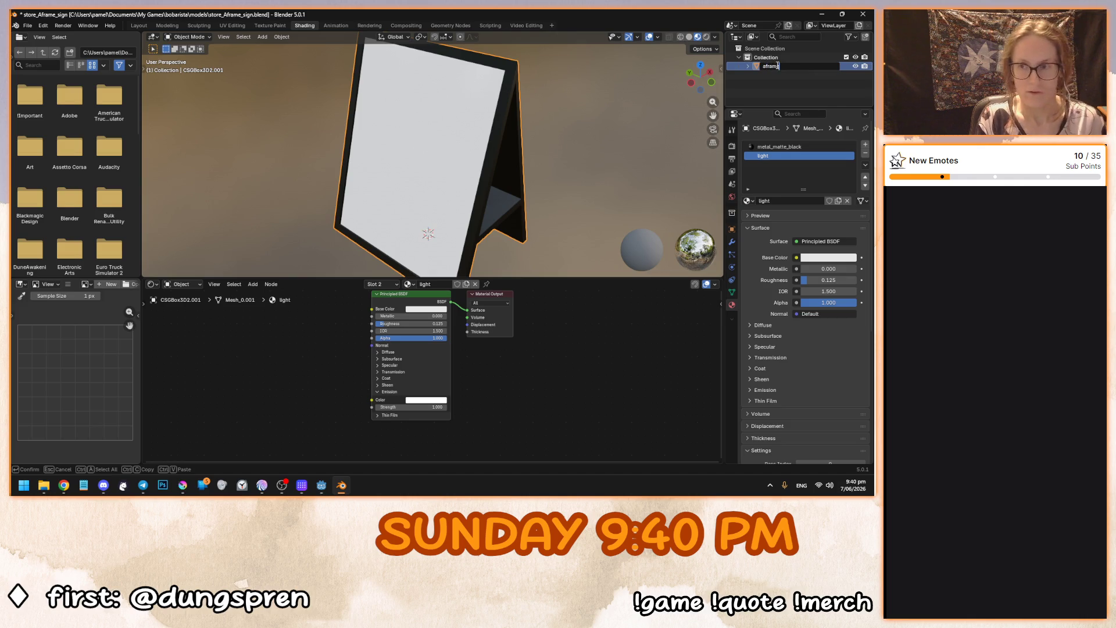
pyautogui.hotkey('ctrl', 'a')
pyautogui.write('sign')
pyautogui.press('Return')
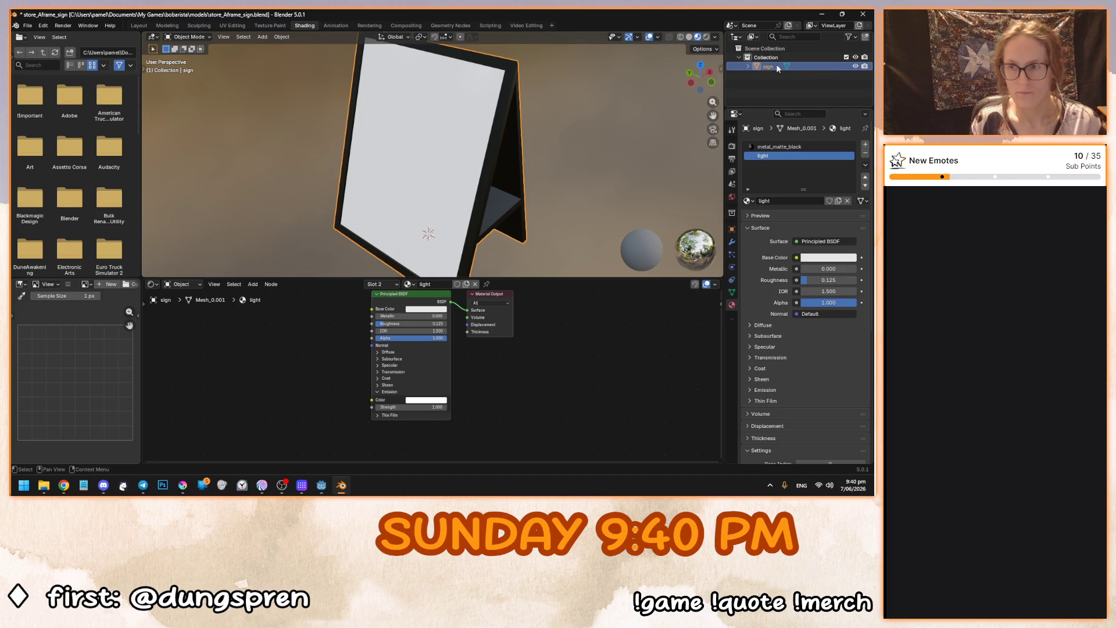
pyautogui.doubleClick(777, 66)
pyautogui.write('Sign')
pyautogui.press('Return')
pyautogui.hotkey('ctrl', 's')
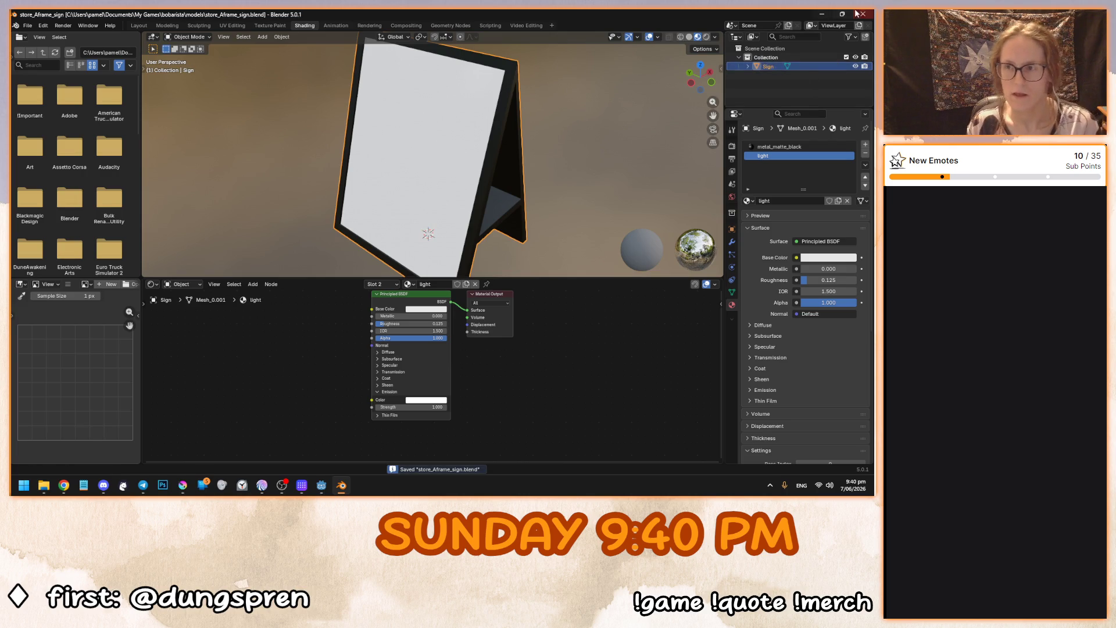
# Orbit to a near-frontal view of the sign and switch to the UV Editing workspace.
pyautogui.moveTo(700, 74); pyautogui.dragTo(668, 77)
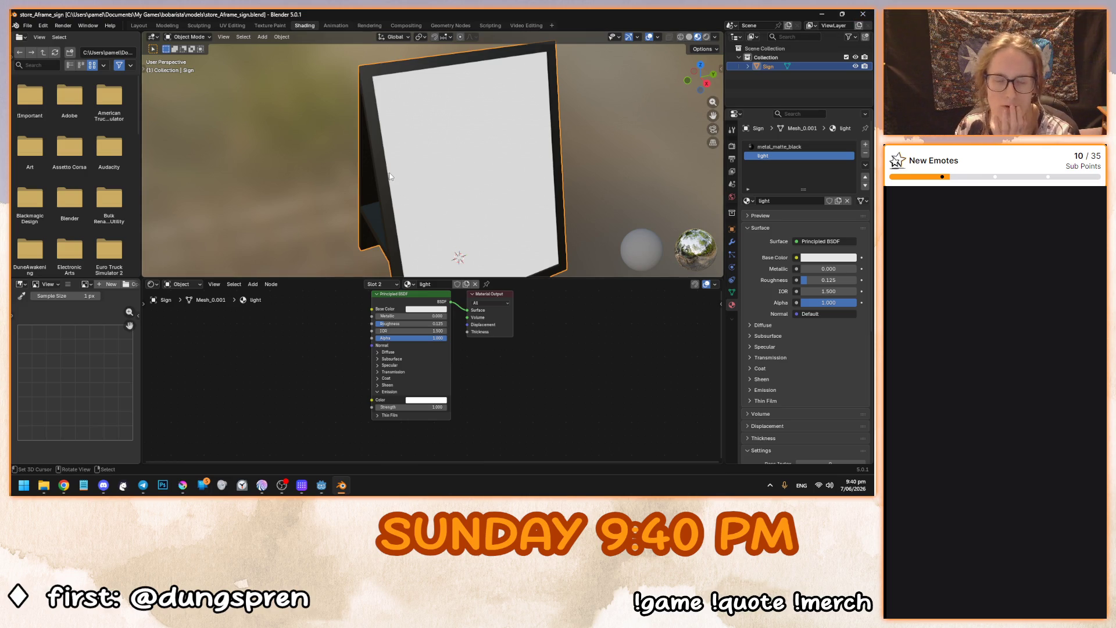
pyautogui.moveTo(389, 170); pyautogui.dragTo(549, 156)
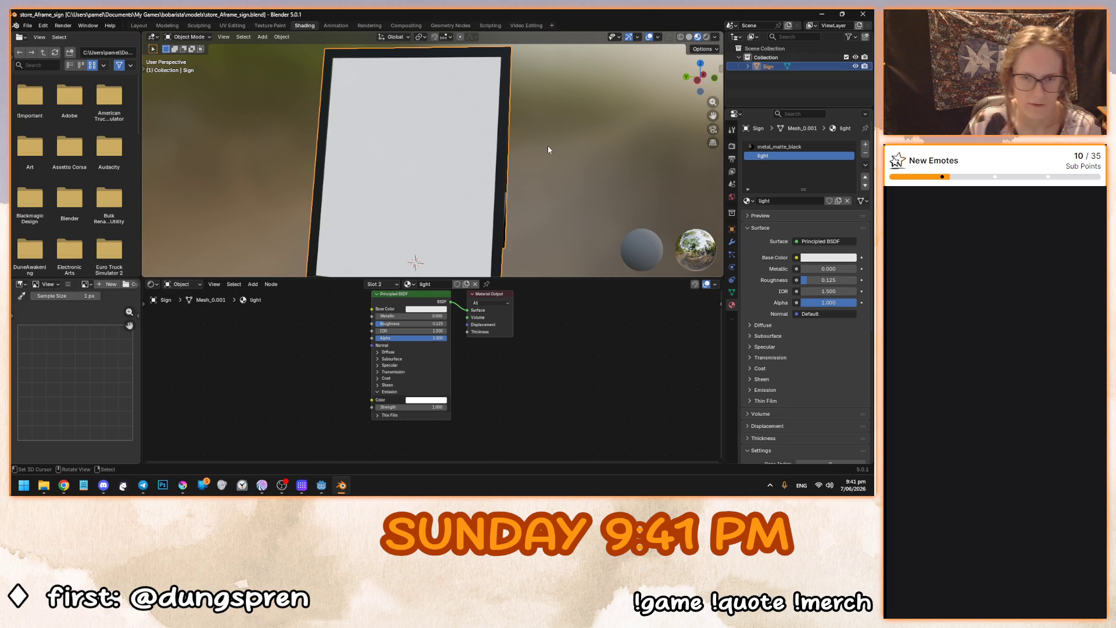
pyautogui.scroll(-5, 548, 155)
pyautogui.scroll(2, 529, 181)
pyautogui.scroll(1, 528, 186)
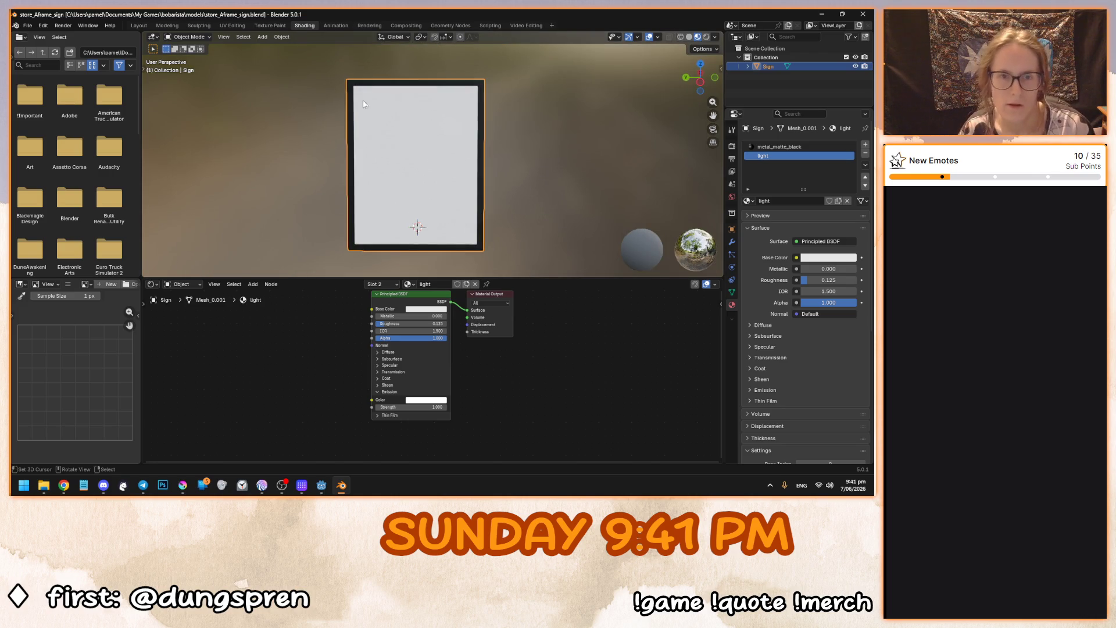
pyautogui.click(232, 26)
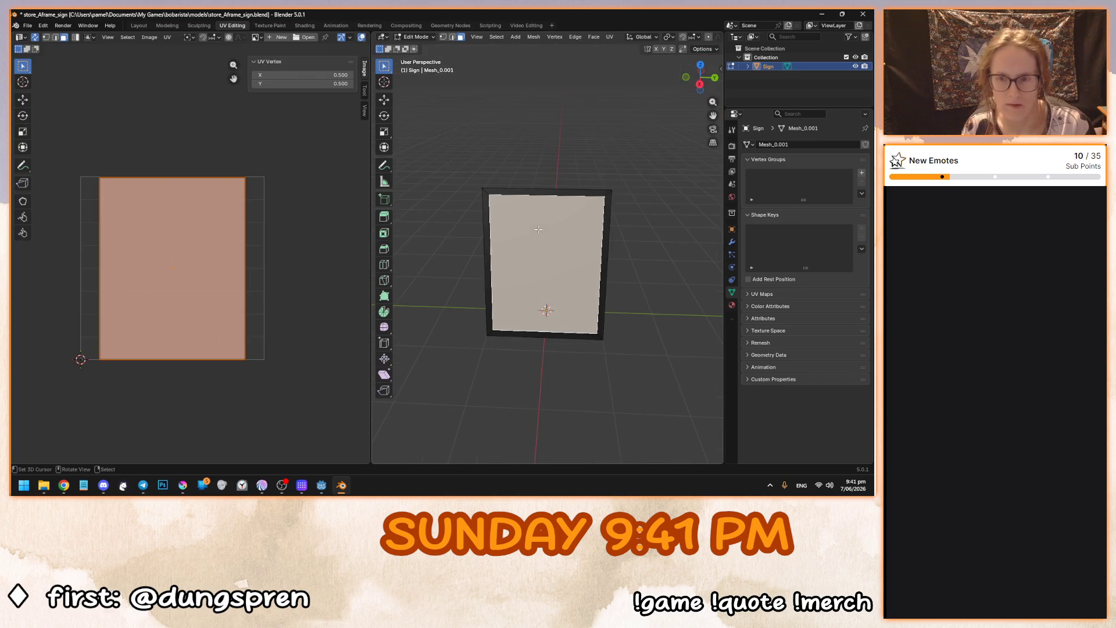
# Reselect only the sign's panel face in Edit Mode and start a new 1024 × 1024 px image.
pyautogui.moveTo(538, 231)
pyautogui.mouseDown()
pyautogui.moveTo(420, 235)
pyautogui.moveTo(604, 241)
pyautogui.mouseUp()
pyautogui.click(613, 241)
pyautogui.moveTo(515, 238); pyautogui.dragTo(506, 192)
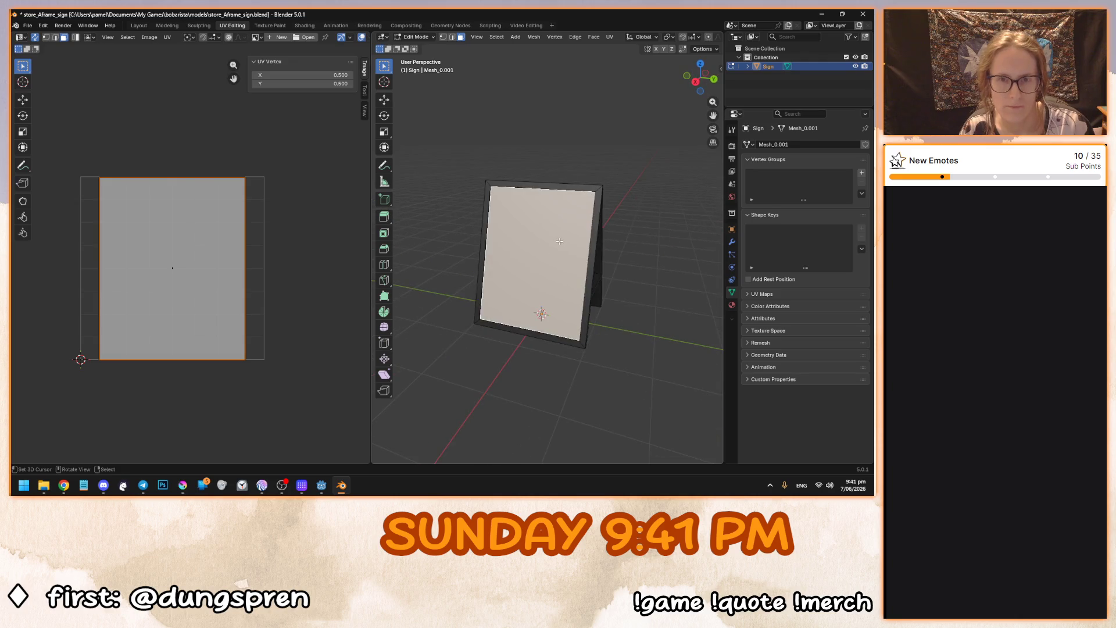
pyautogui.press('Tab')
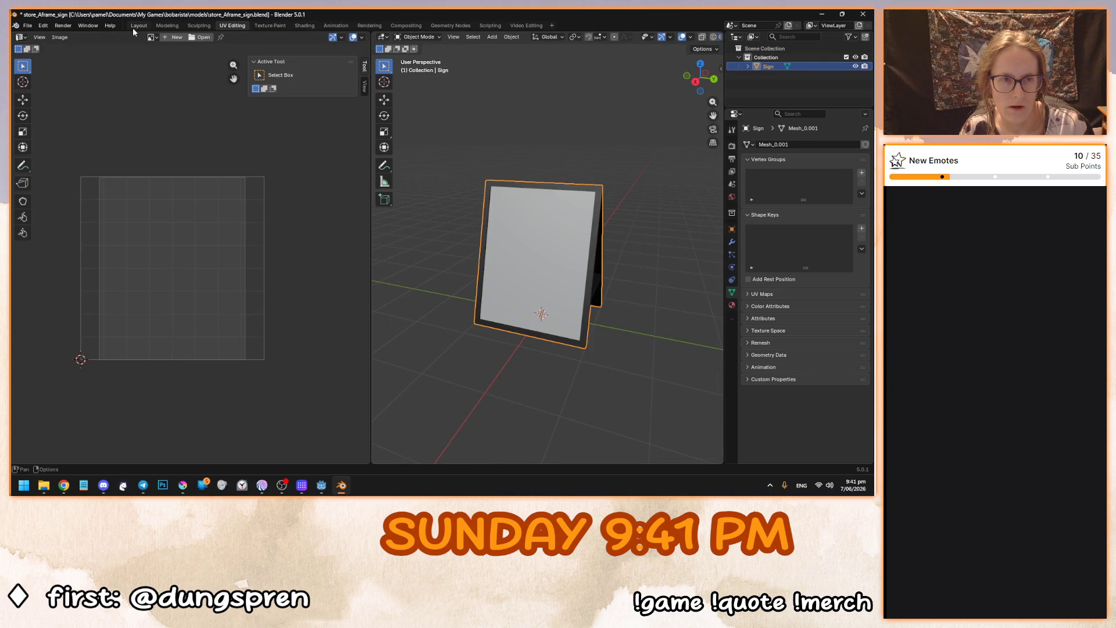
pyautogui.press('Tab')
pyautogui.moveTo(526, 254); pyautogui.dragTo(541, 264)
pyautogui.click(541, 264)
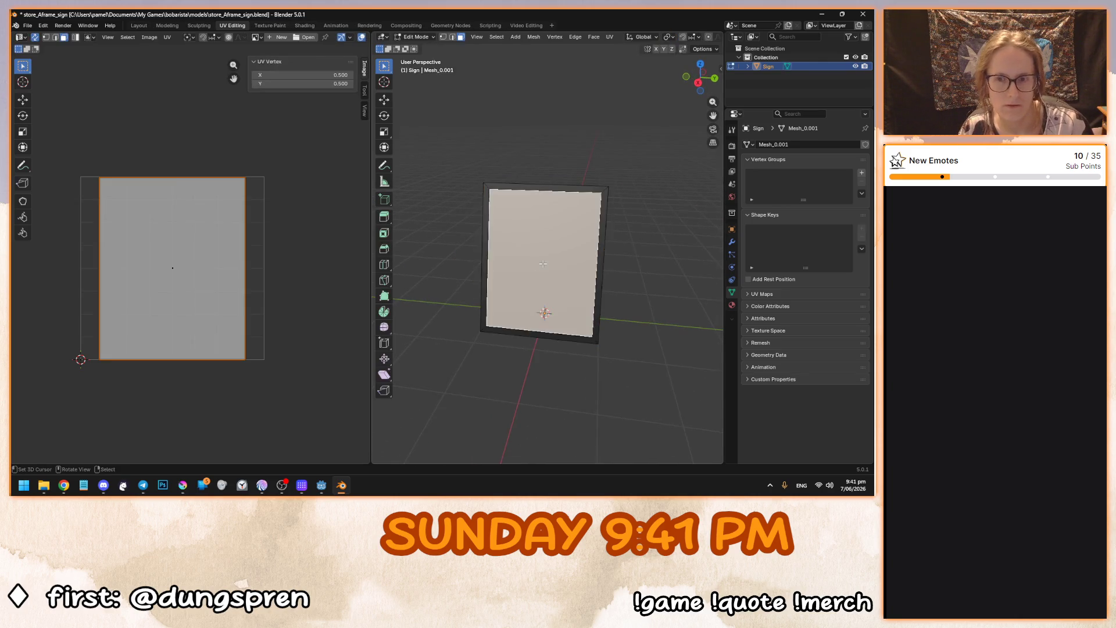
pyautogui.scroll(1, 540, 263)
pyautogui.click(279, 36)
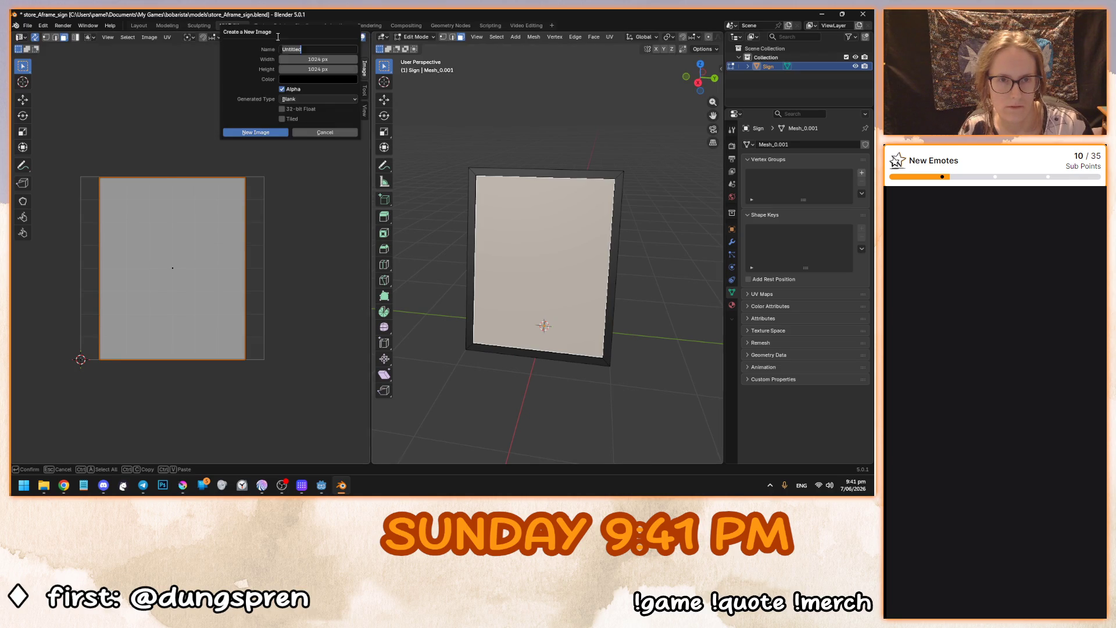